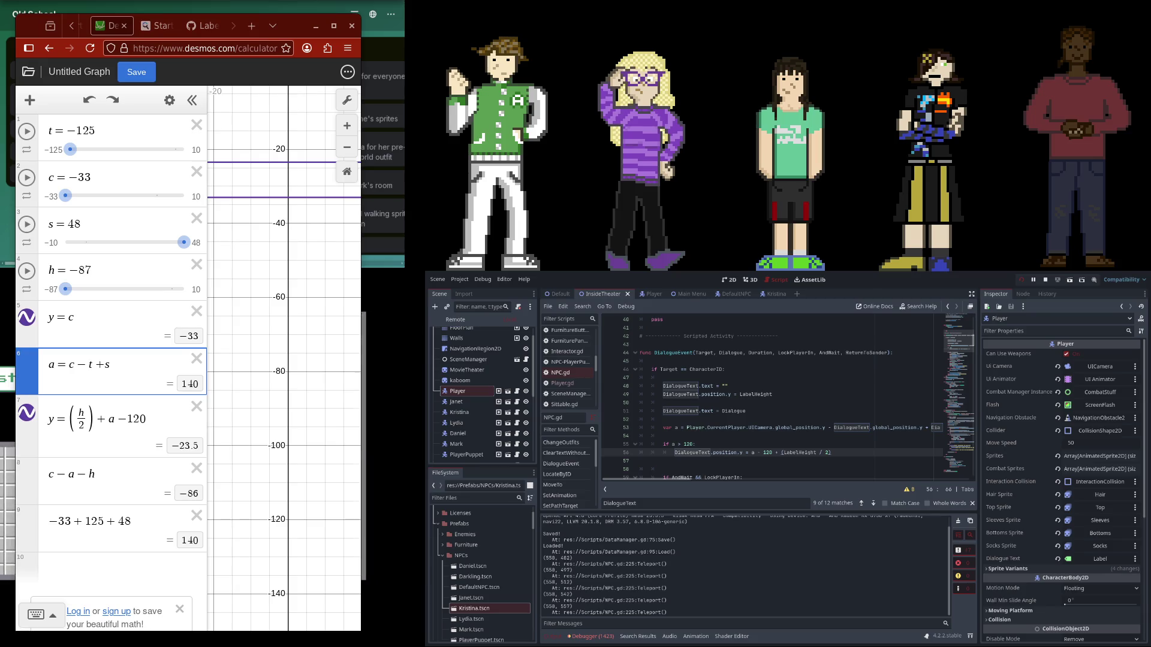
- Delete ' + (LabelHeight / 2)' from line 56 and draft a print_debug(a) line
{"action": "left_click_drag", "start_coordinate": [846, 456], "coordinate": [775, 453]}
{"action": "key", "text": "BackSpace"}
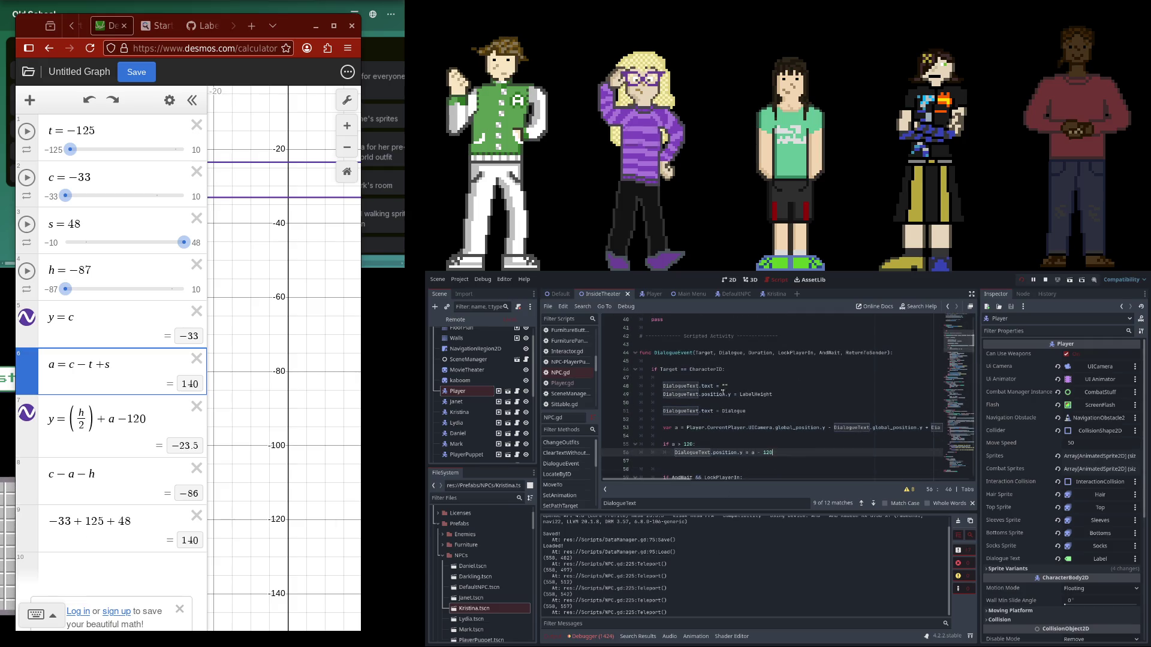
{"action": "left_click", "coordinate": [714, 378]}
{"action": "left_click", "coordinate": [716, 402]}
{"action": "key", "text": "Return"}
{"action": "key", "text": "Return"}
{"action": "key", "text": "Up"}
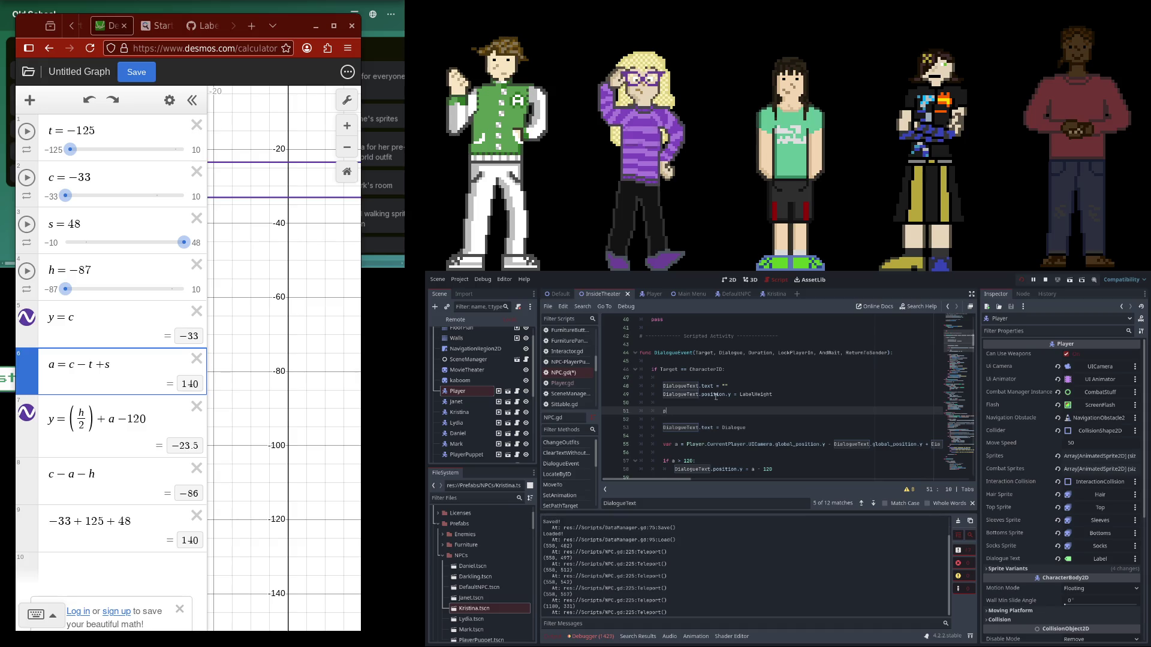
{"action": "type", "text": "rint_debug(a)"}
{"action": "left_click_drag", "start_coordinate": [662, 412], "coordinate": [705, 413]}
{"action": "key", "text": "ctrl+c"}
{"action": "key", "text": "BackSpace"}
- Paste print_debug(a) on a new indented line after the if block at line 58
{"action": "scroll", "coordinate": [738, 405], "scroll_direction": "down", "scroll_amount": 2}
{"action": "left_click", "coordinate": [738, 404]}
{"action": "left_click", "coordinate": [782, 419]}
{"action": "key", "text": "Return"}
{"action": "key", "text": "Return"}
{"action": "key", "text": "ctrl+v"}
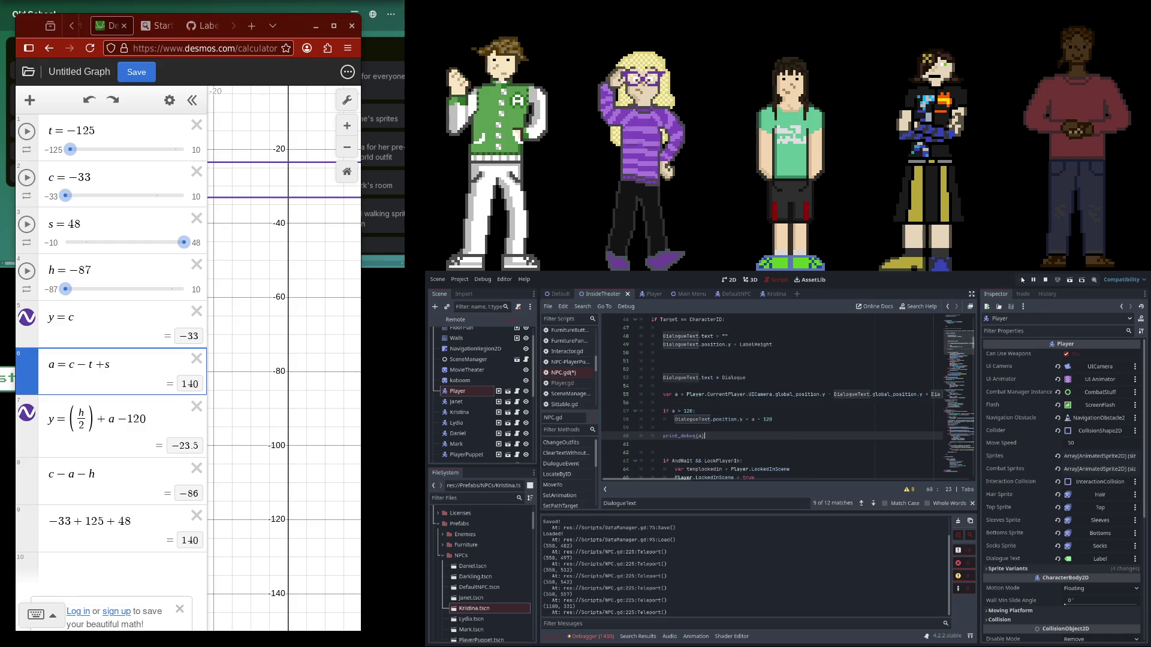
- Stop and relaunch the game twice to test the change
{"action": "left_click", "coordinate": [1020, 277]}
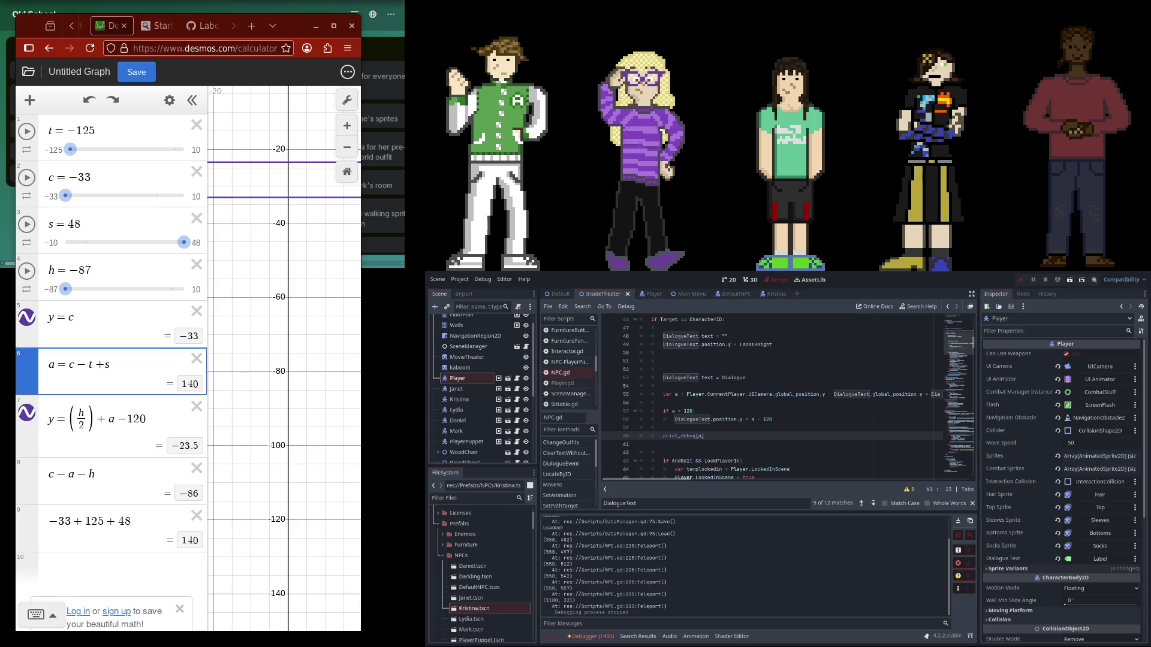
{"action": "left_click", "coordinate": [1022, 278]}
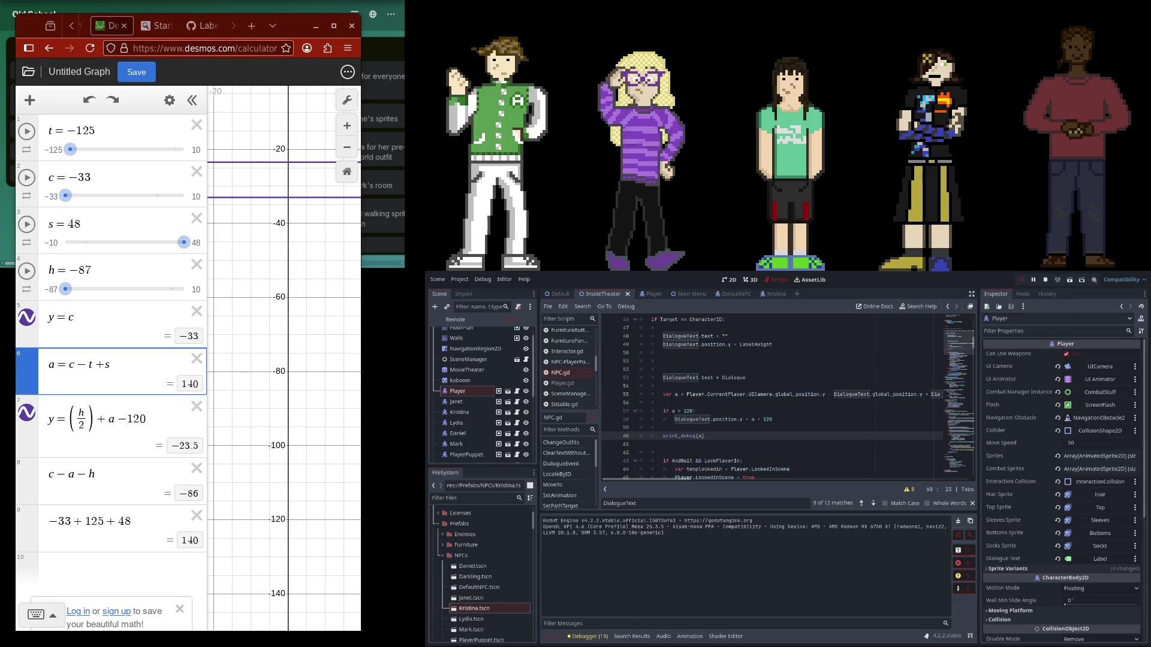
{"action": "left_click", "coordinate": [1023, 278]}
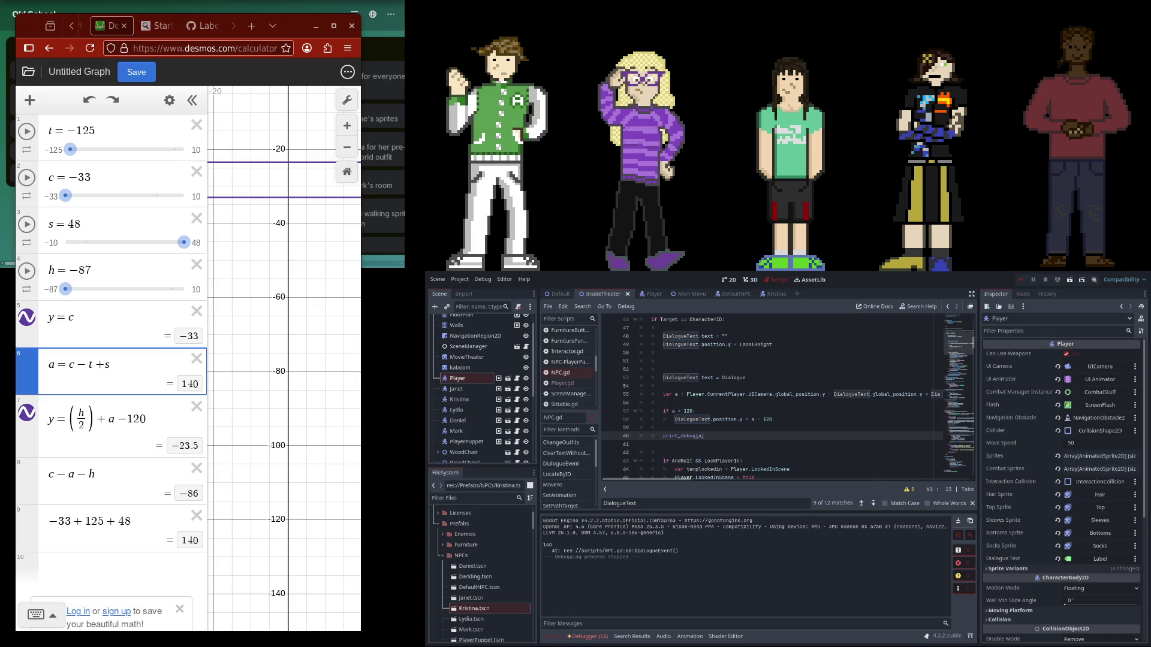
{"action": "left_click", "coordinate": [1021, 279]}
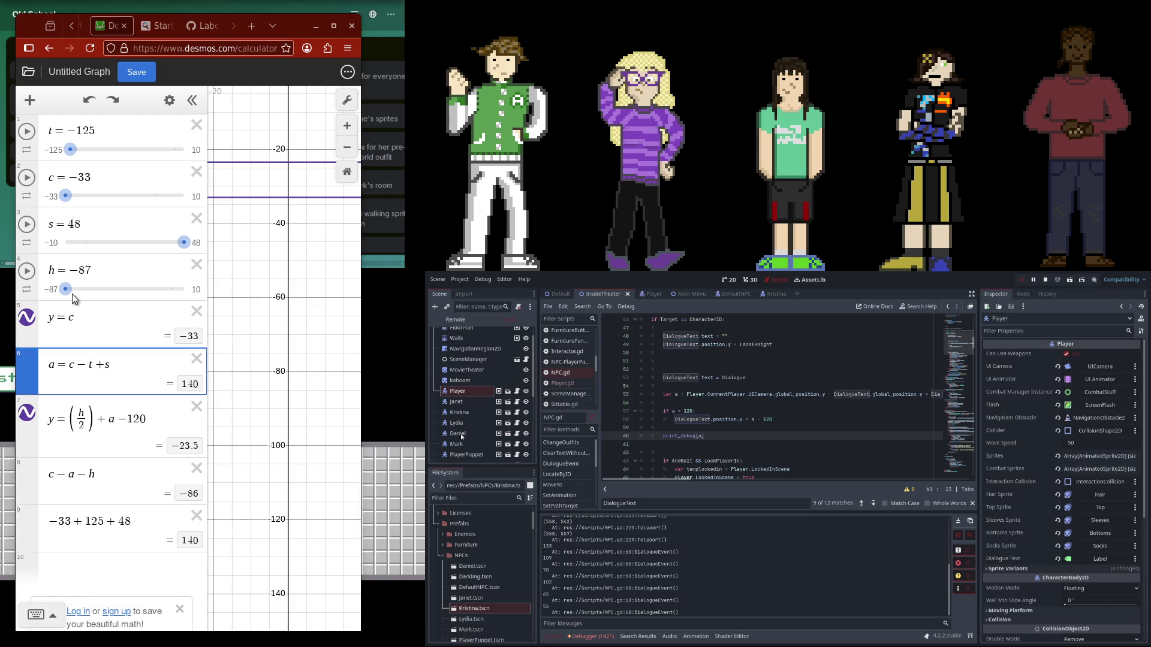
{"action": "scroll", "coordinate": [686, 404], "scroll_direction": "down", "scroll_amount": 3}
{"action": "left_click", "coordinate": [685, 402]}
{"action": "scroll", "coordinate": [685, 401], "scroll_direction": "down", "scroll_amount": 2}
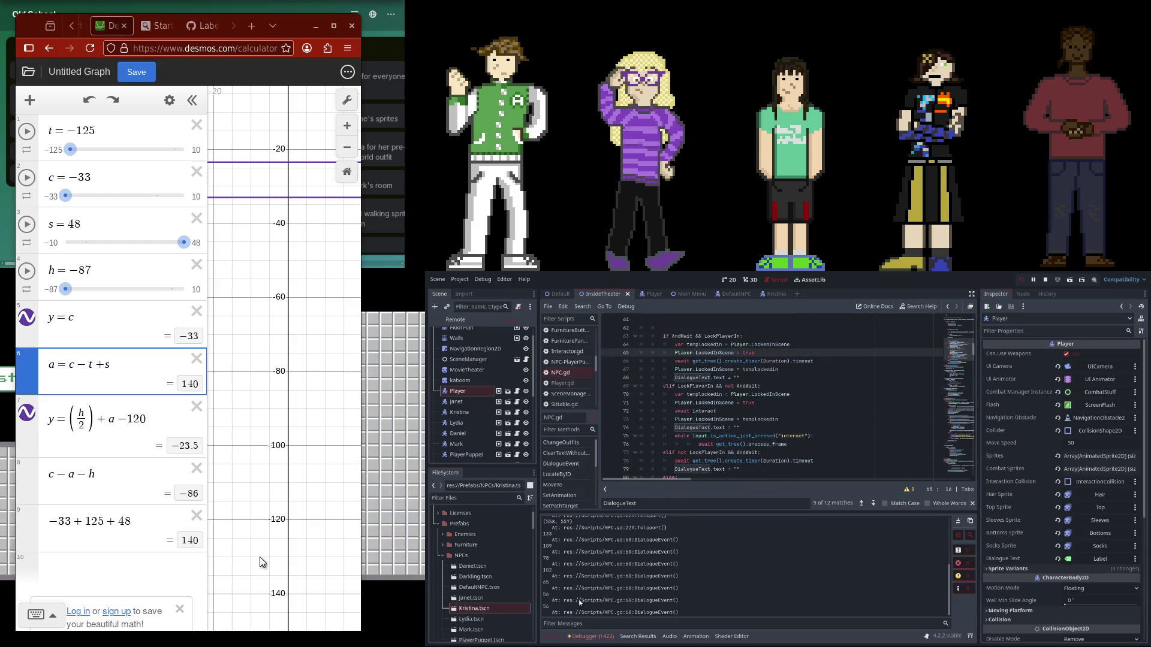
{"action": "scroll", "coordinate": [688, 406], "scroll_direction": "up", "scroll_amount": 2}
{"action": "scroll", "coordinate": [689, 405], "scroll_direction": "up", "scroll_amount": 2}
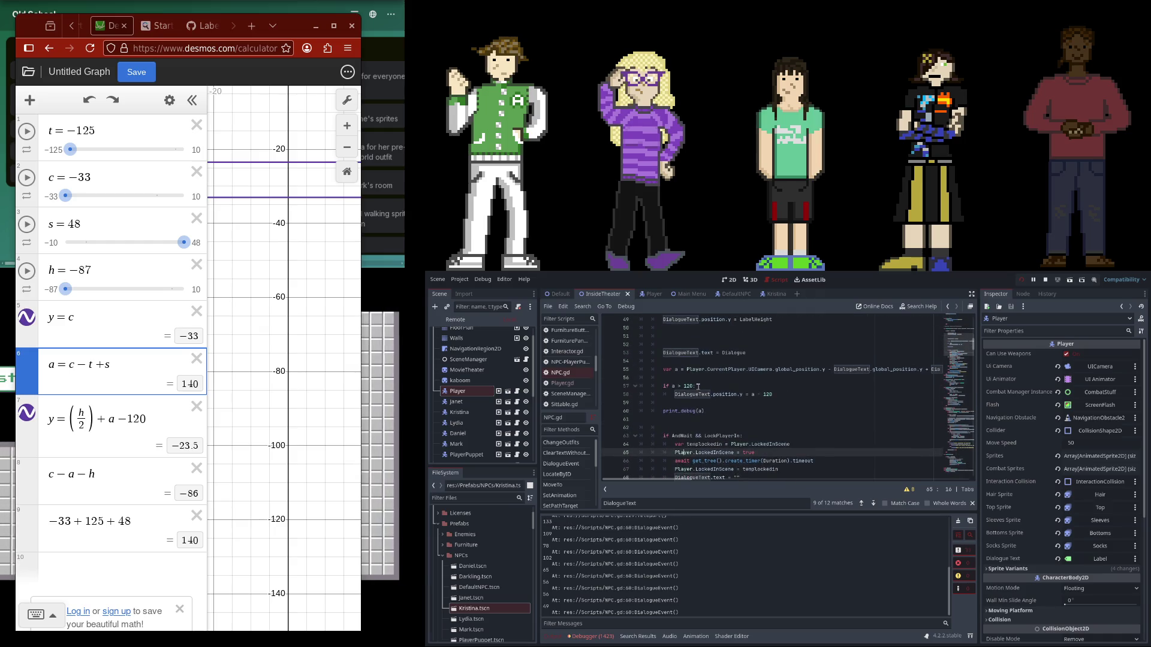
{"action": "left_click", "coordinate": [676, 411]}
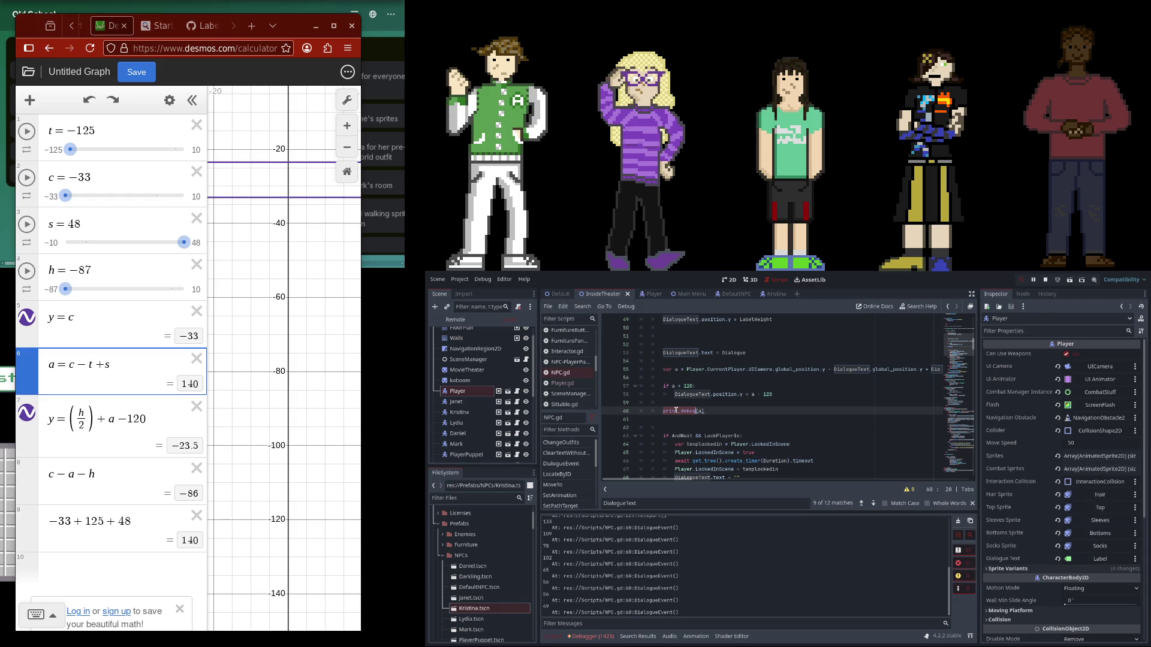
{"action": "scroll", "coordinate": [709, 452], "scroll_direction": "up", "scroll_amount": 2}
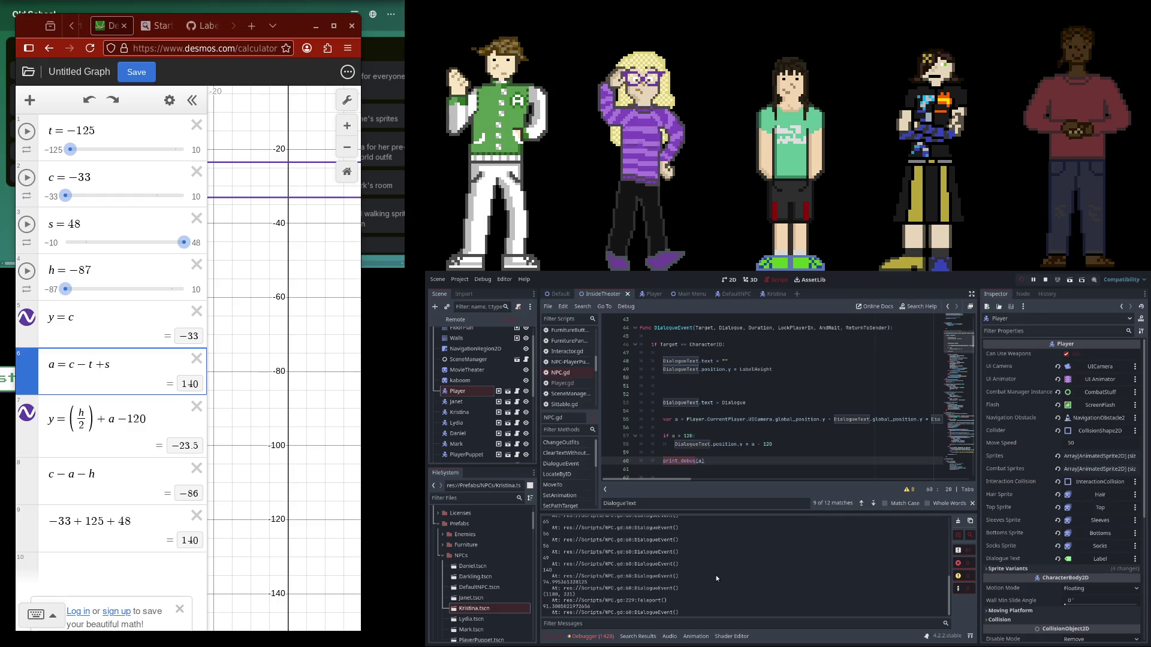
- Find the teleport function and comment out print_debug on line 229 with '#'
{"action": "scroll", "coordinate": [567, 366], "scroll_direction": "down", "scroll_amount": 2}
{"action": "key", "text": "ctrl+f"}
{"action": "type", "text": "teleport"}
{"action": "scroll", "coordinate": [760, 404], "scroll_direction": "down", "scroll_amount": 2}
{"action": "left_click", "coordinate": [664, 427]}
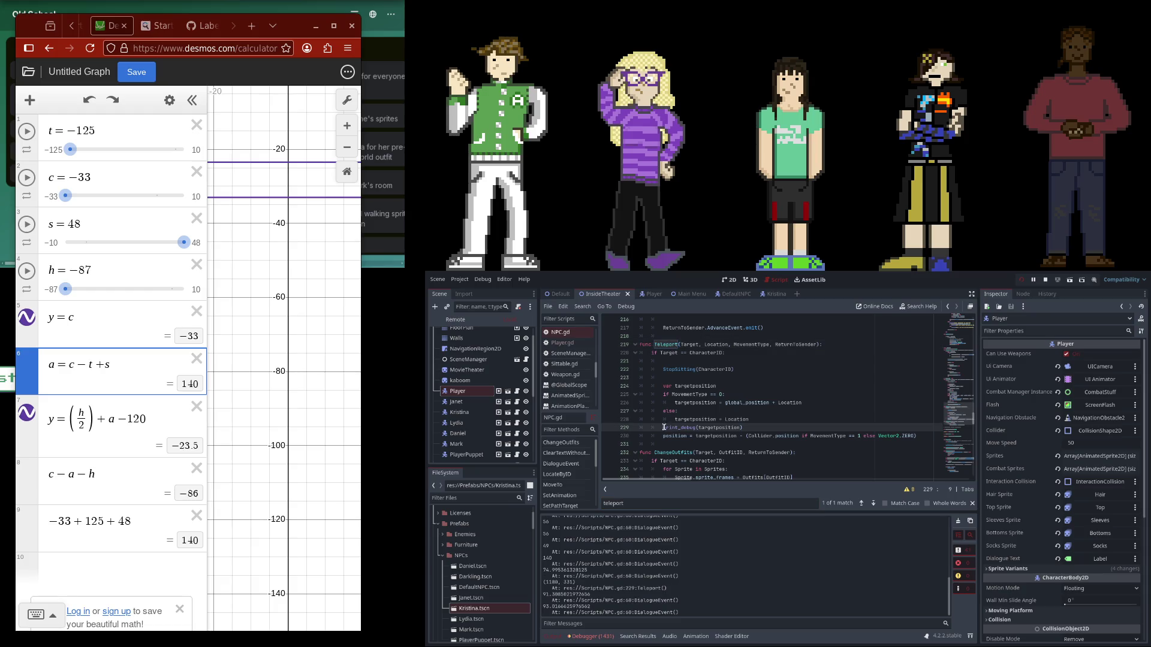
{"action": "type", "text": "#"}
- Search 'dialoguetext' to return to the DialogueEvent function near line 51
{"action": "key", "text": "ctrl+f"}
{"action": "type", "text": "dialoguetext"}
{"action": "left_click", "coordinate": [873, 504]}
{"action": "left_click", "coordinate": [873, 504]}
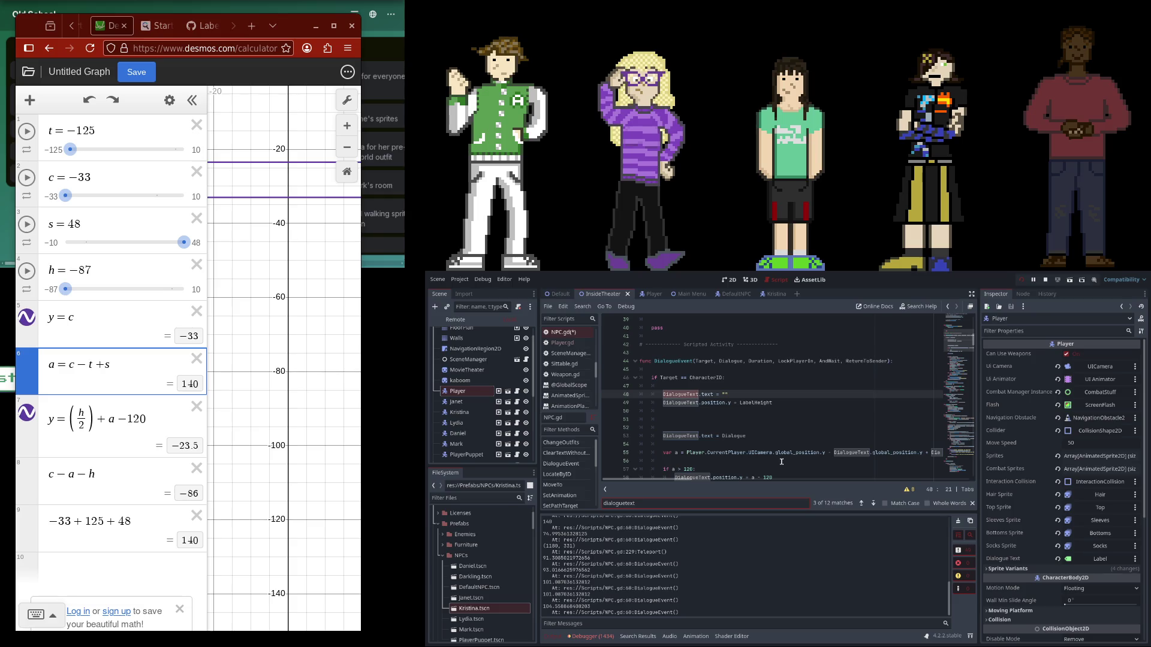
{"action": "scroll", "coordinate": [781, 461], "scroll_direction": "down", "scroll_amount": 1}
{"action": "left_click", "coordinate": [722, 392]}
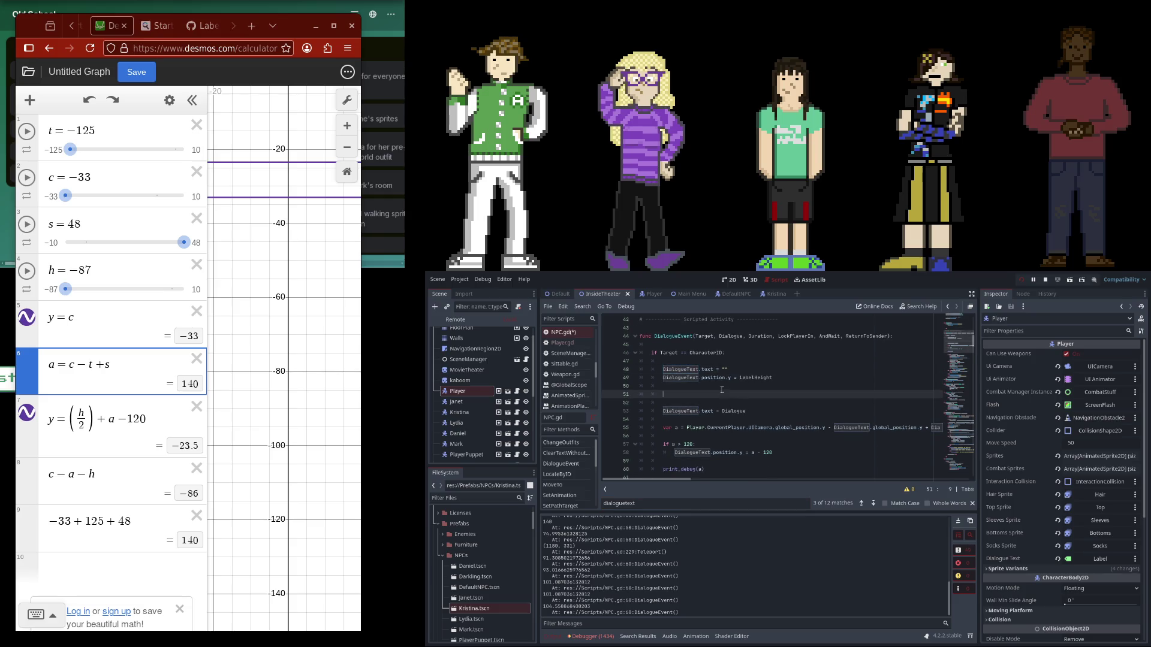
- Stop and relaunch the game to get fresh output
{"action": "left_click", "coordinate": [1019, 282]}
{"action": "left_click", "coordinate": [1020, 276]}
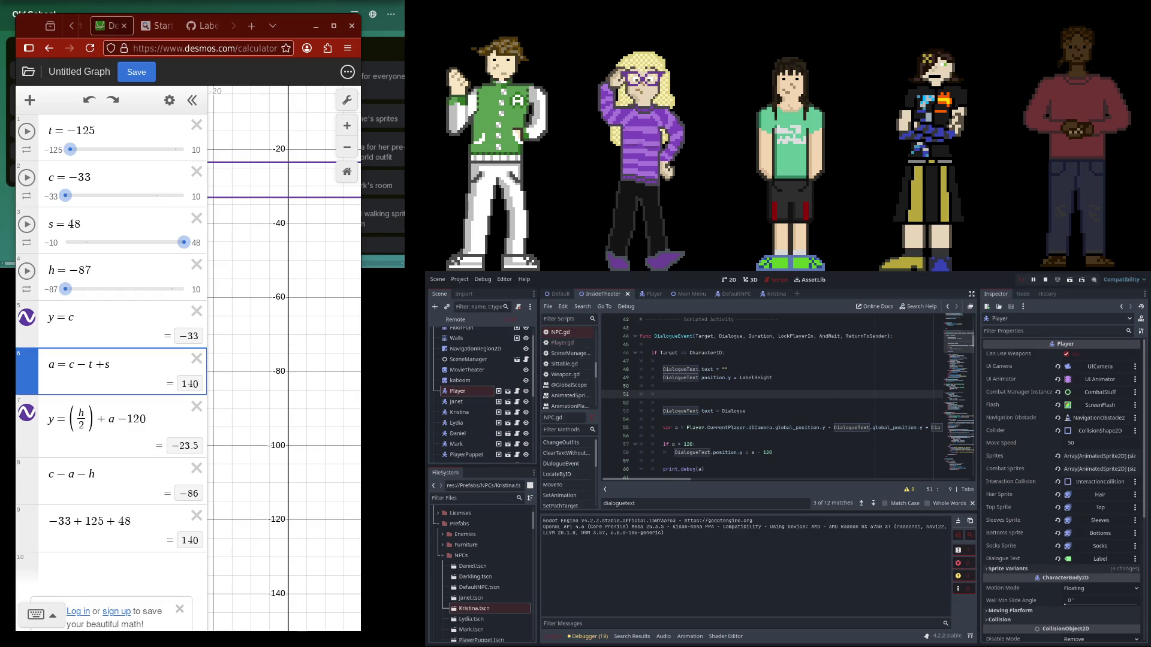
{"action": "left_click", "coordinate": [1019, 275]}
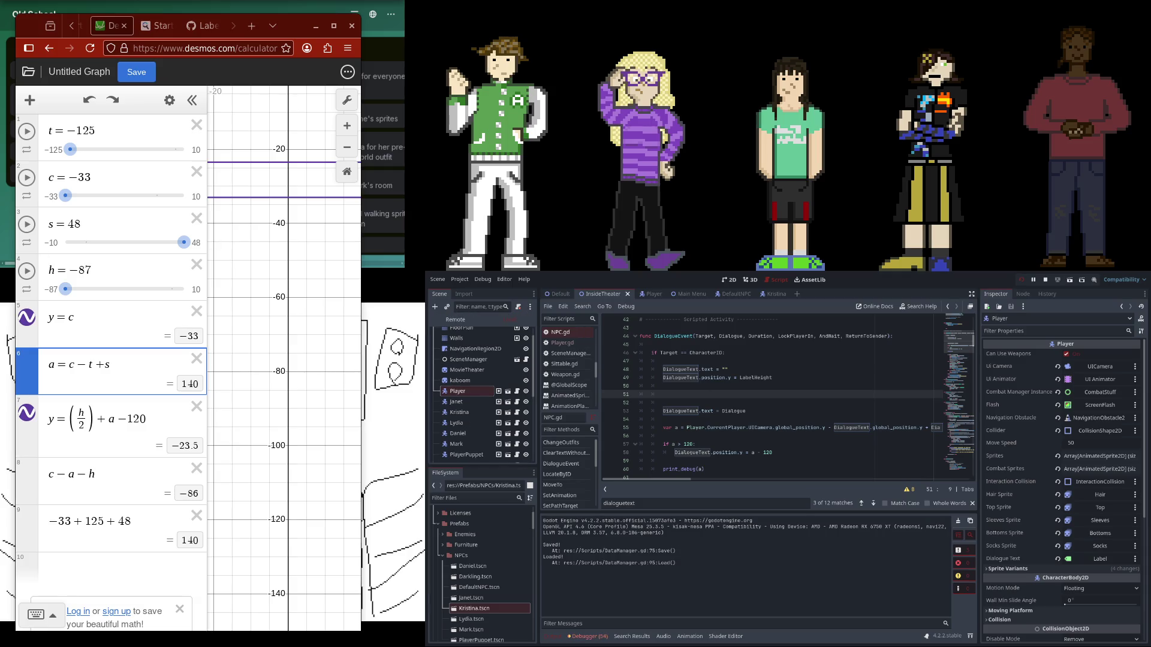
- Open Debugger > Errors, clear the error list, and check the Output log
{"action": "scroll", "coordinate": [771, 422], "scroll_direction": "down", "scroll_amount": 4}
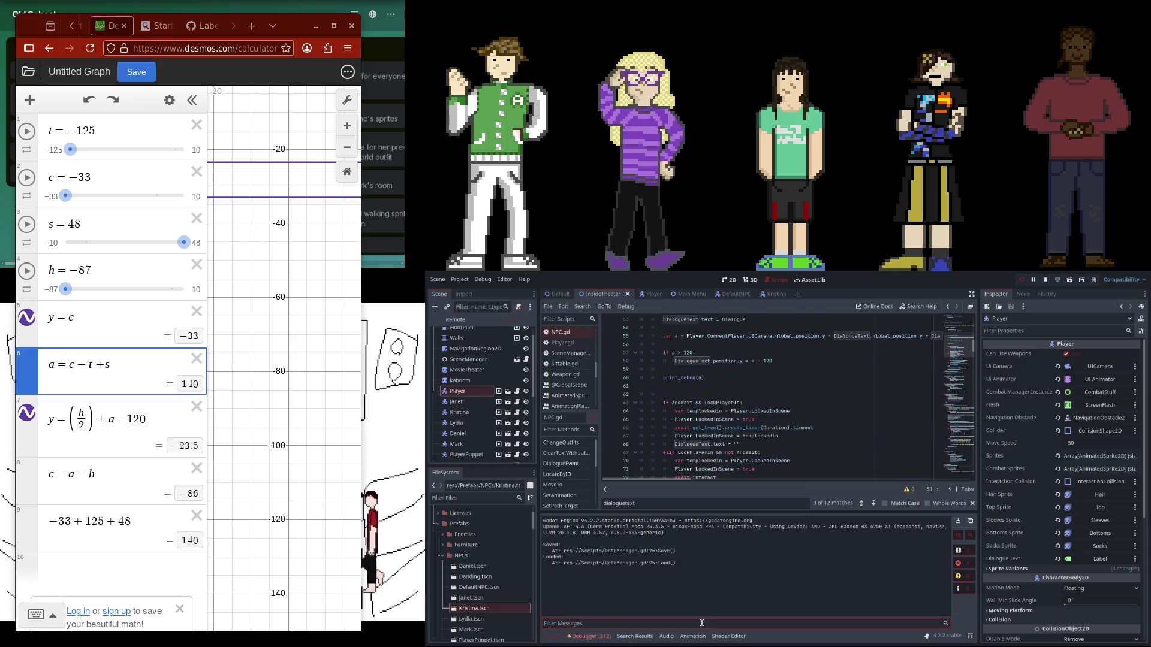
{"action": "left_click", "coordinate": [594, 635]}
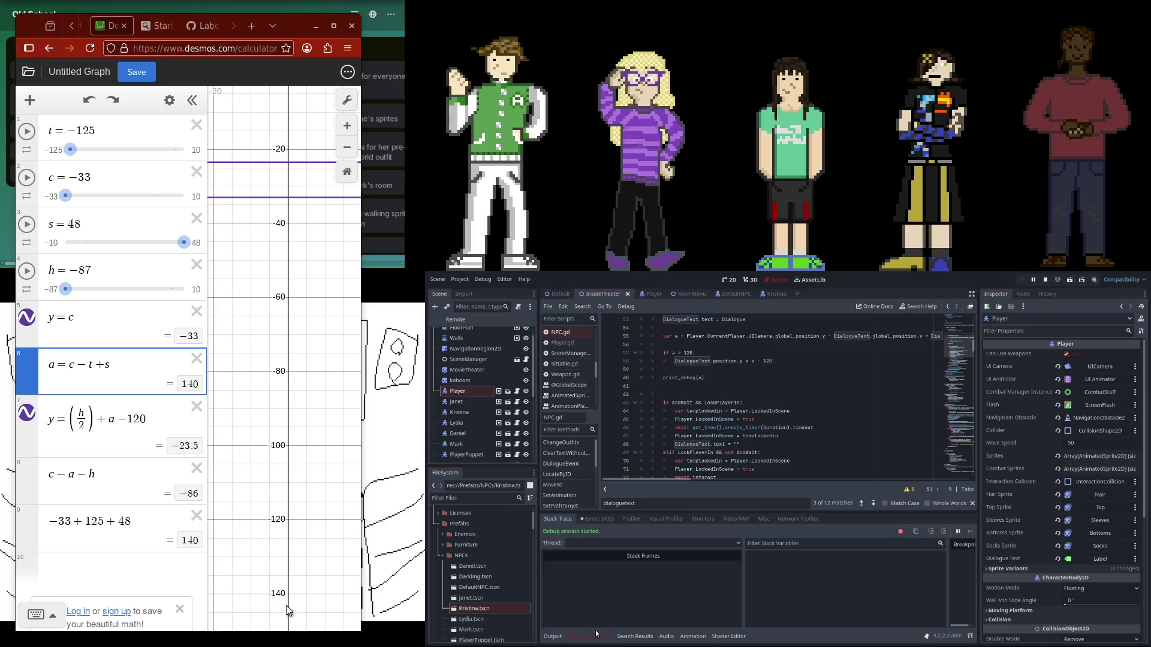
{"action": "left_click", "coordinate": [597, 519]}
{"action": "left_click", "coordinate": [971, 534]}
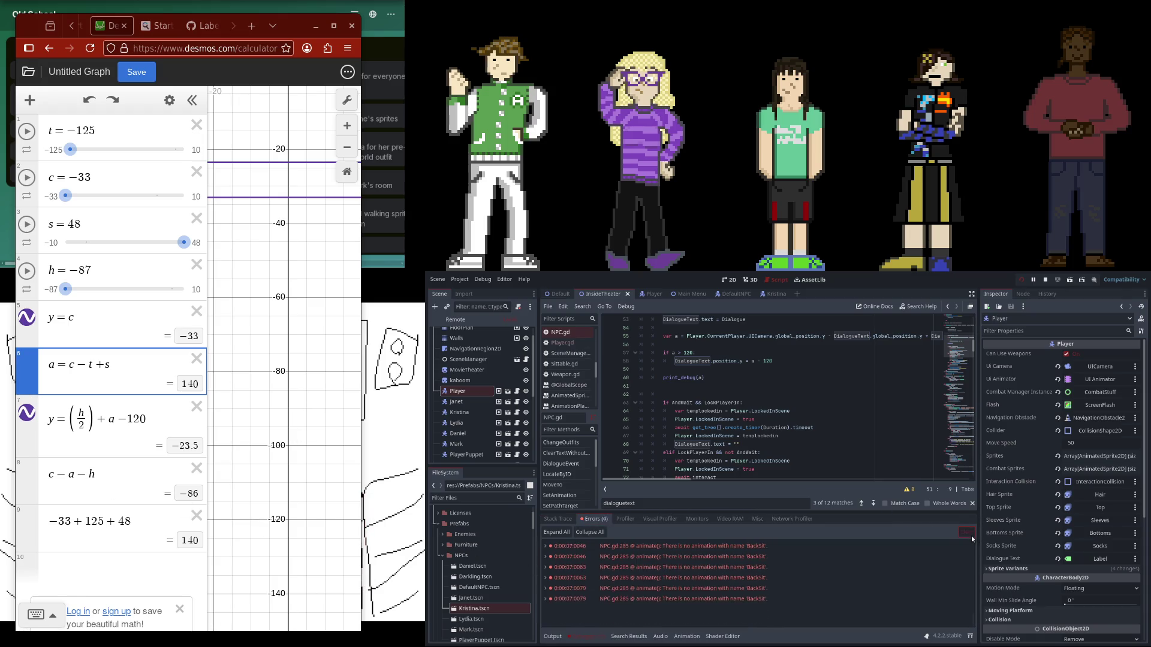
{"action": "left_click", "coordinate": [971, 537]}
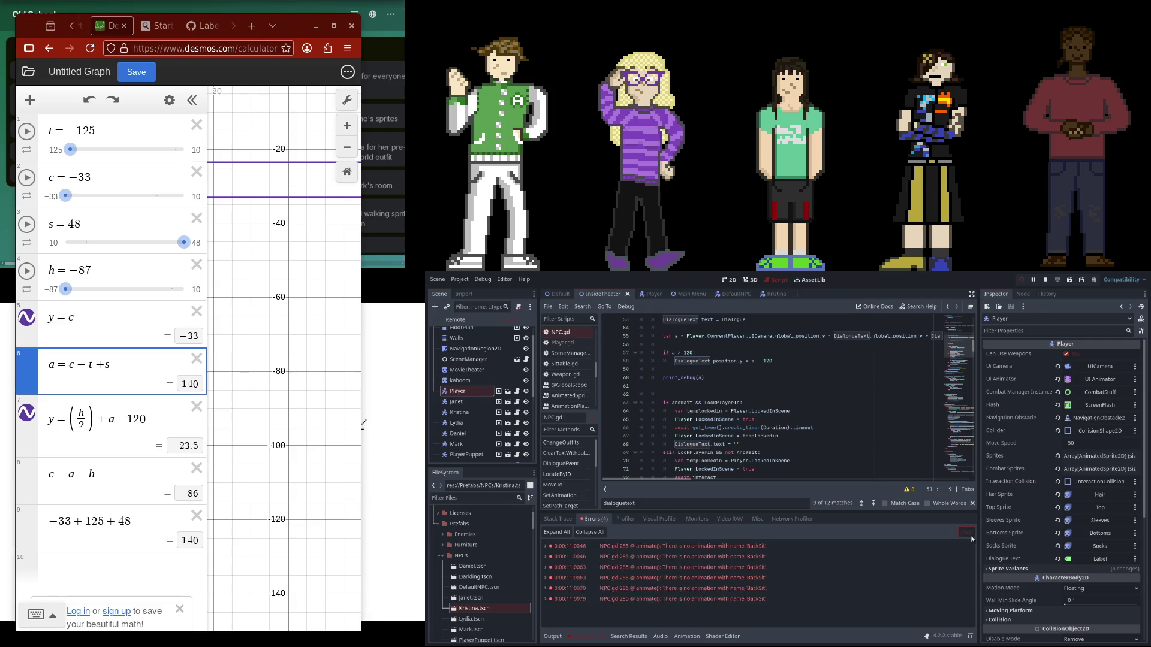
{"action": "left_click", "coordinate": [972, 538]}
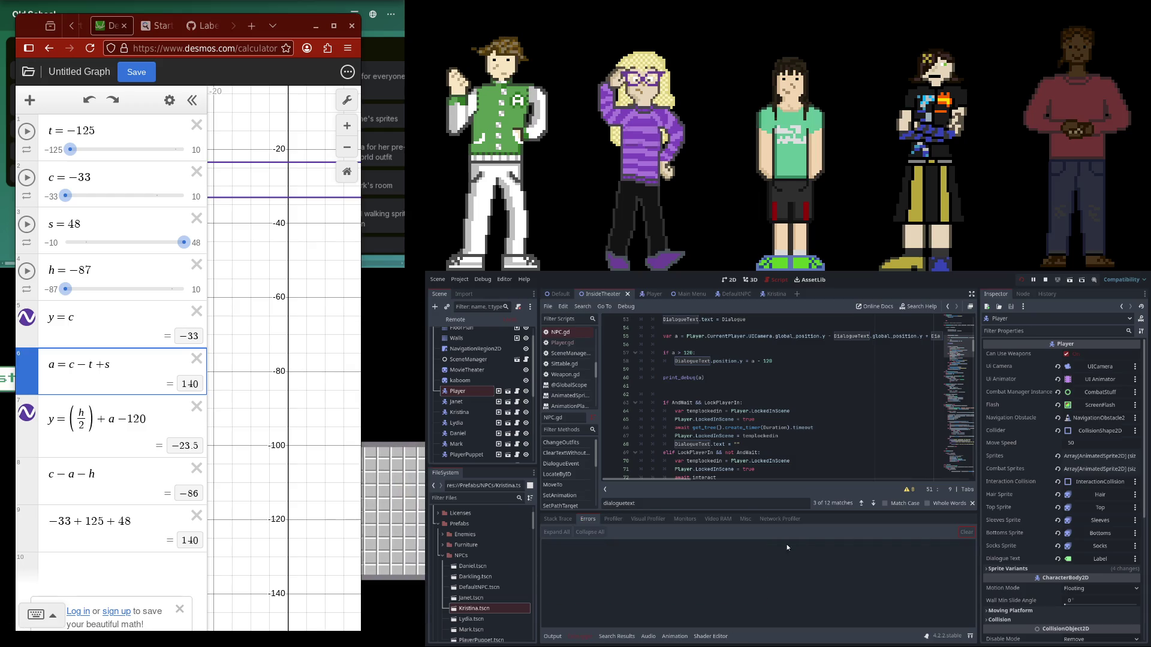
{"action": "left_click", "coordinate": [553, 636]}
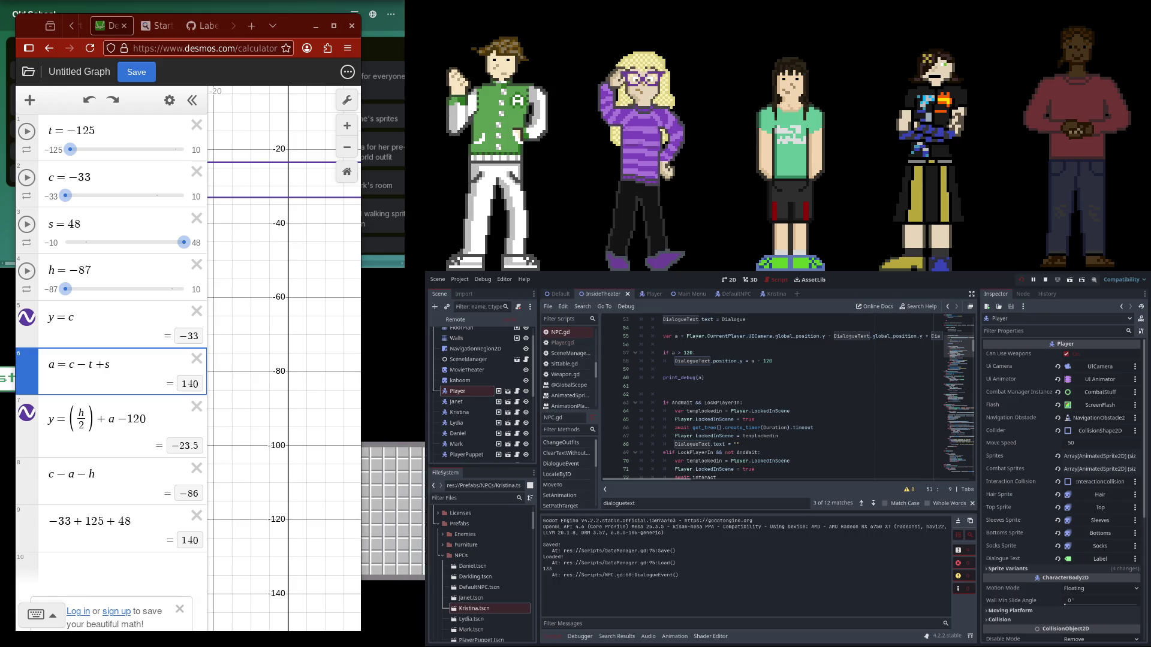
- Expand each _call_function error entry, then return to the printed DialogueEvent output
{"action": "left_click", "coordinate": [586, 636]}
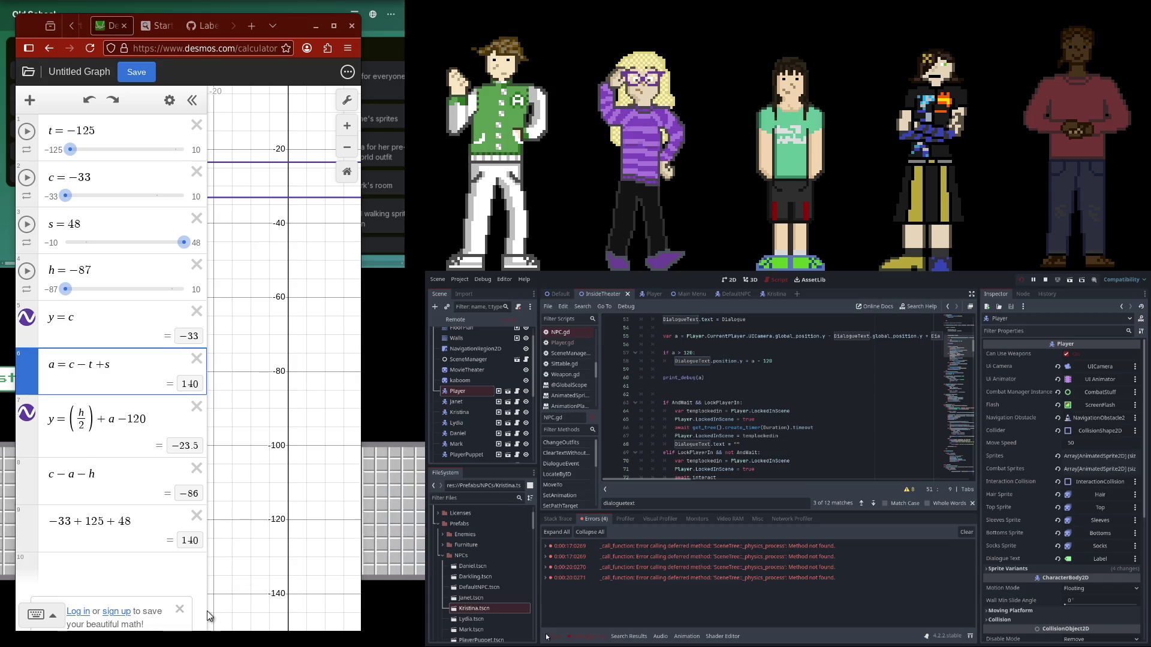
{"action": "left_click", "coordinate": [662, 548]}
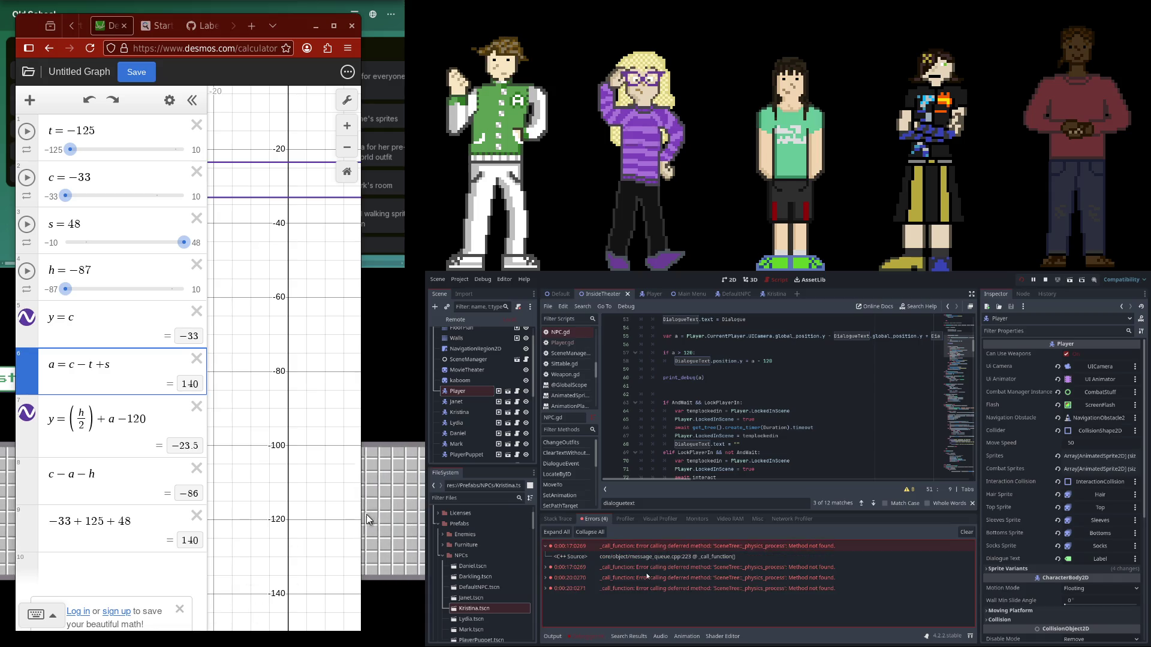
{"action": "left_click", "coordinate": [657, 568]}
{"action": "left_click", "coordinate": [633, 587]}
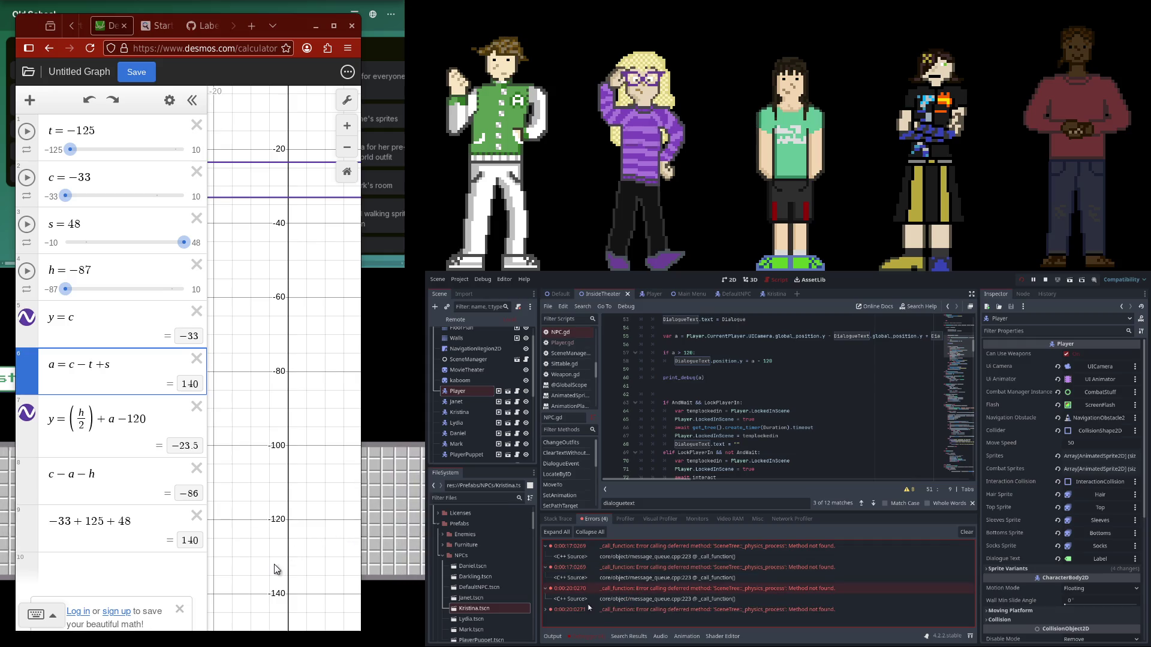
{"action": "left_click", "coordinate": [585, 607]}
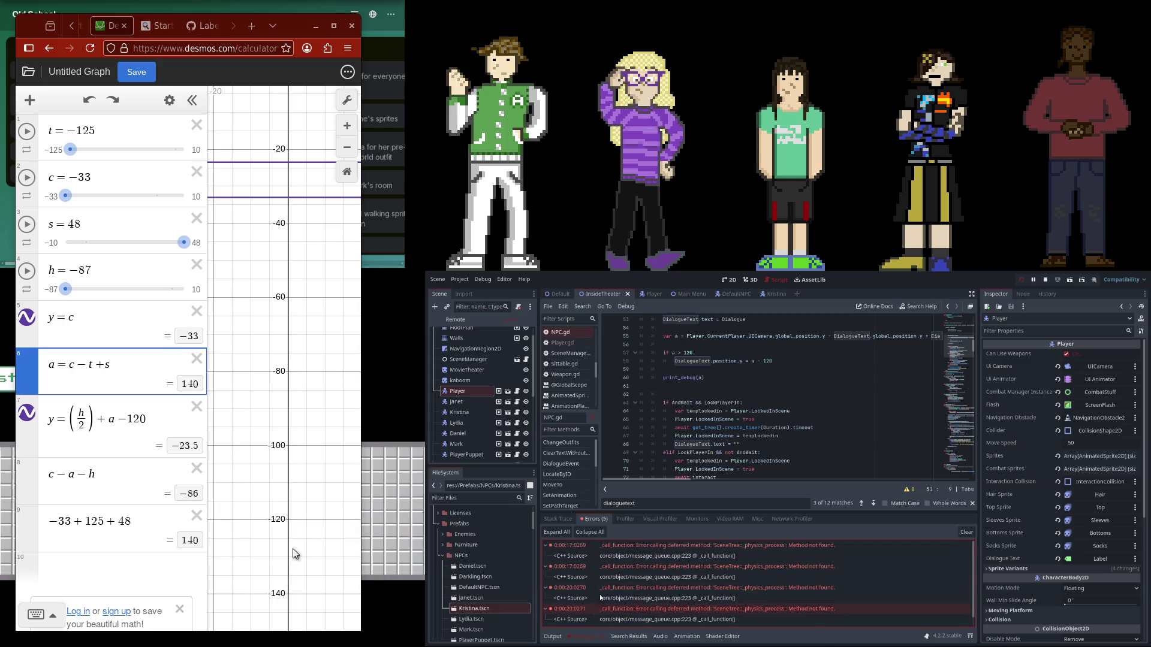
{"action": "left_click", "coordinate": [637, 619]}
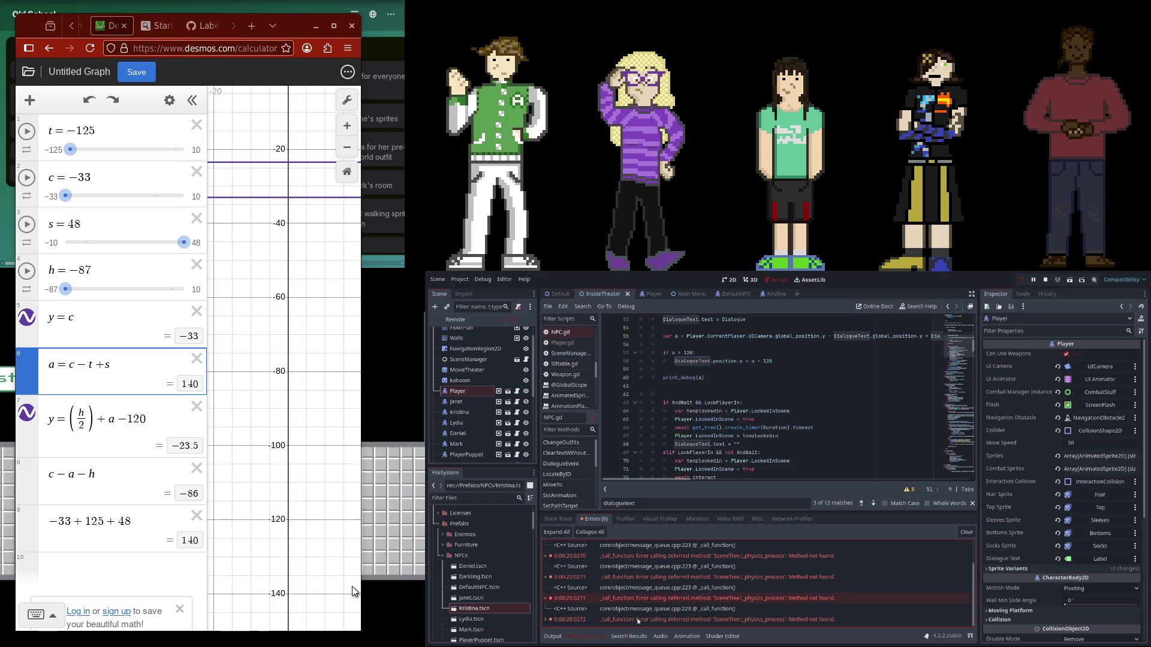
{"action": "left_click", "coordinate": [638, 621]}
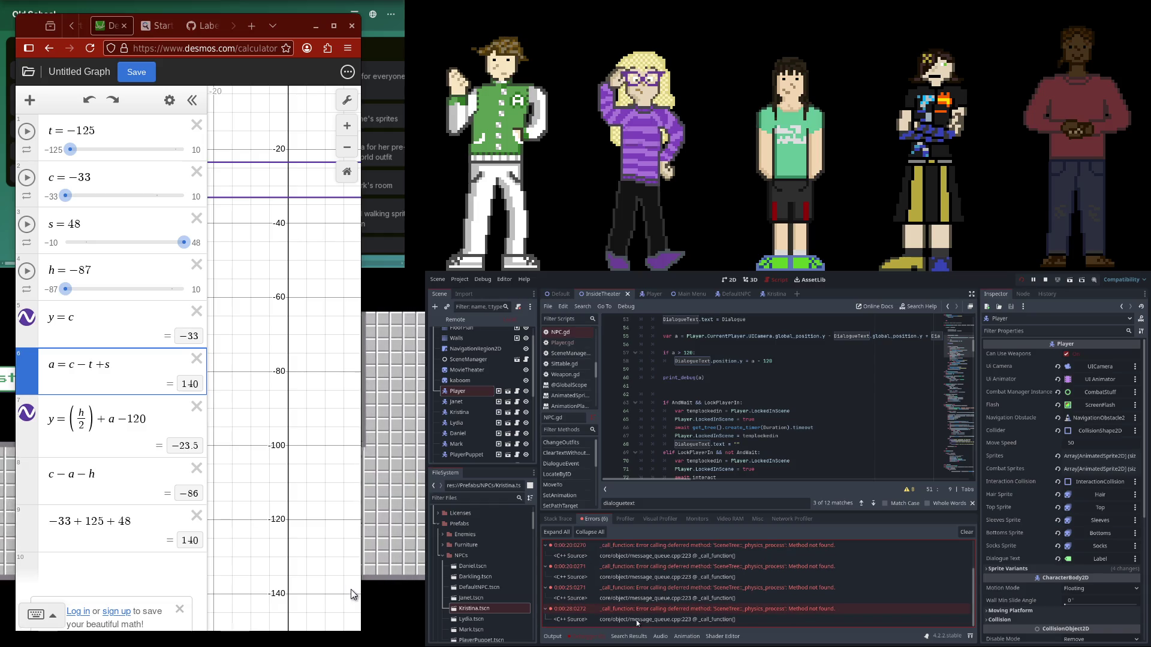
{"action": "left_click", "coordinate": [552, 637]}
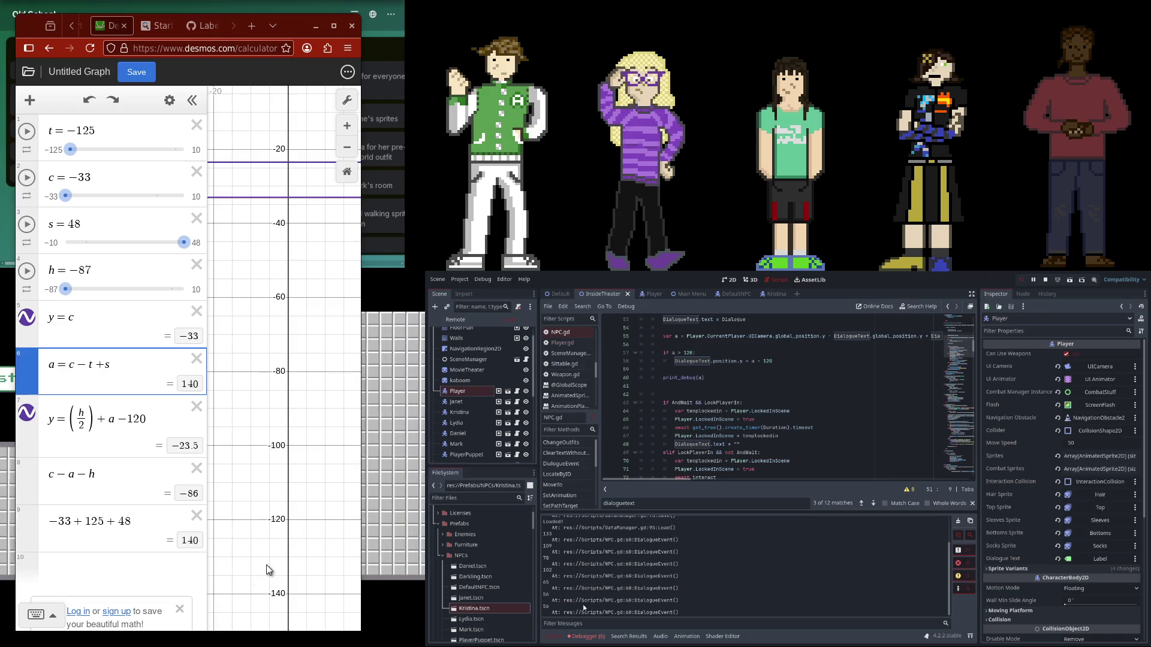
- Return the bottom panel to Debugger Errors and select SceneManager to show its 81-entry Events array
{"action": "scroll", "coordinate": [964, 393], "scroll_direction": "up", "scroll_amount": 2}
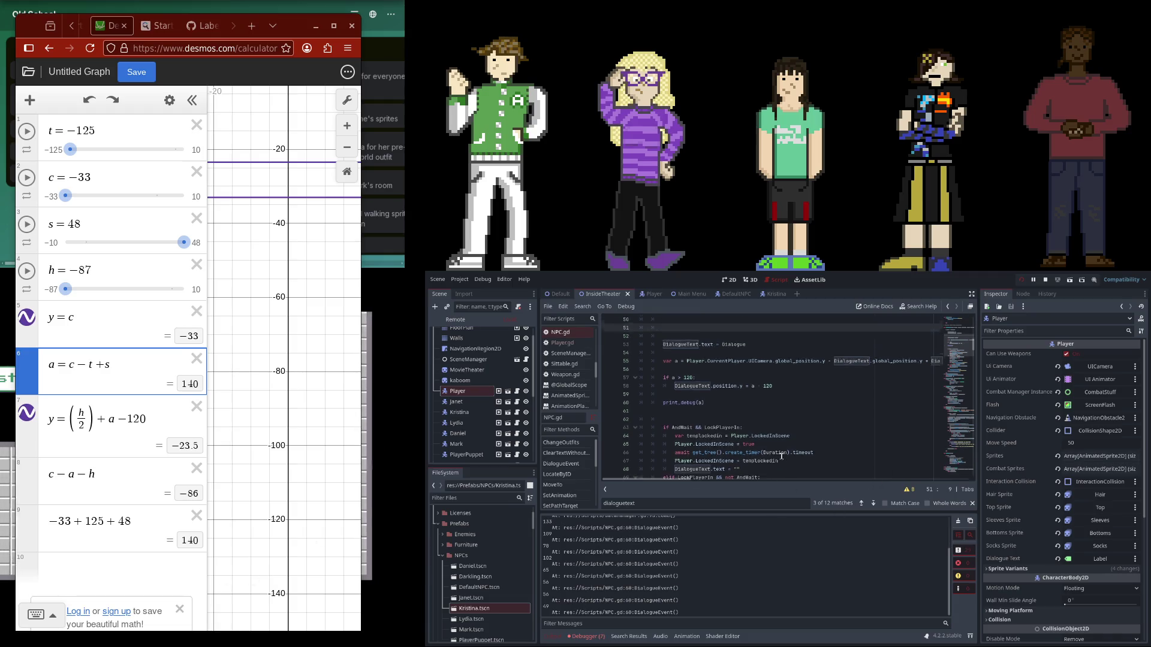
{"action": "left_click", "coordinate": [1031, 281]}
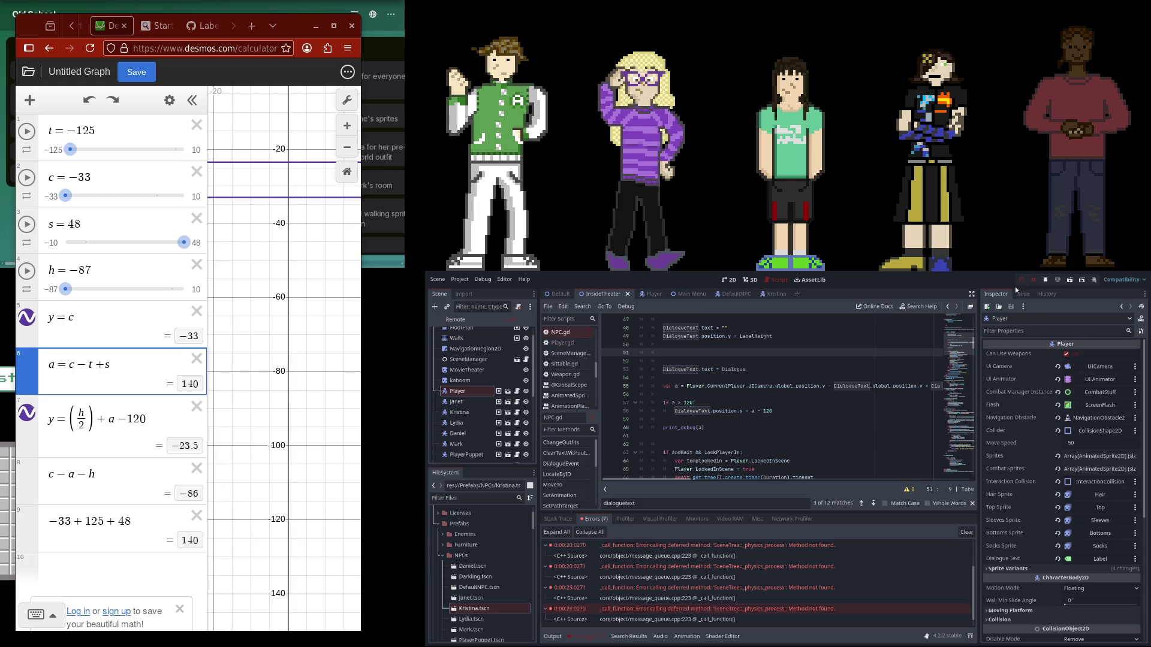
{"action": "scroll", "coordinate": [841, 337], "scroll_direction": "up", "scroll_amount": 5}
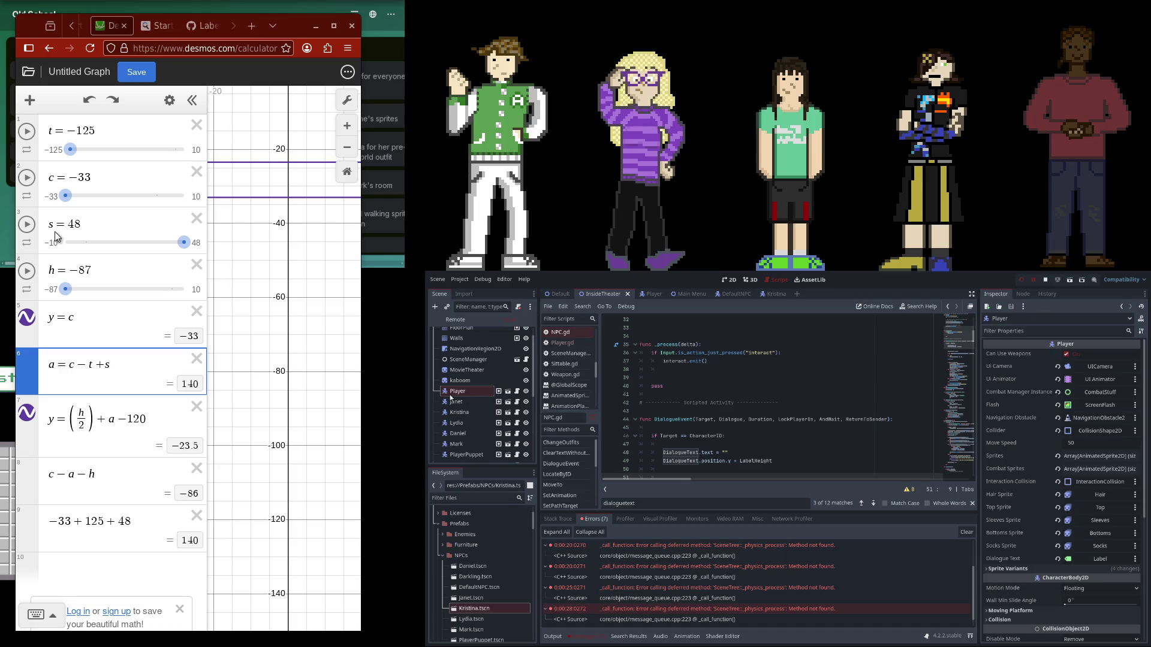
{"action": "scroll", "coordinate": [450, 398], "scroll_direction": "up", "scroll_amount": 1}
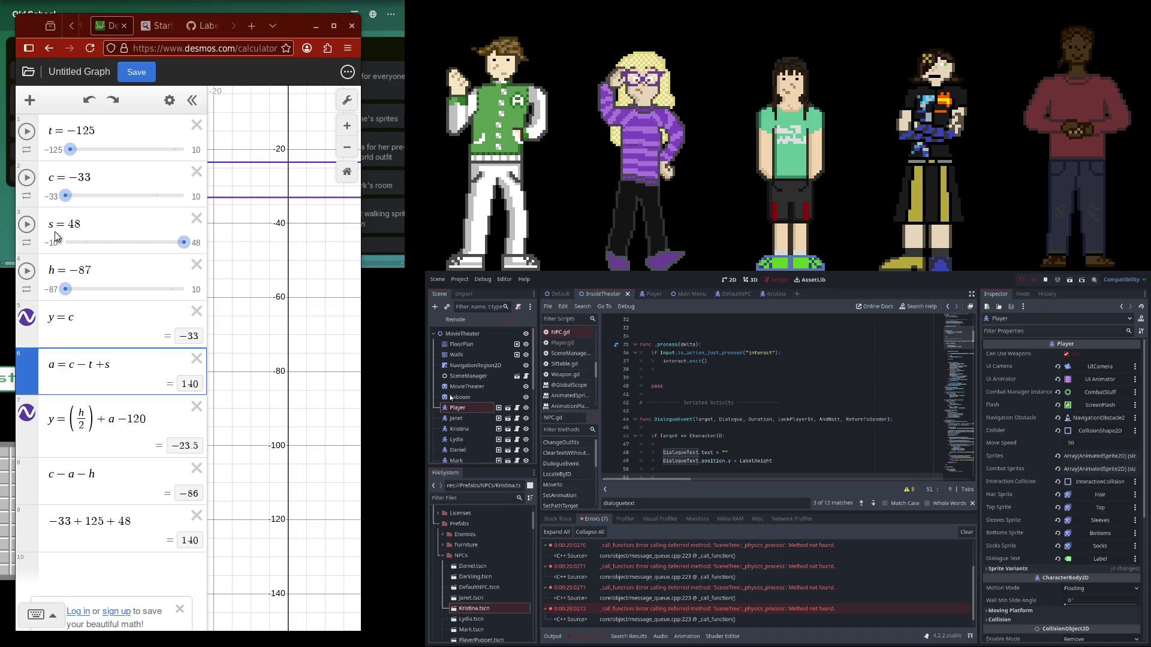
{"action": "left_click", "coordinate": [495, 386]}
{"action": "left_click", "coordinate": [479, 376]}
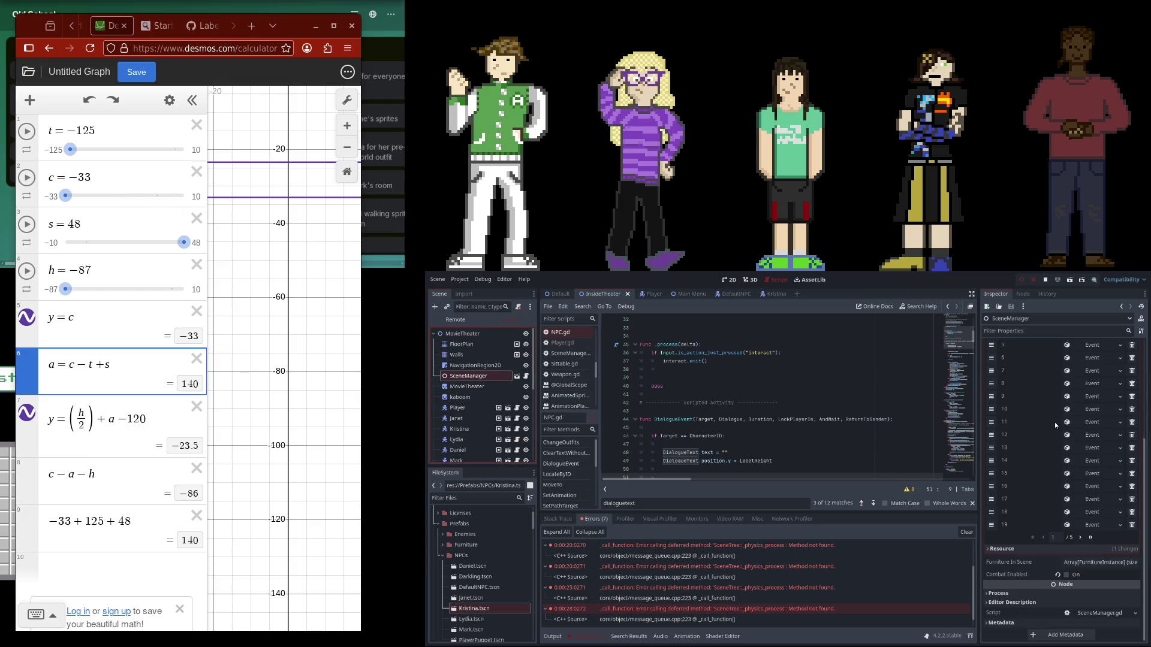
{"action": "scroll", "coordinate": [1054, 414], "scroll_direction": "up", "scroll_amount": 3}
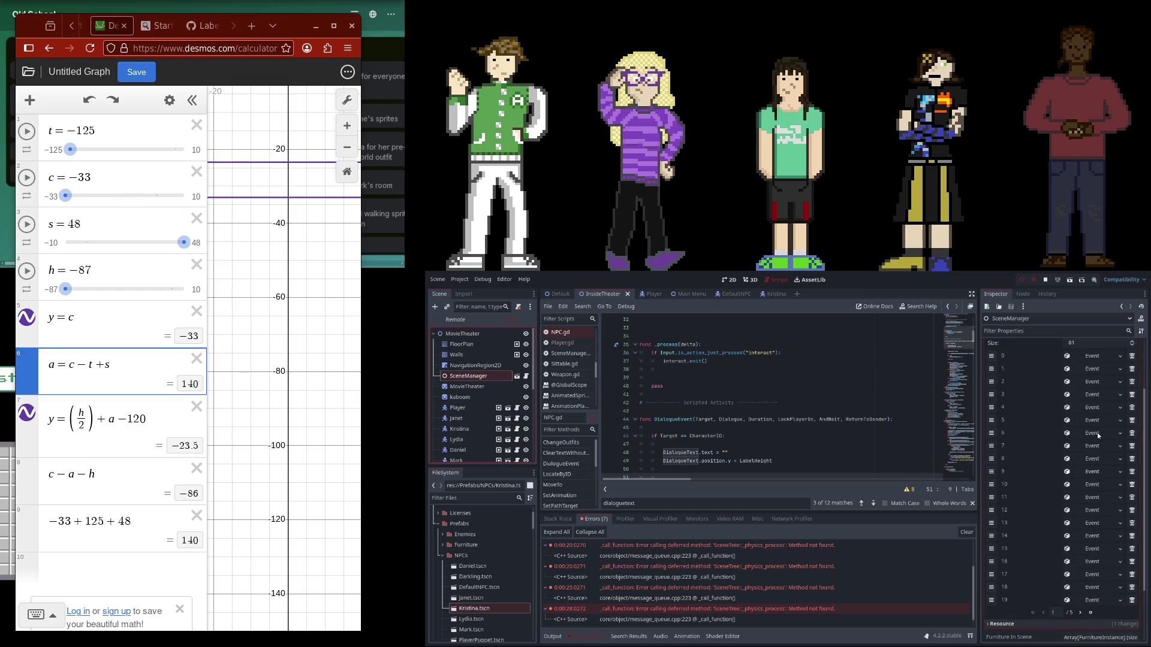
{"action": "scroll", "coordinate": [853, 391], "scroll_direction": "down", "scroll_amount": 15}
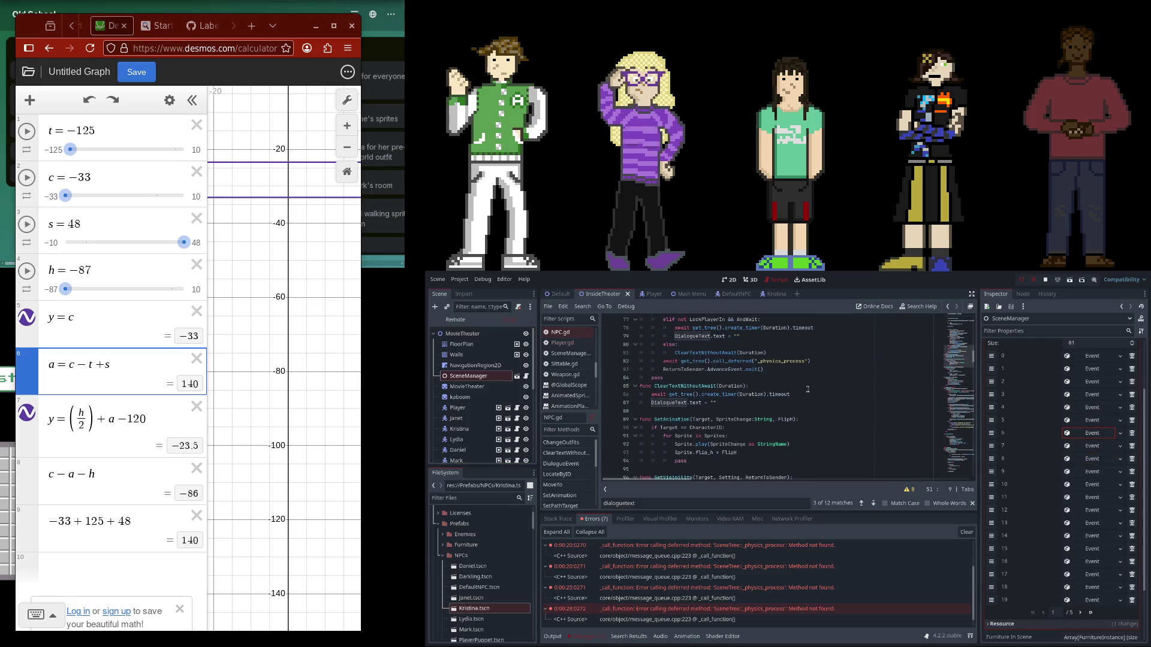
- Select and delete the deferred _physics_process statement on line 82
{"action": "scroll", "coordinate": [806, 389], "scroll_direction": "up", "scroll_amount": 4}
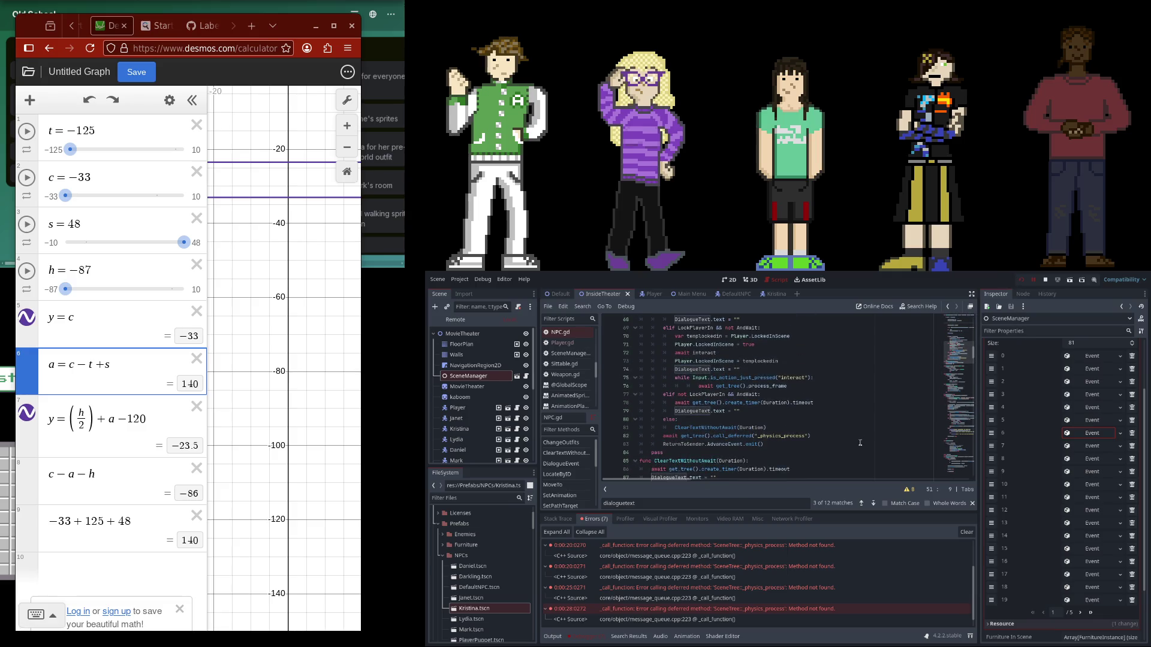
{"action": "double_click", "coordinate": [768, 437]}
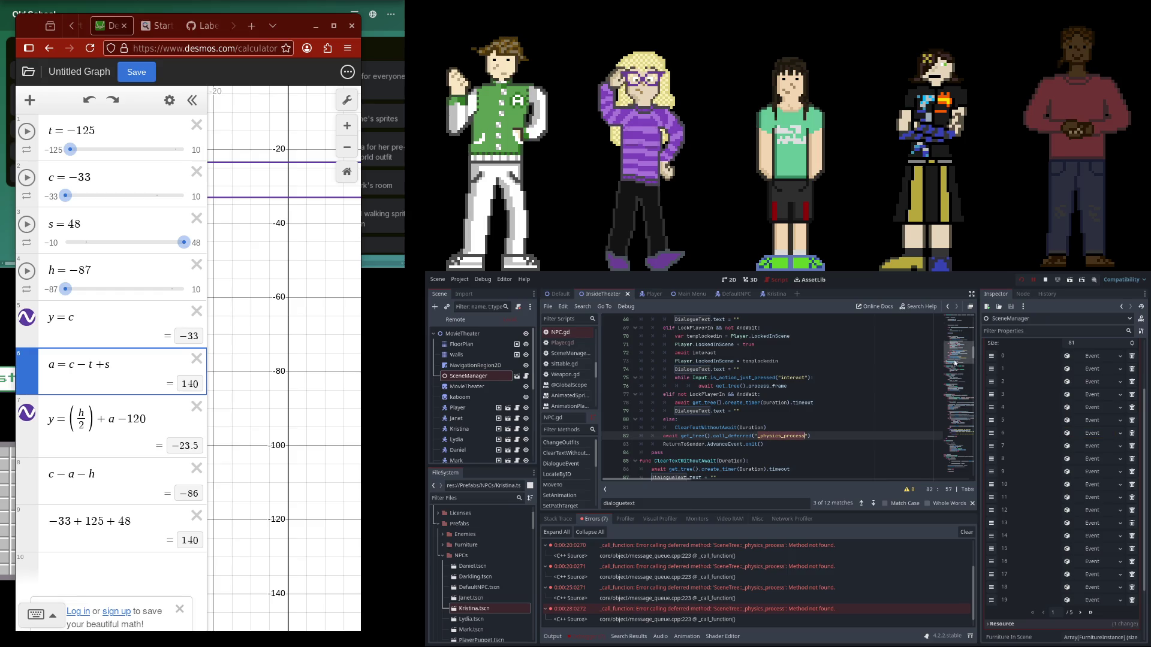
{"action": "left_click_drag", "start_coordinate": [805, 436], "coordinate": [662, 435]}
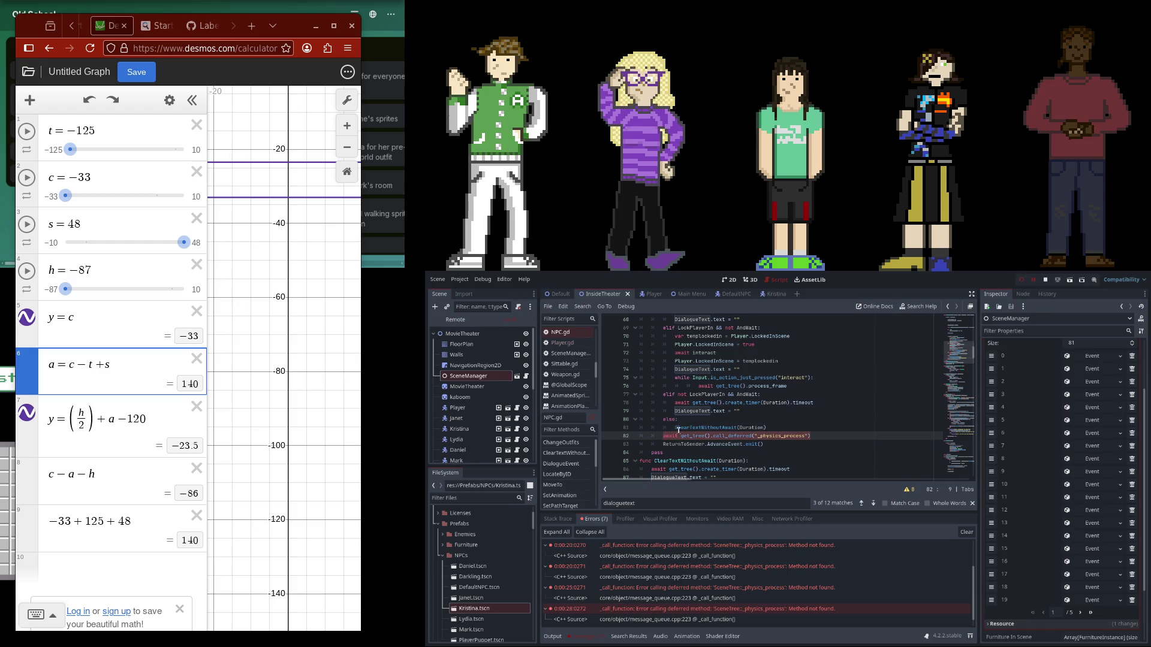
{"action": "scroll", "coordinate": [696, 458], "scroll_direction": "up", "scroll_amount": 2}
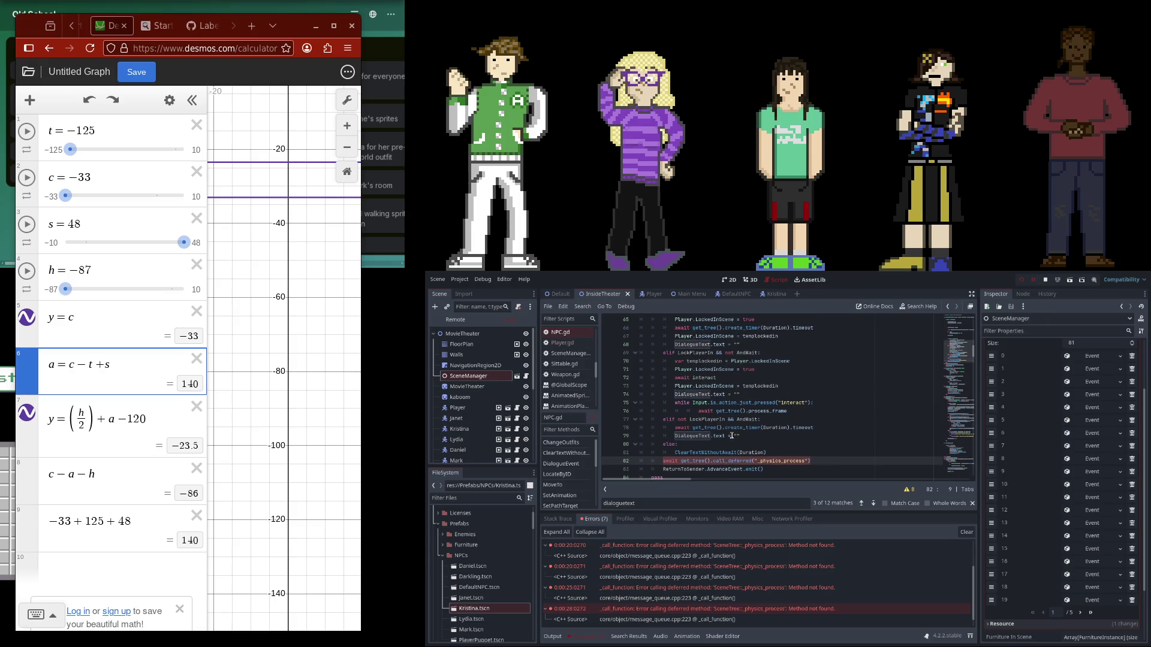
{"action": "scroll", "coordinate": [696, 459], "scroll_direction": "down", "scroll_amount": 3}
{"action": "left_click", "coordinate": [708, 419]}
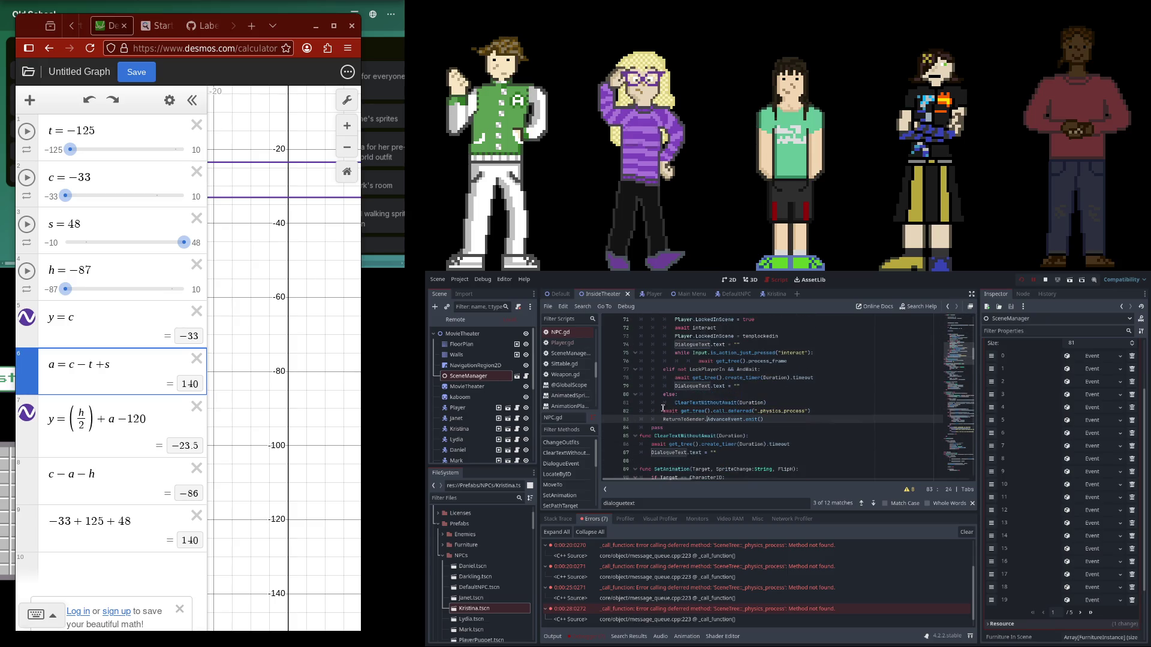
{"action": "left_click", "coordinate": [815, 403]}
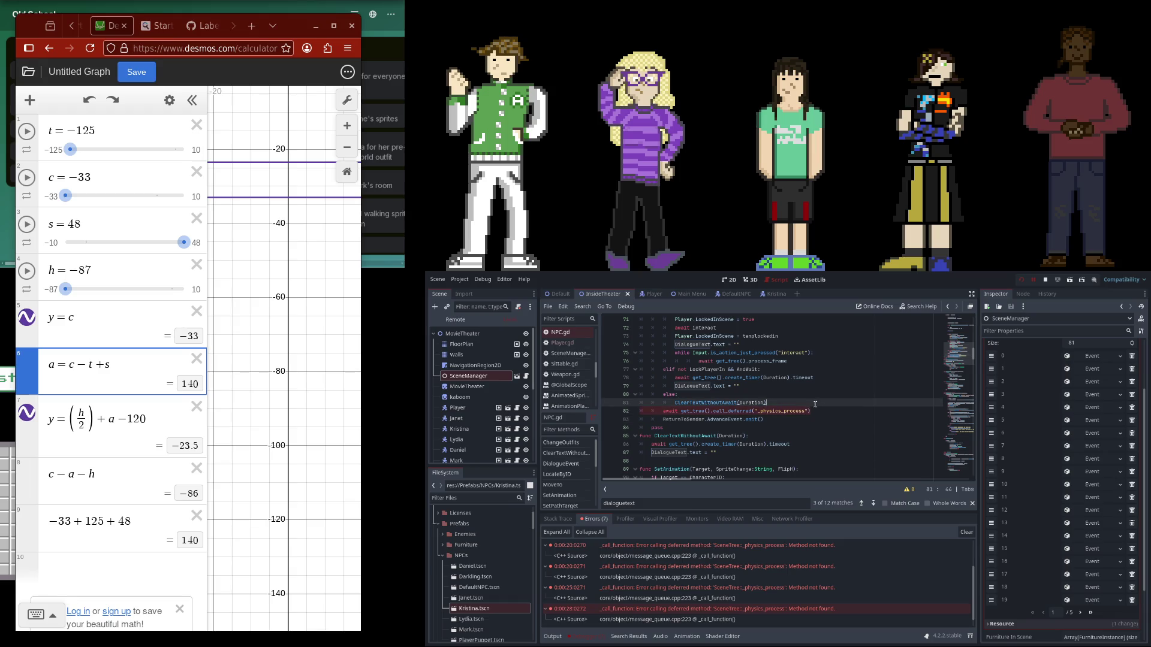
{"action": "key", "text": "Delete"}
- Scroll through NPC.gd to review DialogueEvent now ending with ClearTextWithoutAwait(Duration)
{"action": "scroll", "coordinate": [807, 426], "scroll_direction": "up", "scroll_amount": 2}
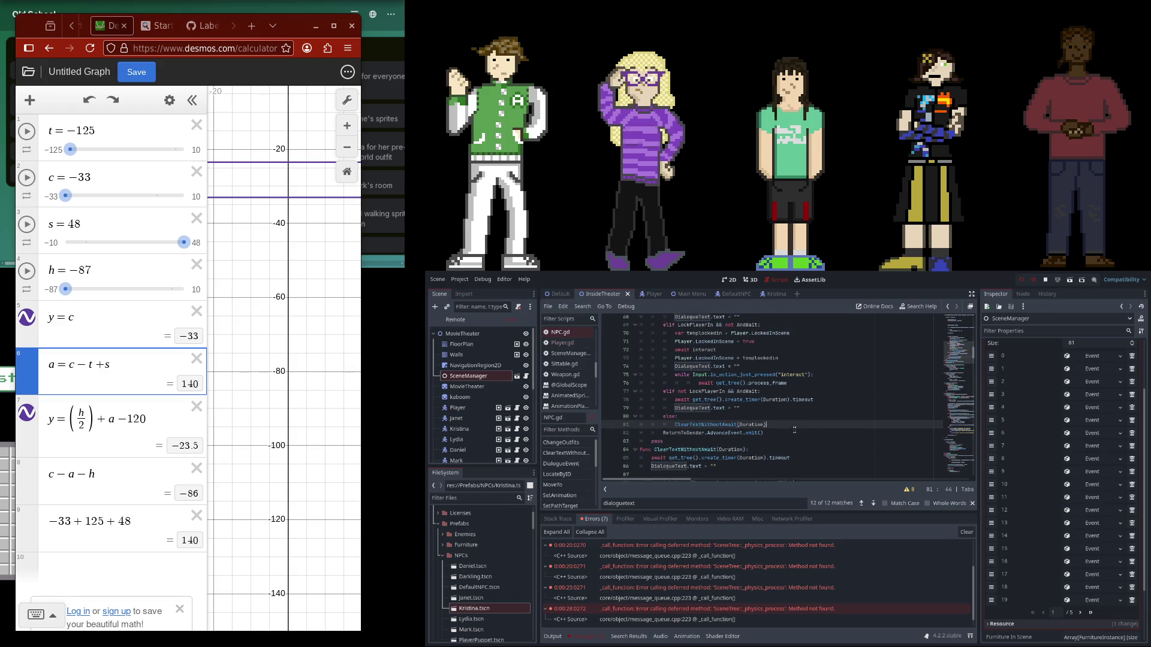
{"action": "scroll", "coordinate": [793, 429], "scroll_direction": "up", "scroll_amount": 1}
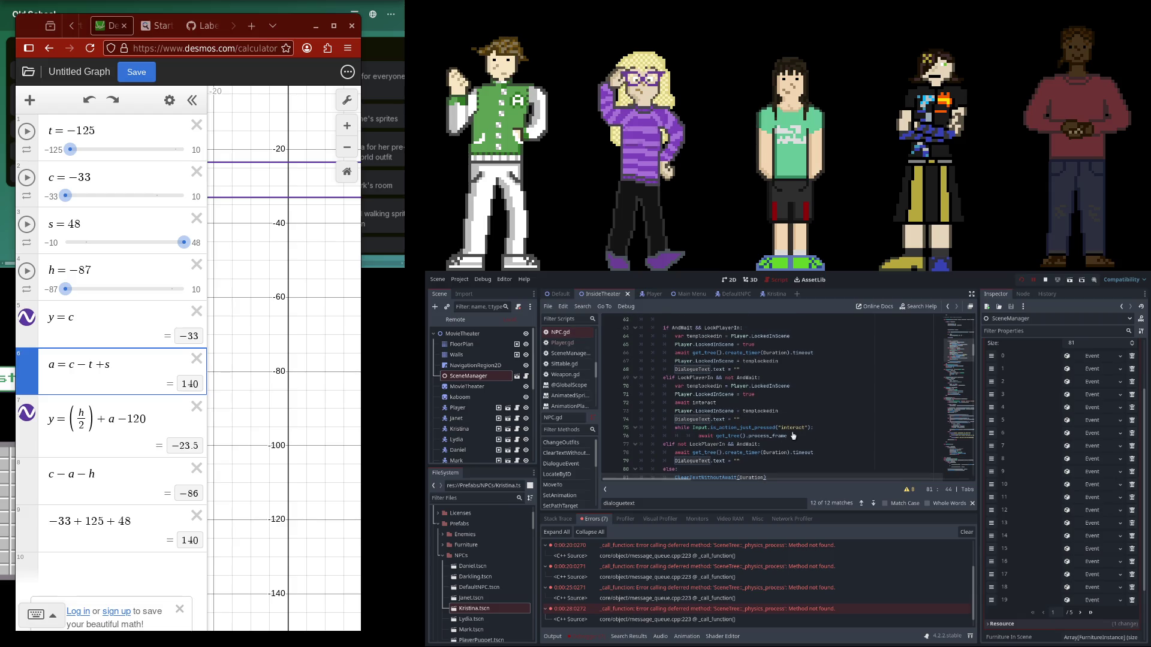
{"action": "scroll", "coordinate": [595, 593], "scroll_direction": "up", "scroll_amount": 1}
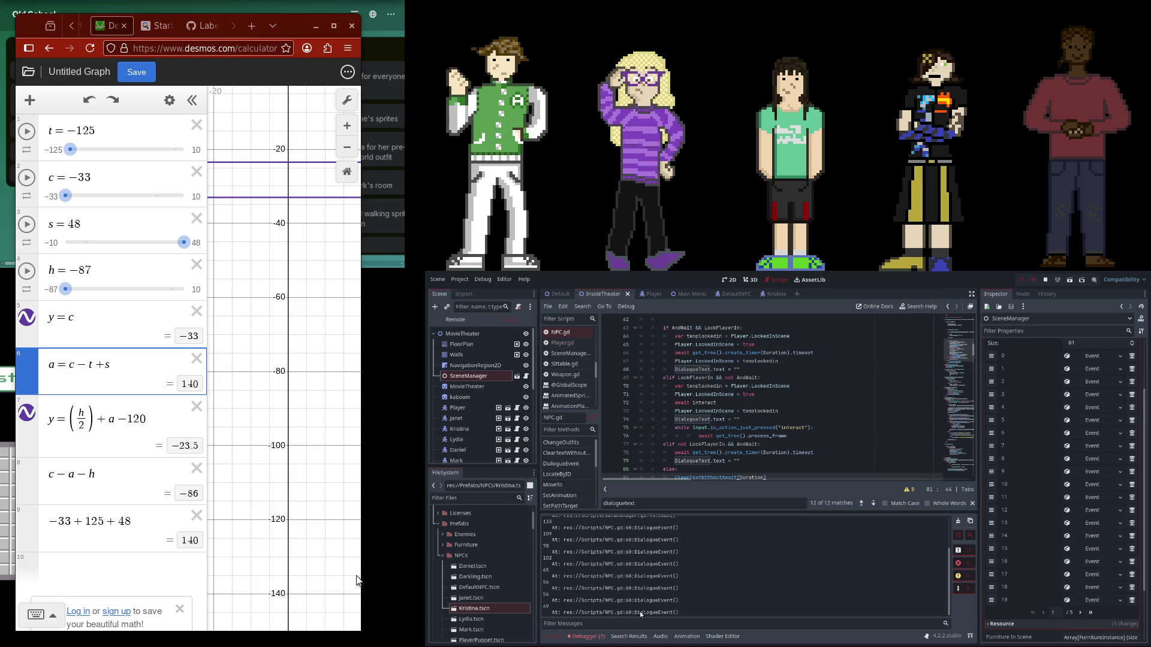
{"action": "scroll", "coordinate": [744, 449], "scroll_direction": "down", "scroll_amount": 4}
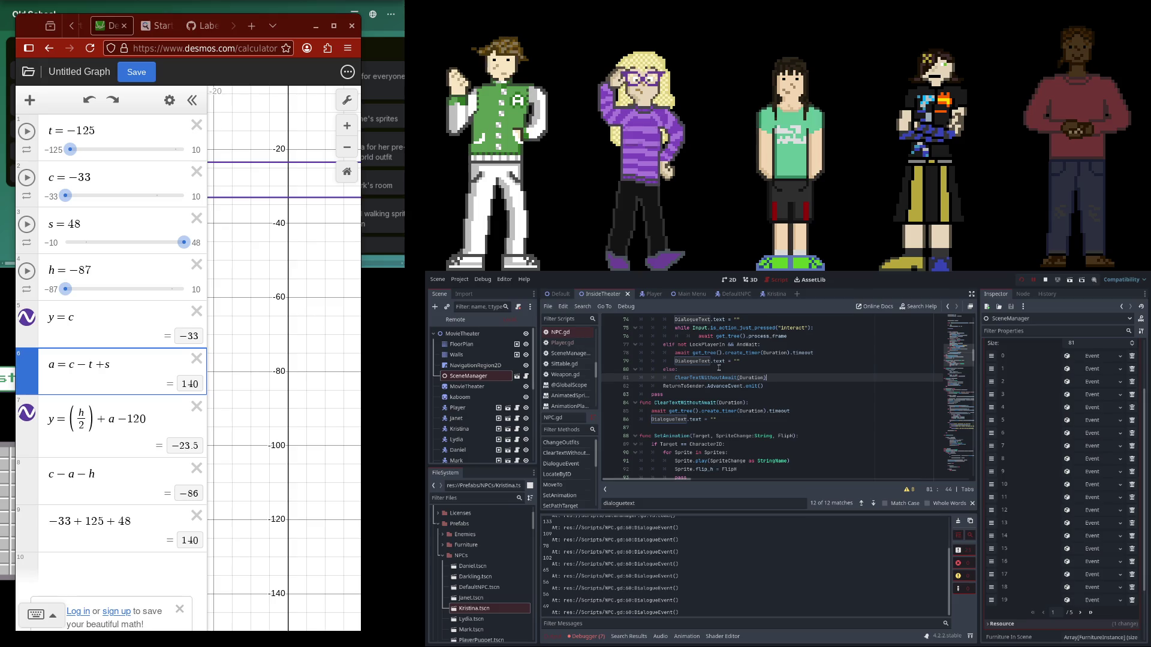
{"action": "scroll", "coordinate": [719, 368], "scroll_direction": "up", "scroll_amount": 7}
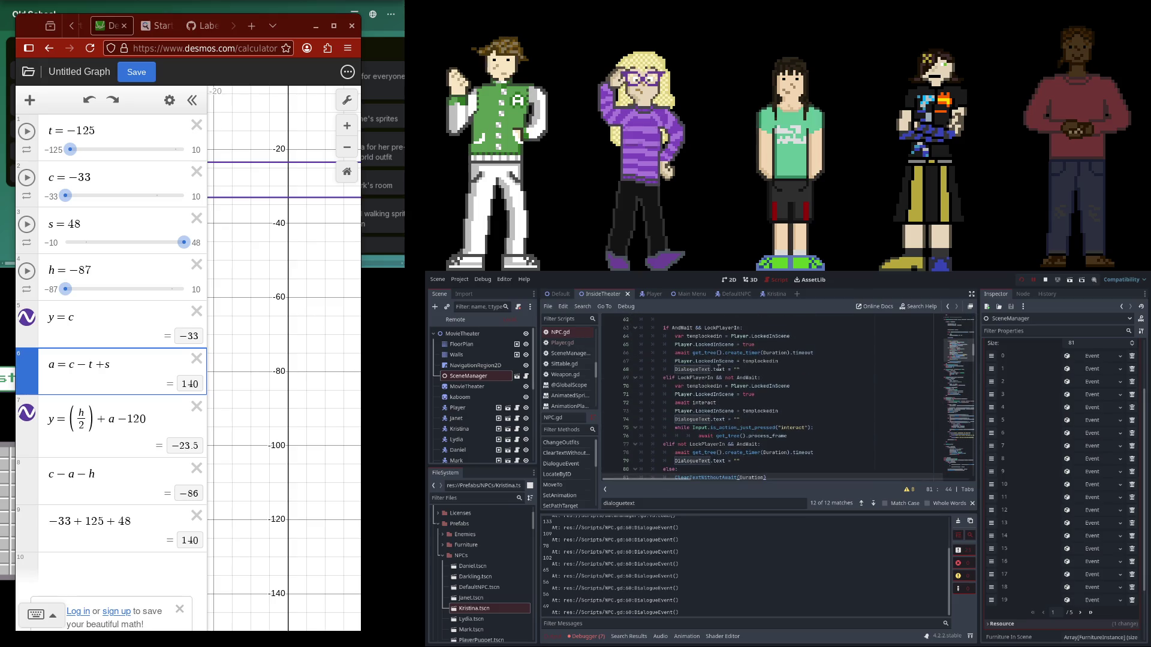
{"action": "scroll", "coordinate": [719, 368], "scroll_direction": "up", "scroll_amount": 4}
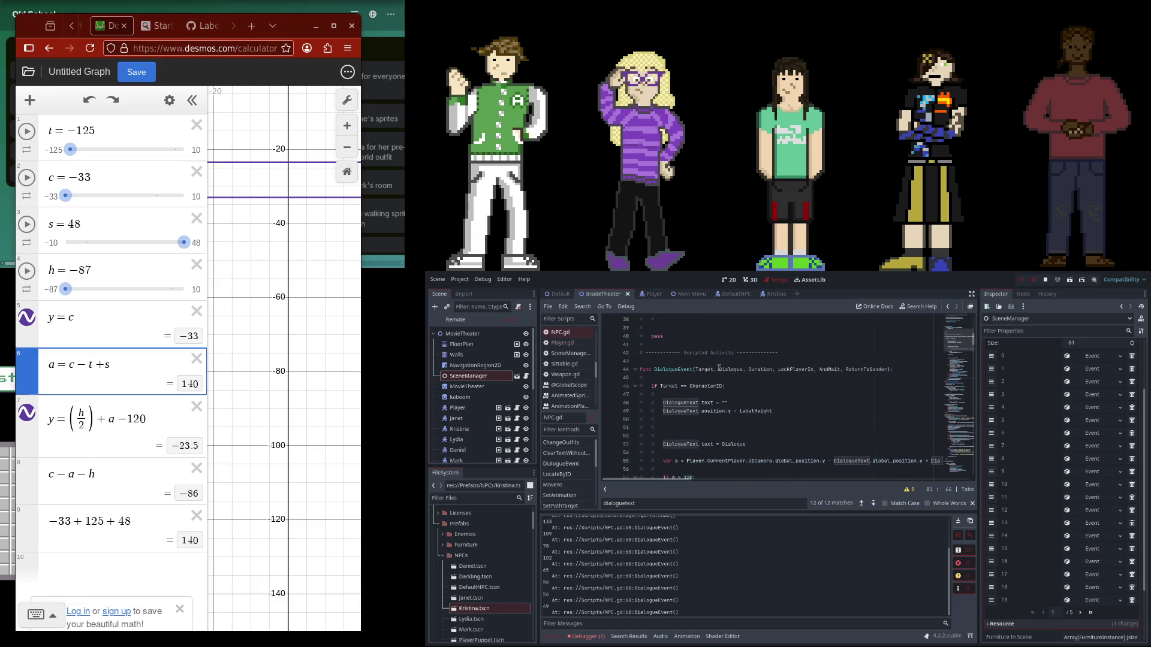
{"action": "scroll", "coordinate": [719, 368], "scroll_direction": "down", "scroll_amount": 5}
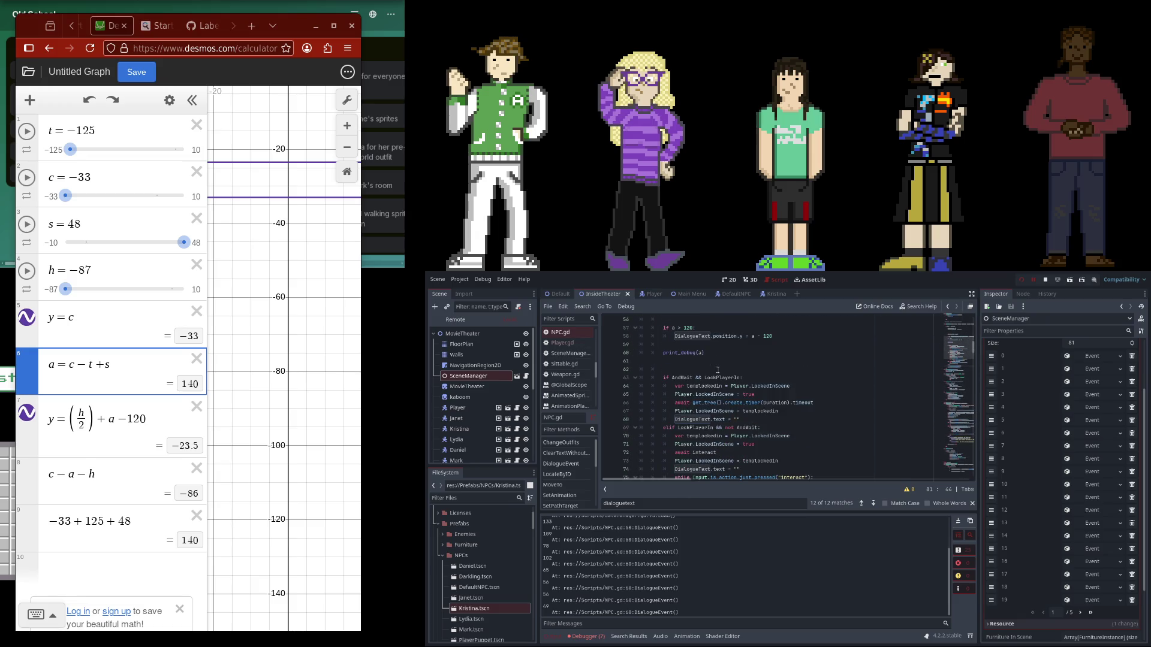
{"action": "scroll", "coordinate": [716, 371], "scroll_direction": "up", "scroll_amount": 2}
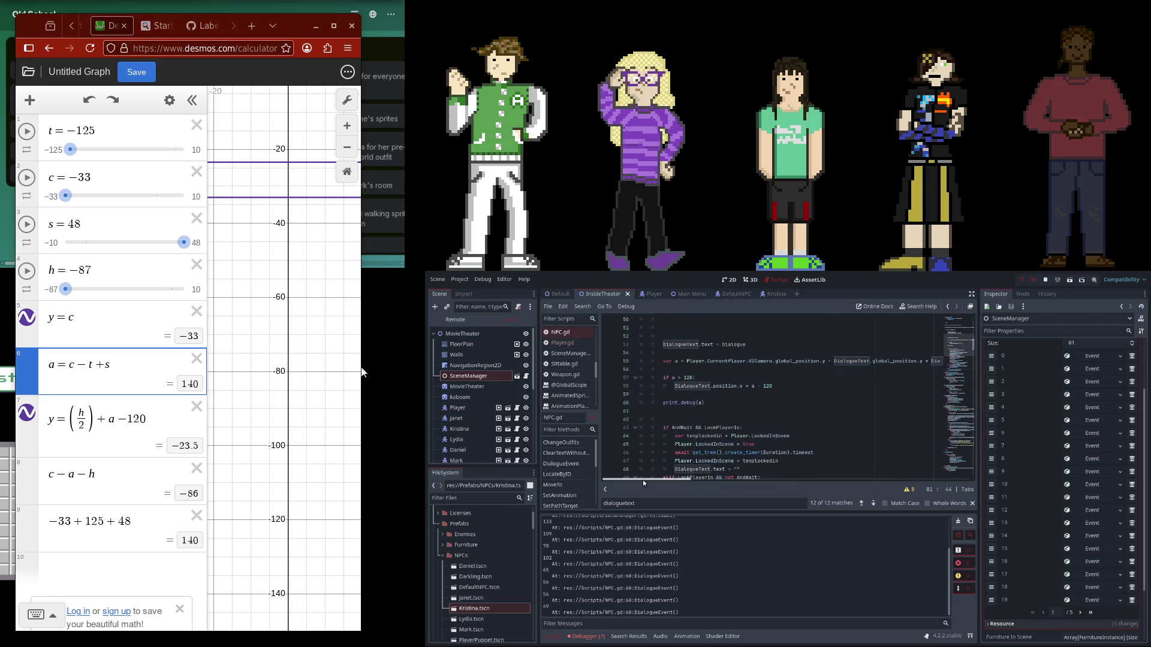
{"action": "scroll", "coordinate": [712, 427], "scroll_direction": "down", "scroll_amount": 4}
{"action": "scroll", "coordinate": [712, 428], "scroll_direction": "down", "scroll_amount": 5}
{"action": "scroll", "coordinate": [711, 427], "scroll_direction": "up", "scroll_amount": 3}
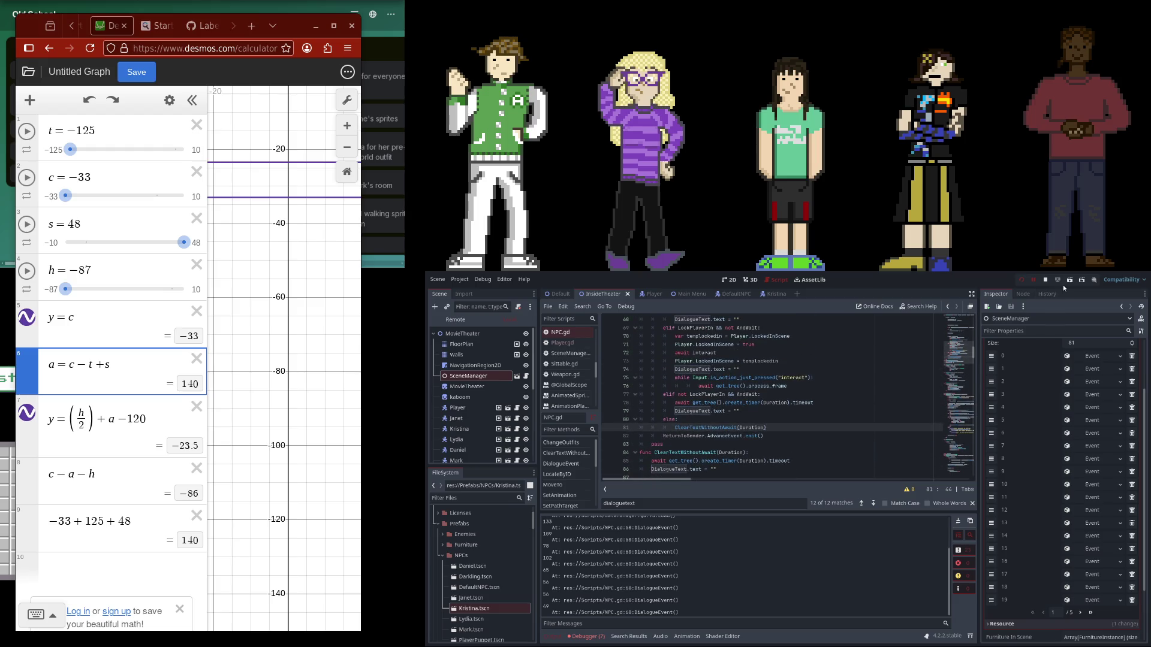
{"action": "left_click", "coordinate": [1021, 279]}
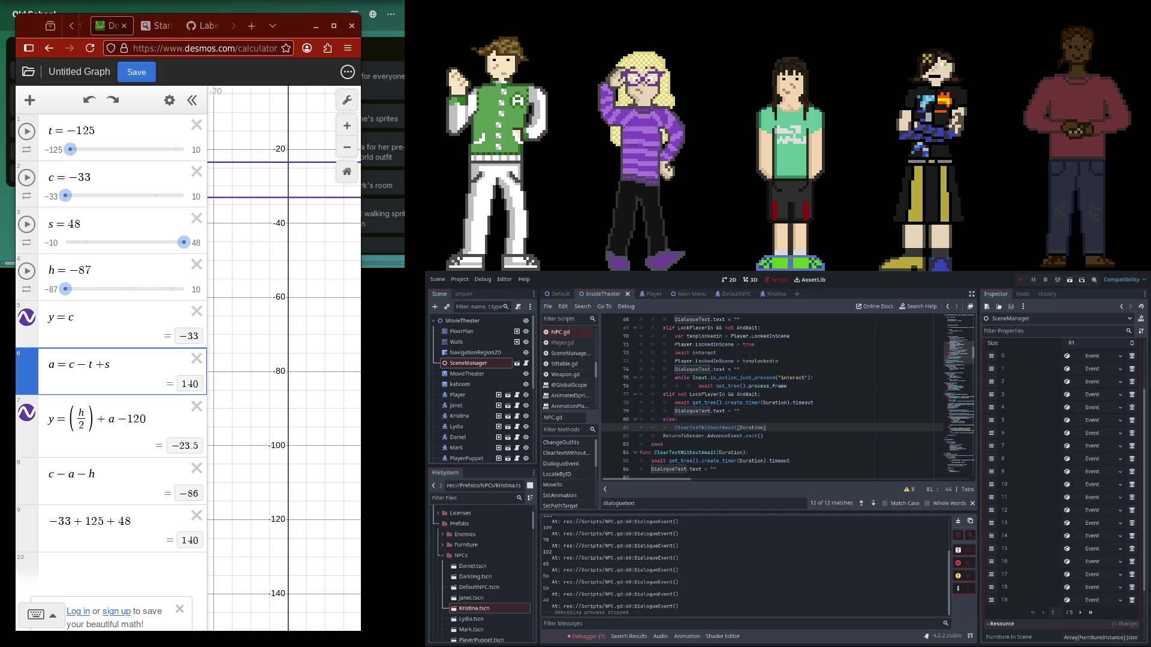
{"action": "key", "text": "F5"}
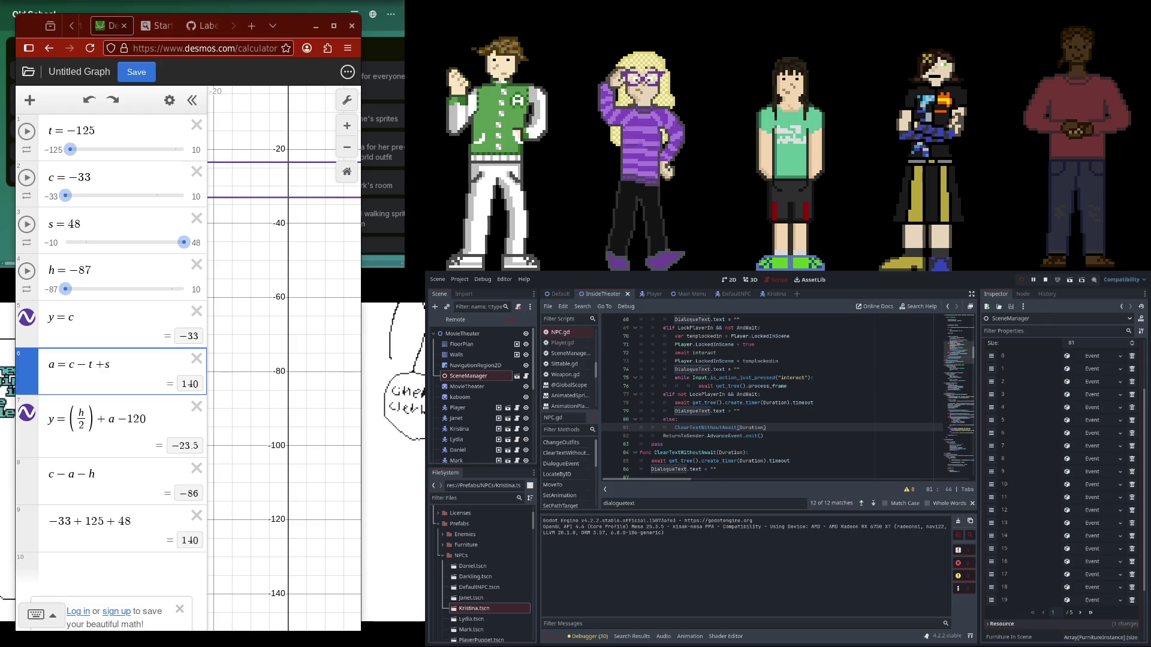
{"action": "left_click", "coordinate": [1020, 280]}
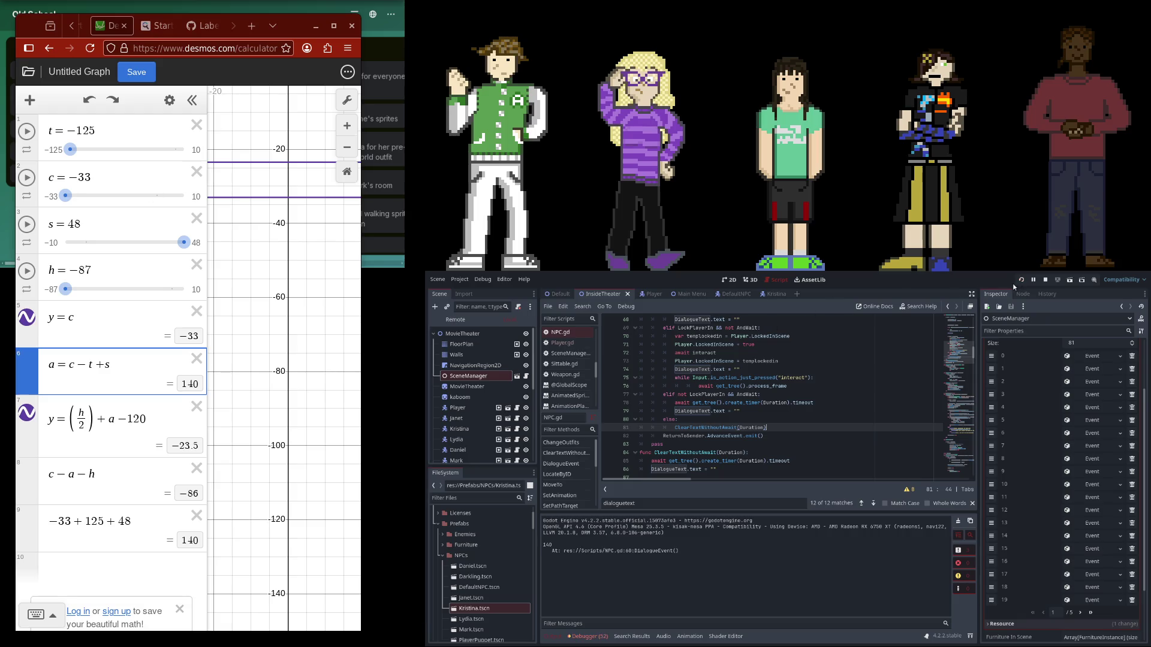
{"action": "key", "text": "F5"}
{"action": "left_click", "coordinate": [591, 637]}
{"action": "left_click", "coordinate": [597, 519]}
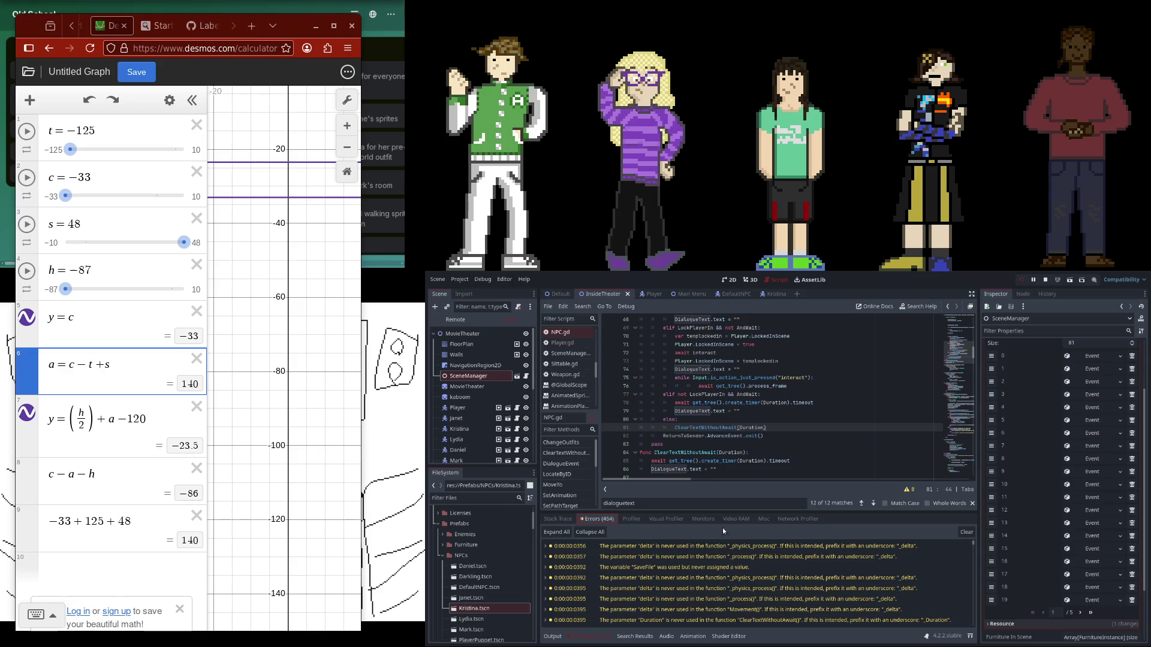
{"action": "scroll", "coordinate": [695, 587], "scroll_direction": "down", "scroll_amount": 2}
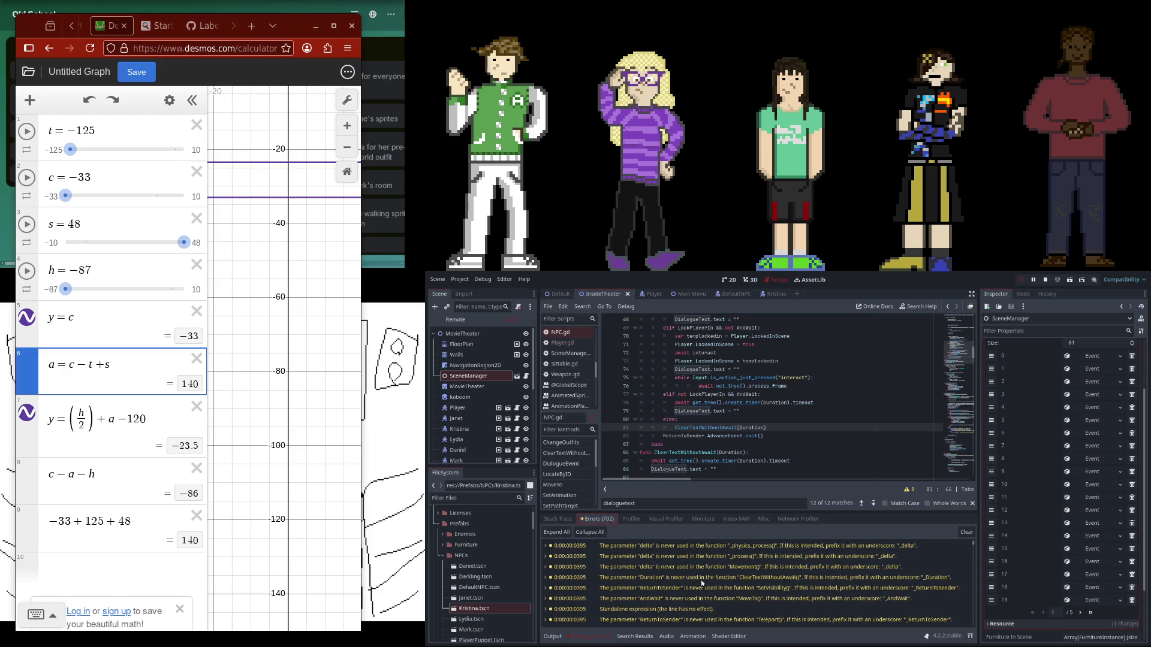
{"action": "scroll", "coordinate": [687, 599], "scroll_direction": "down", "scroll_amount": 10}
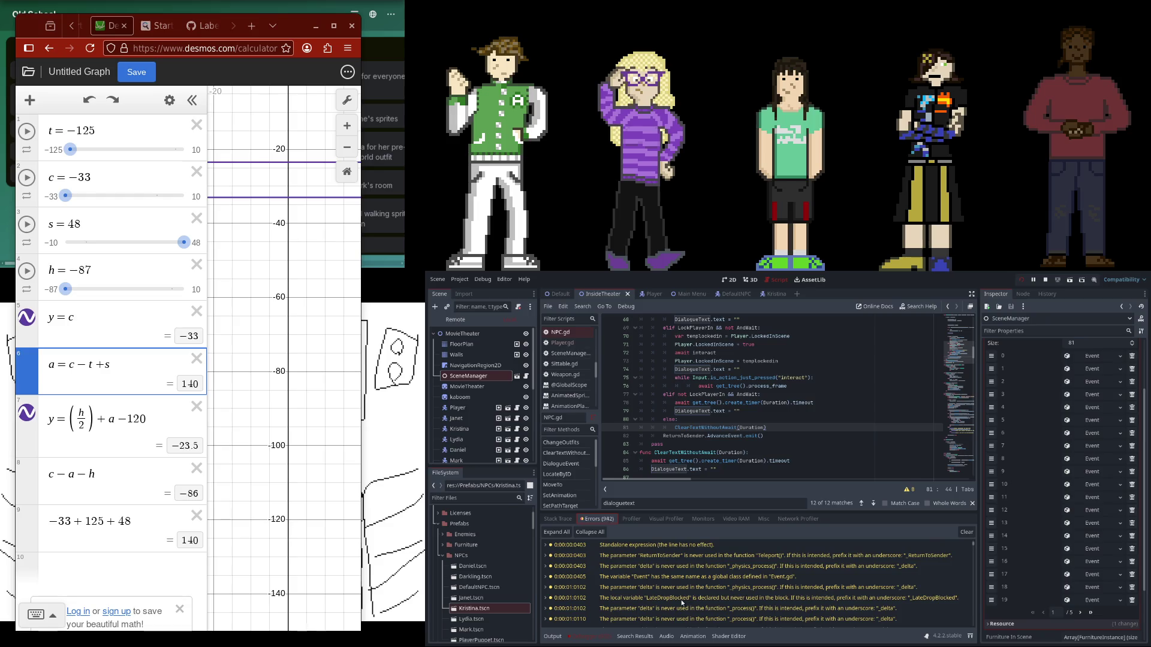
{"action": "scroll", "coordinate": [681, 600], "scroll_direction": "down", "scroll_amount": 5}
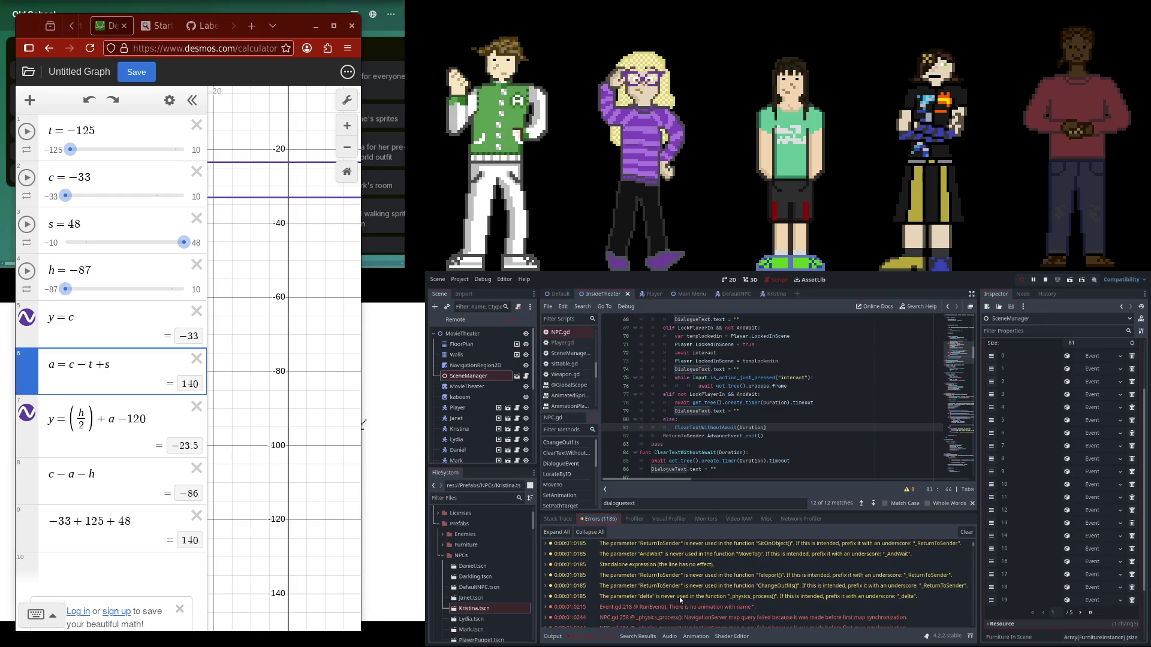
{"action": "scroll", "coordinate": [688, 585], "scroll_direction": "up", "scroll_amount": 3}
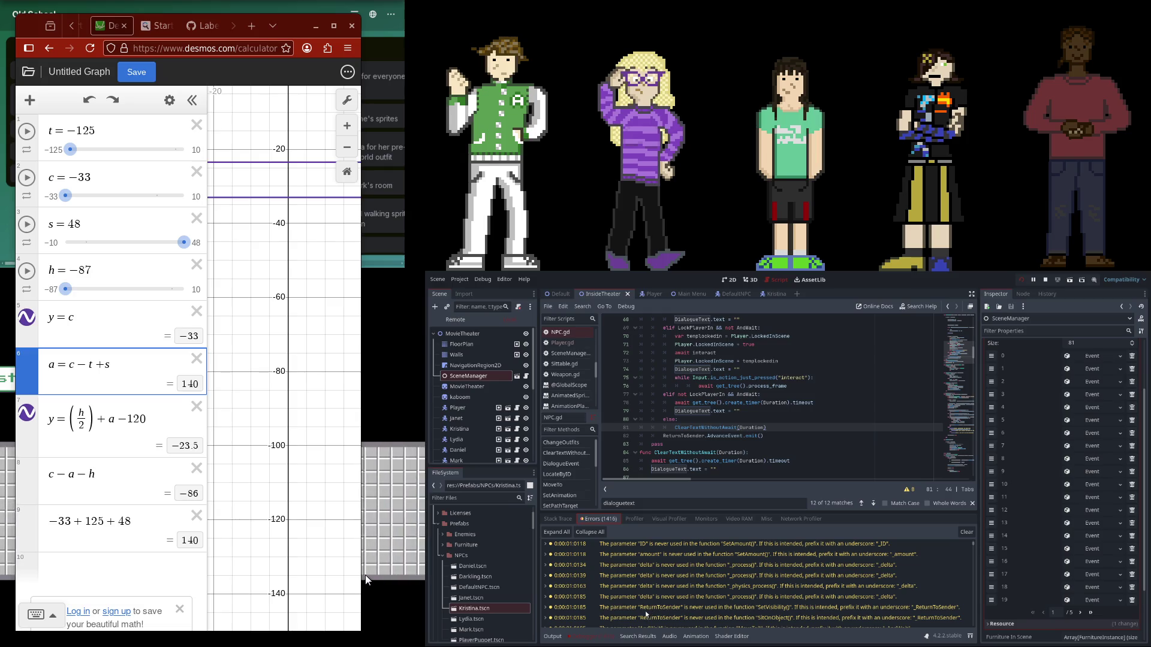
- Jump from the ReturnToSender warning to SetVisibility and select the parameter on line 95
{"action": "double_click", "coordinate": [648, 608]}
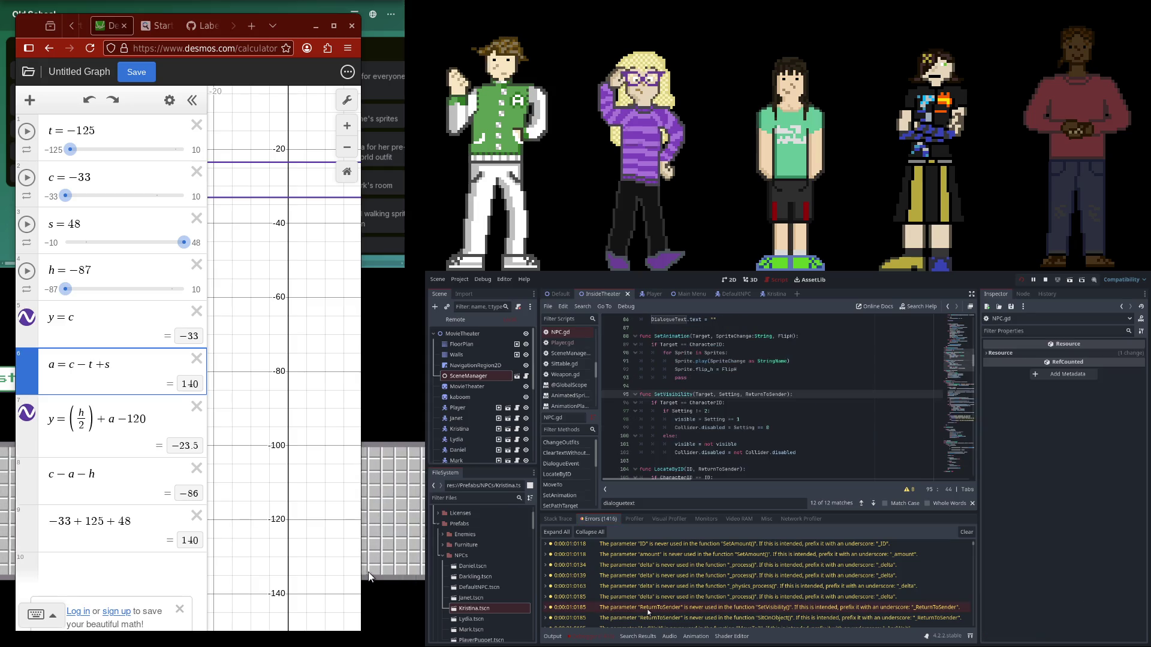
{"action": "double_click", "coordinate": [759, 394]}
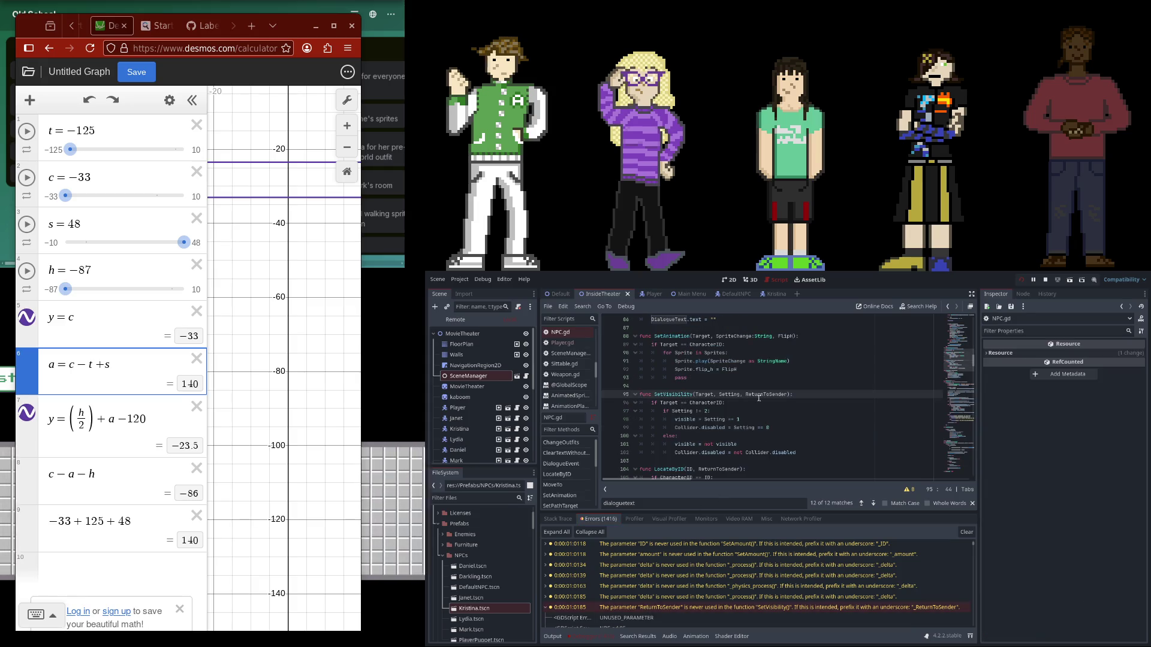
{"action": "scroll", "coordinate": [737, 438], "scroll_direction": "down", "scroll_amount": 2}
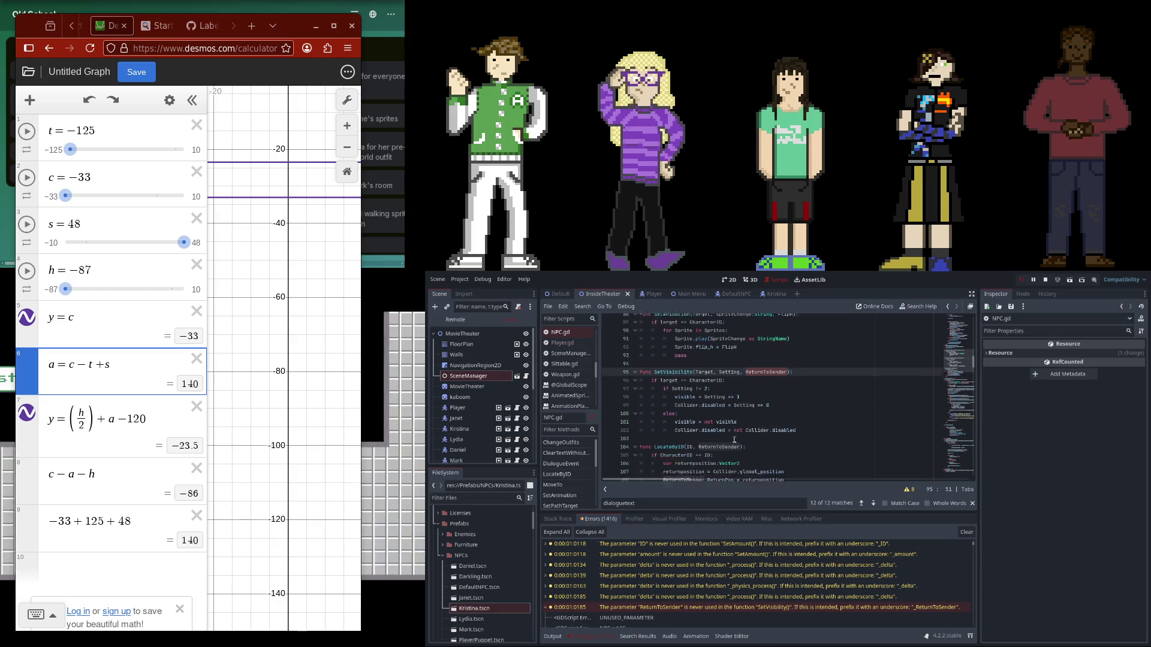
{"action": "scroll", "coordinate": [685, 591], "scroll_direction": "up", "scroll_amount": 5}
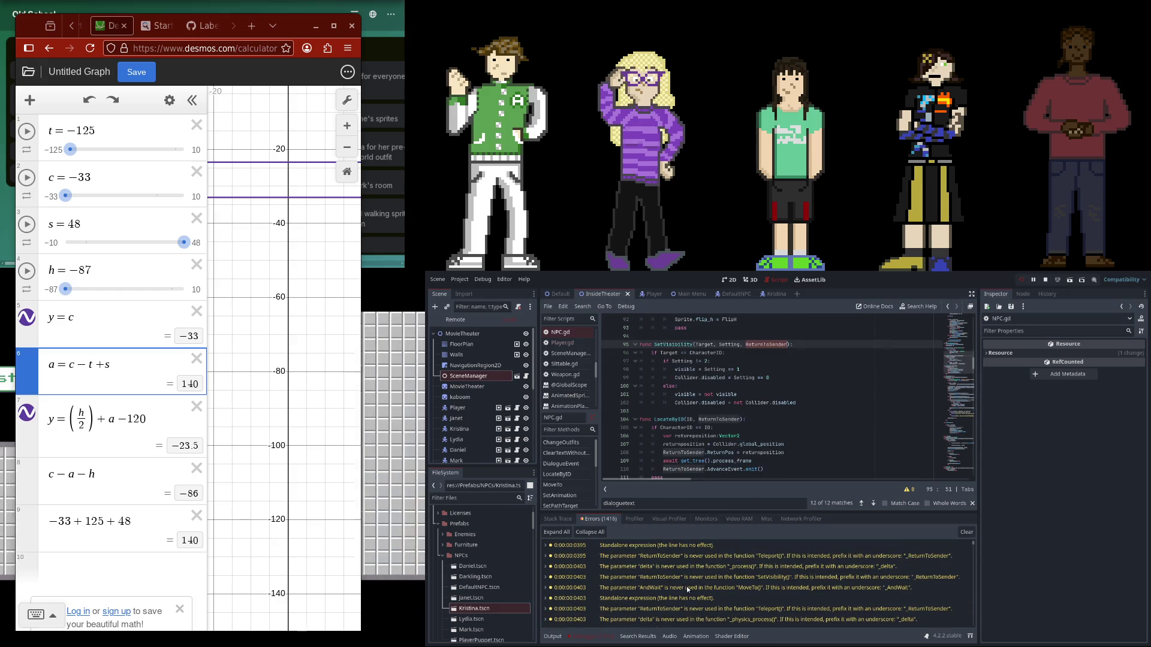
{"action": "scroll", "coordinate": [687, 588], "scroll_direction": "up", "scroll_amount": 3}
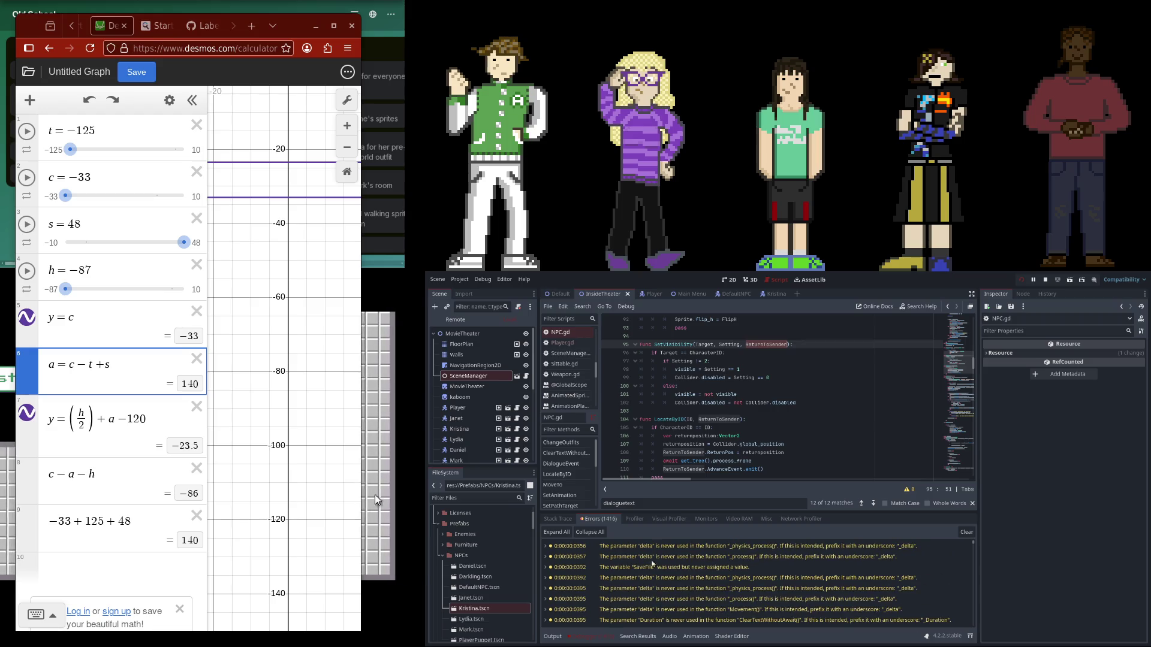
- Show the Output log and restart the game
{"action": "left_click", "coordinate": [552, 636]}
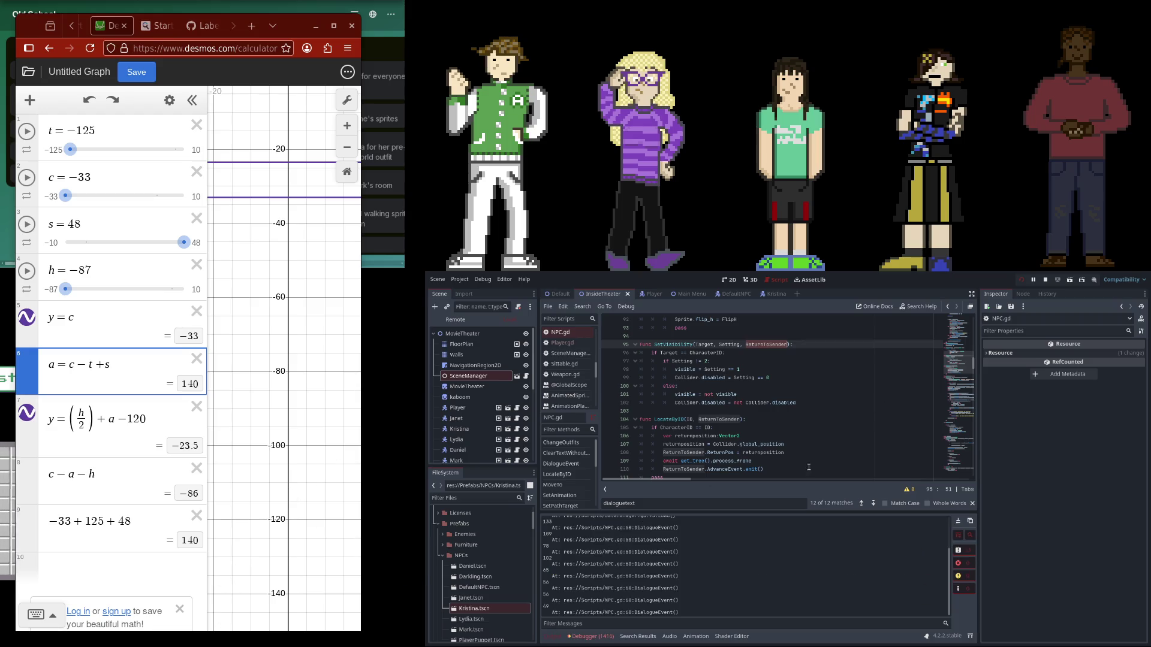
{"action": "left_click", "coordinate": [1044, 280]}
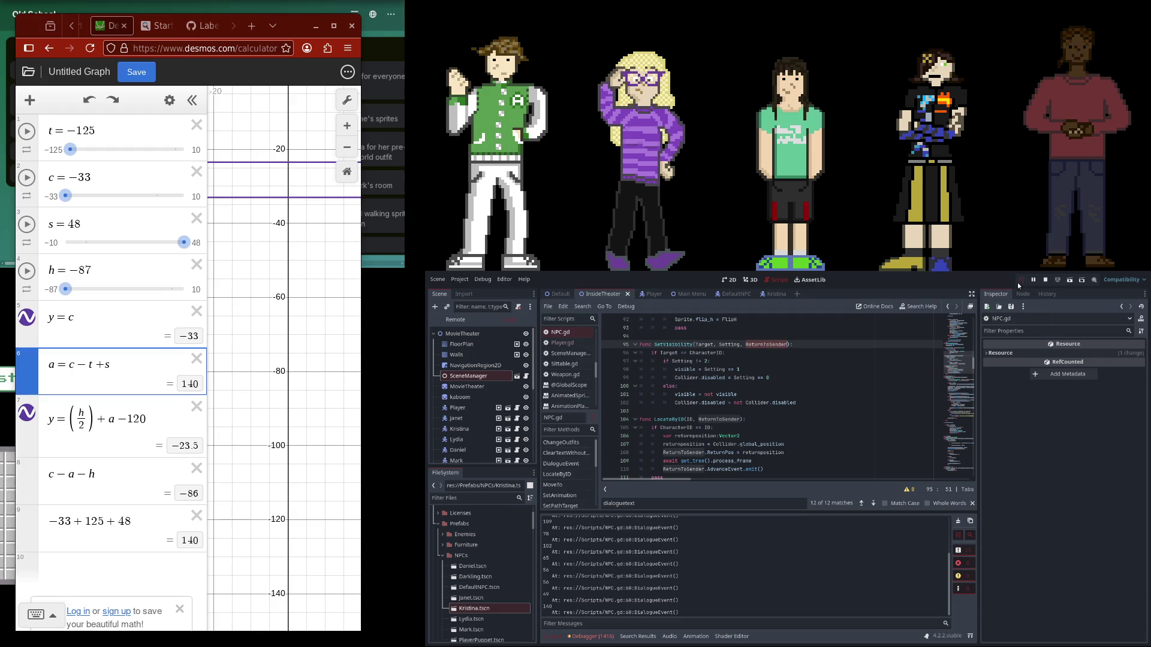
{"action": "left_click", "coordinate": [1017, 282]}
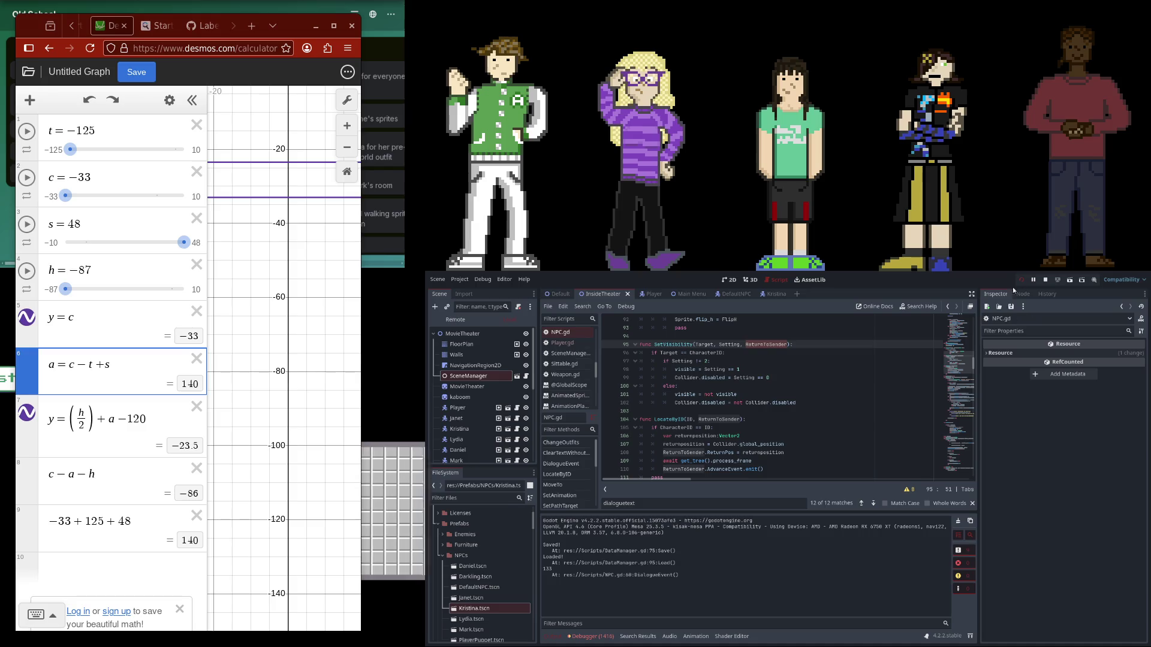
- Pause the game, check the stack trace and Output log, then select SceneManager
{"action": "left_click", "coordinate": [1034, 280]}
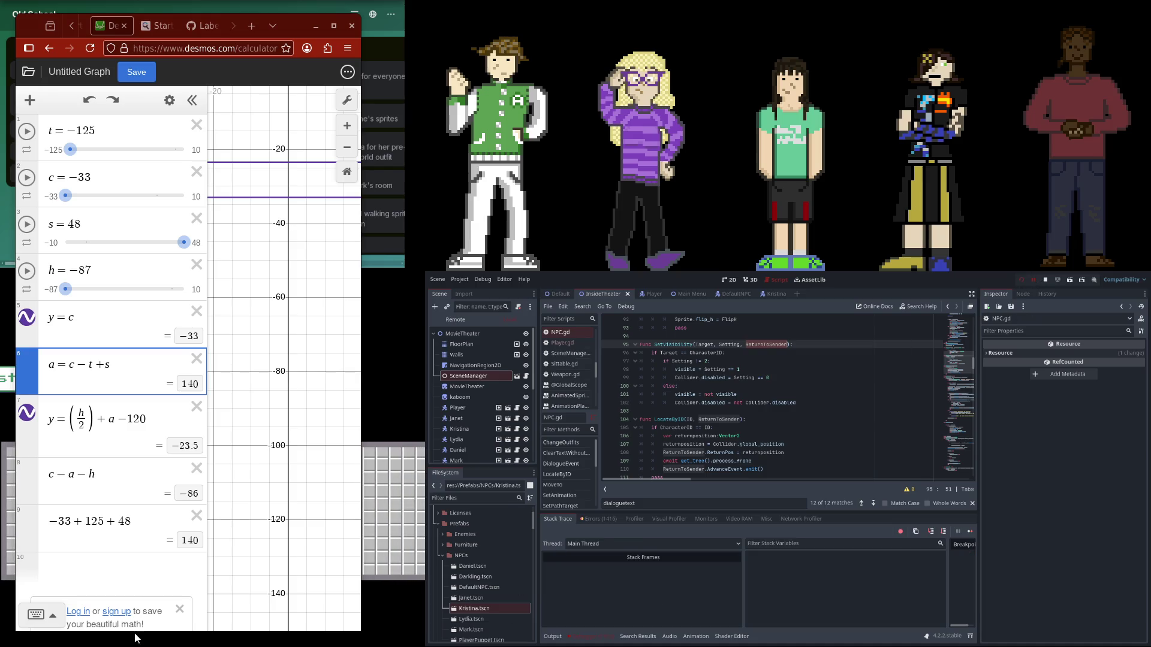
{"action": "left_click", "coordinate": [553, 637]}
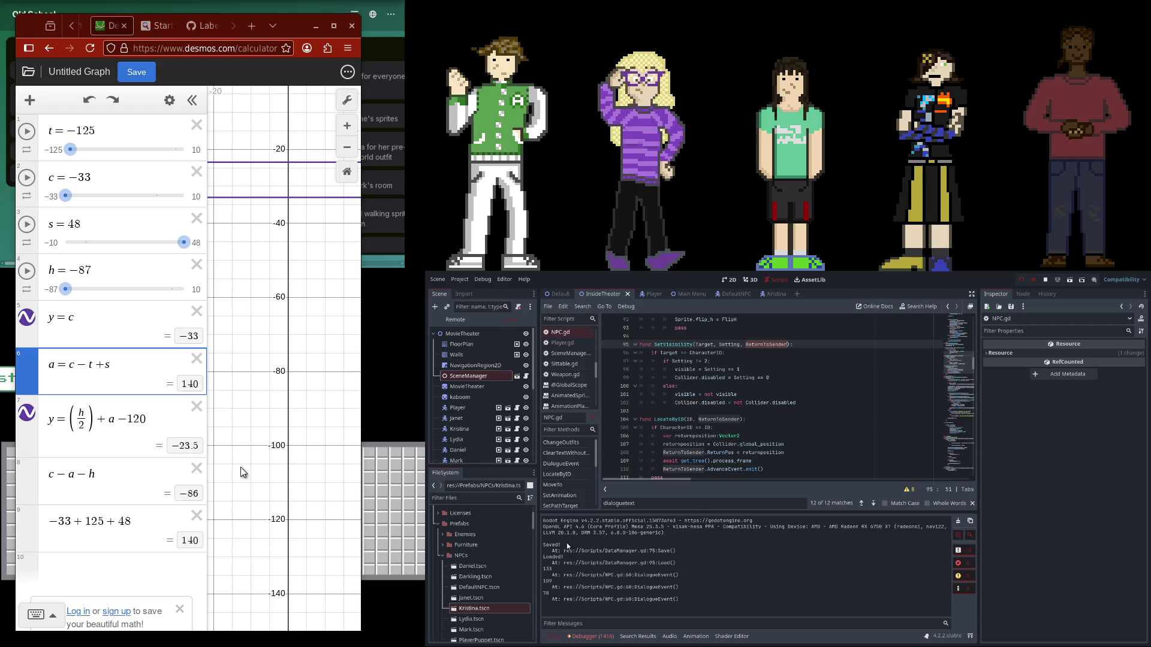
{"action": "left_click", "coordinate": [1035, 279]}
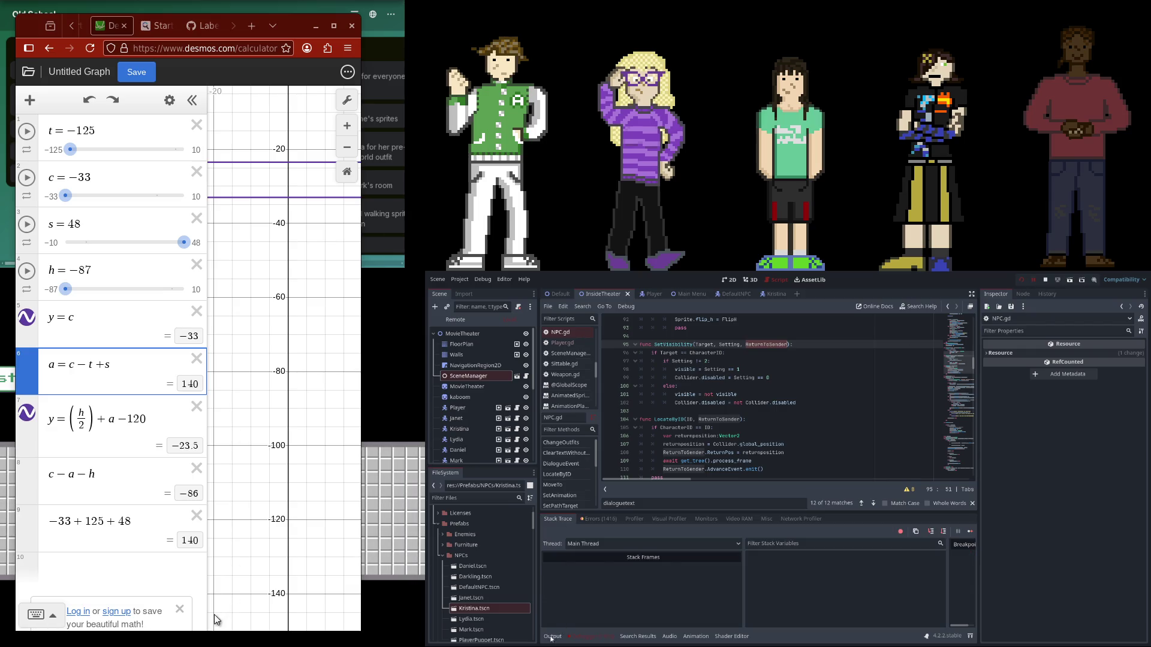
{"action": "left_click", "coordinate": [552, 636]}
{"action": "left_click", "coordinate": [459, 370]}
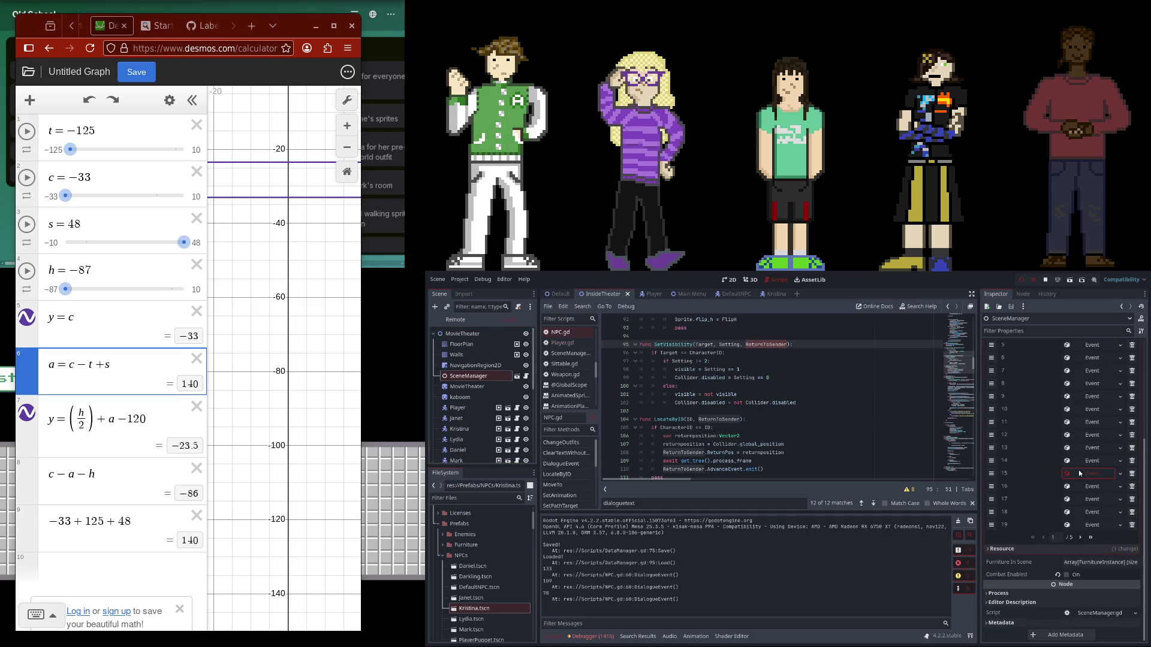
- Browse SceneManager's events 16 through 30 in the Inspector, expanding each to check settings
{"action": "left_click", "coordinate": [1082, 486]}
{"action": "left_click", "coordinate": [1082, 486]}
{"action": "left_click", "coordinate": [1082, 486]}
{"action": "left_click", "coordinate": [1082, 486]}
{"action": "left_click", "coordinate": [1081, 538]}
{"action": "left_click", "coordinate": [1089, 445]}
{"action": "left_click", "coordinate": [1088, 445]}
{"action": "left_click", "coordinate": [1089, 454]}
{"action": "left_click", "coordinate": [1088, 460]}
{"action": "left_click", "coordinate": [1088, 468]}
{"action": "left_click", "coordinate": [1088, 469]}
{"action": "left_click", "coordinate": [1090, 481]}
{"action": "left_click", "coordinate": [1090, 480]}
{"action": "left_click", "coordinate": [1089, 493]}
{"action": "left_click", "coordinate": [1089, 500]}
{"action": "left_click", "coordinate": [1087, 509]}
{"action": "left_click", "coordinate": [1087, 509]}
{"action": "left_click", "coordinate": [1088, 518]}
{"action": "left_click", "coordinate": [1088, 518]}
{"action": "left_click", "coordinate": [1089, 509]}
{"action": "left_click", "coordinate": [1090, 509]}
{"action": "left_click", "coordinate": [1089, 520]}
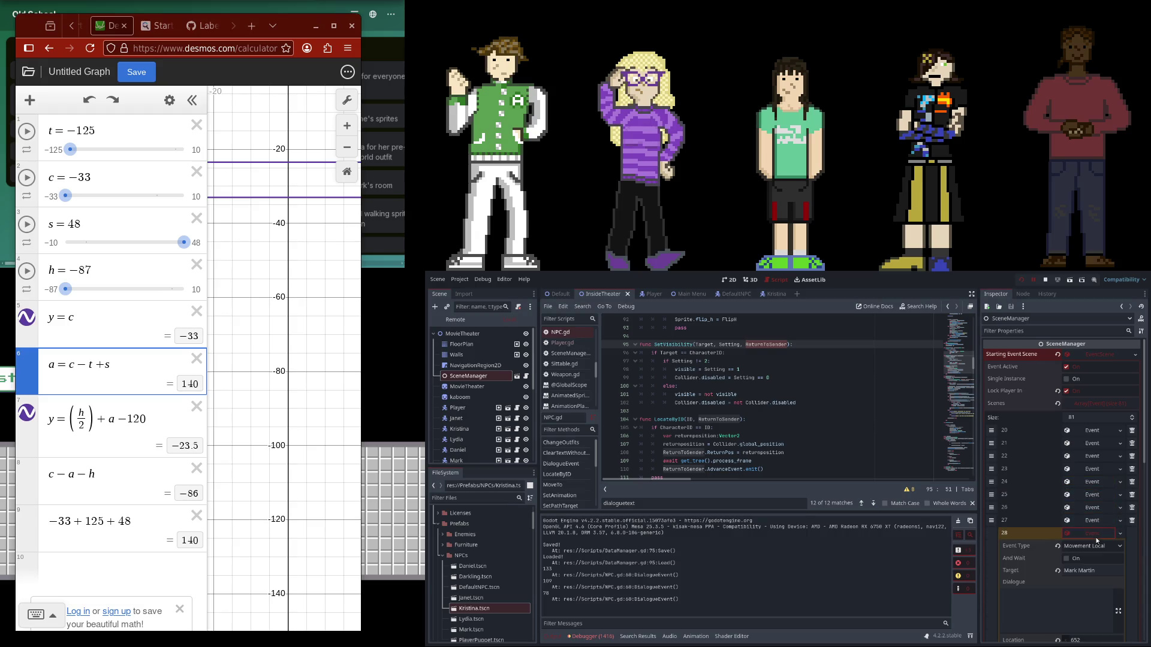
{"action": "left_click", "coordinate": [1088, 520]}
{"action": "scroll", "coordinate": [1089, 521], "scroll_direction": "down", "scroll_amount": 3}
{"action": "left_click", "coordinate": [1084, 483]}
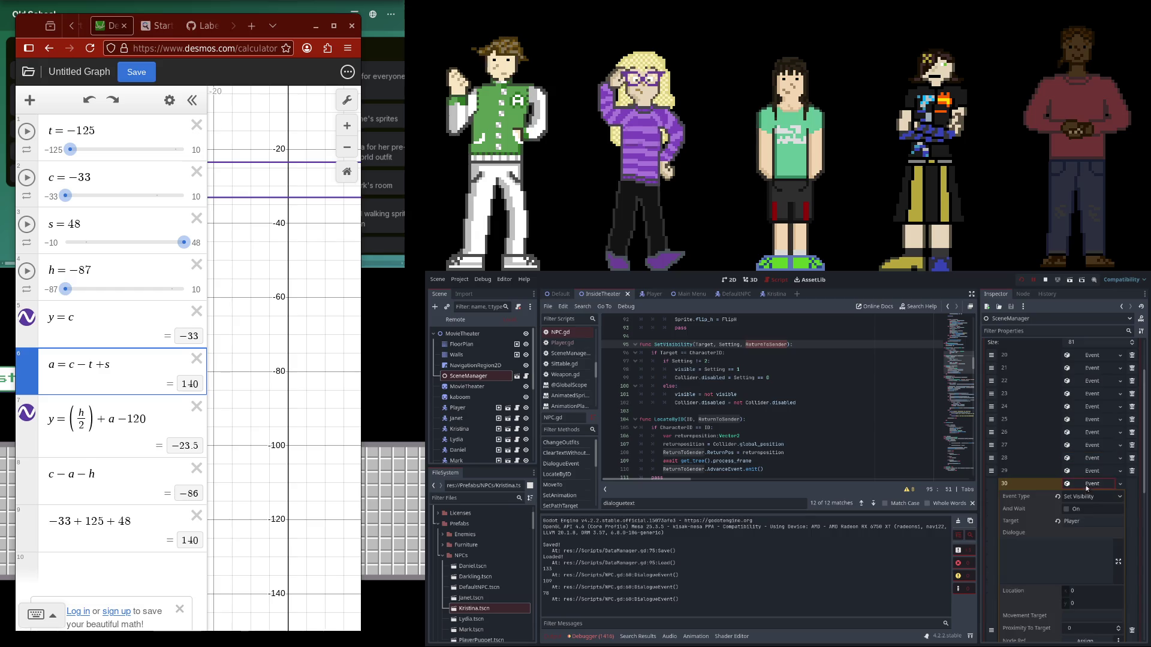
- Expand dialogue event 32 and set its Duration to 5
{"action": "left_click", "coordinate": [1086, 484]}
{"action": "left_click", "coordinate": [1087, 509]}
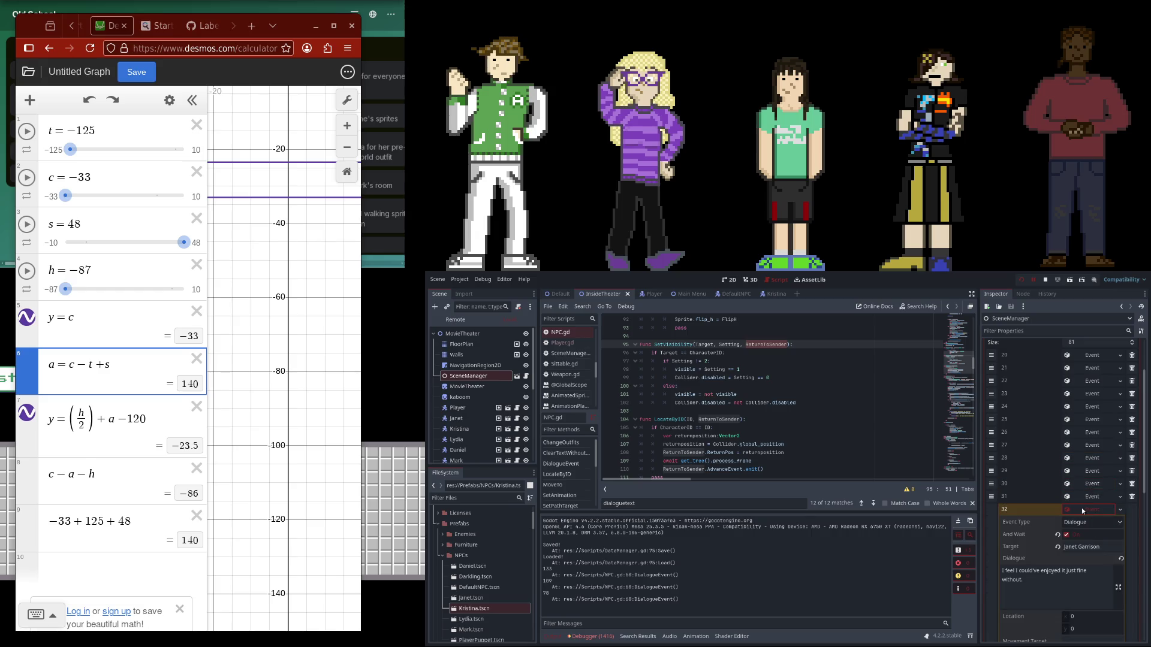
{"action": "left_click", "coordinate": [1081, 508]}
{"action": "left_click", "coordinate": [1081, 521]}
{"action": "left_click", "coordinate": [1082, 521]}
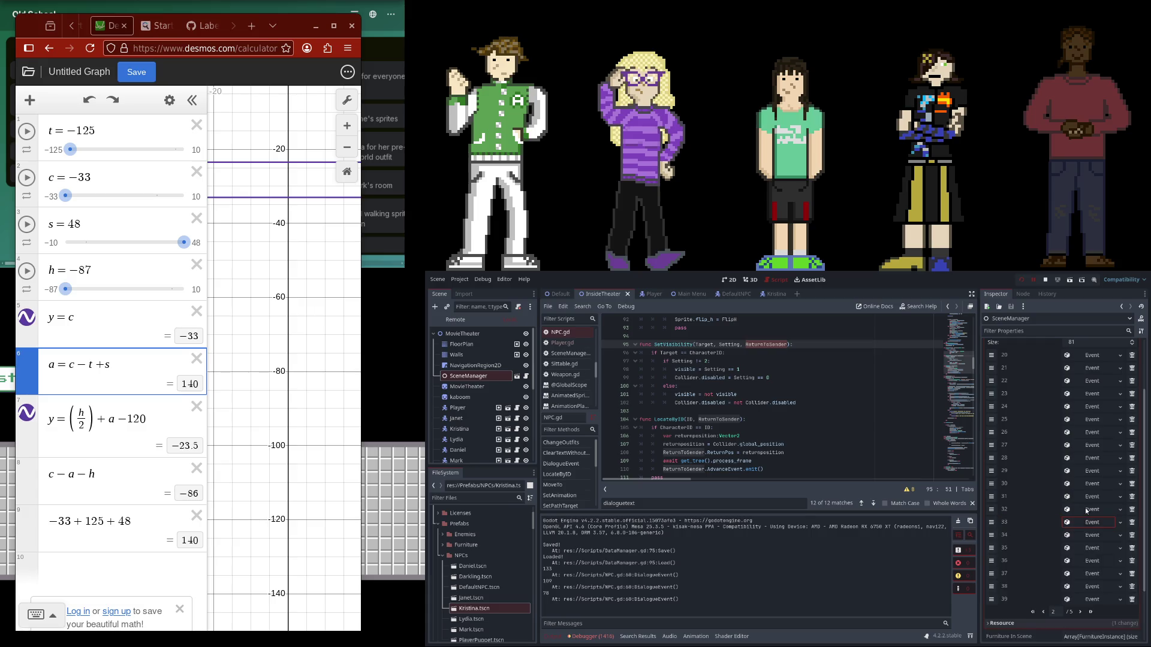
{"action": "left_click", "coordinate": [1085, 508]}
{"action": "scroll", "coordinate": [1084, 502], "scroll_direction": "down", "scroll_amount": 5}
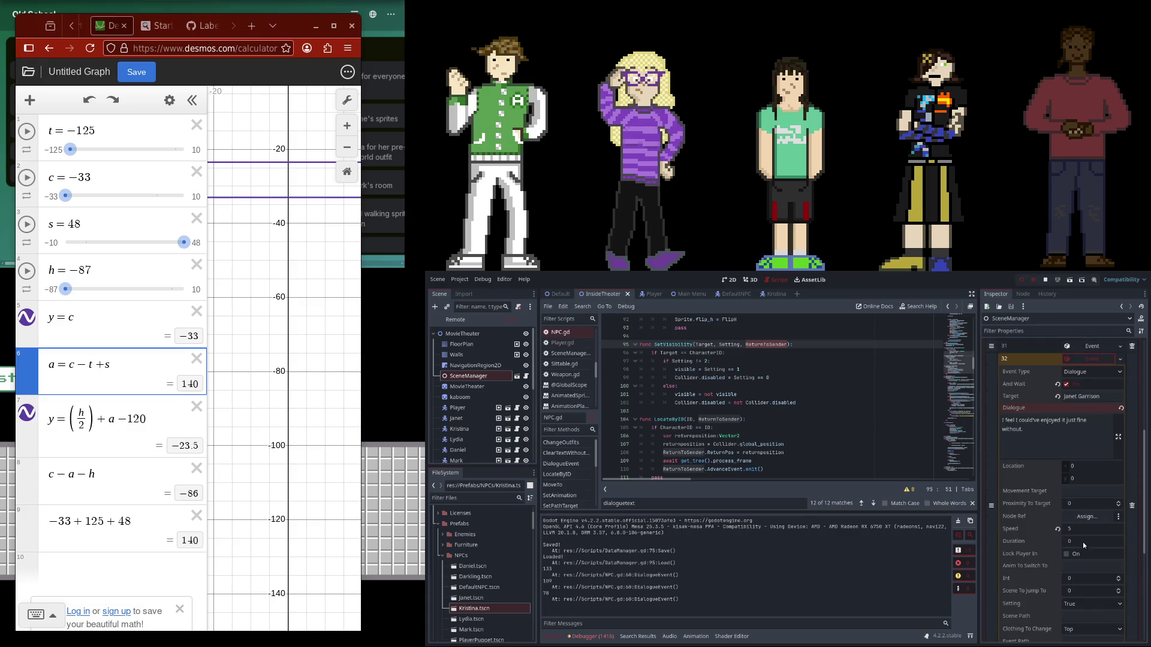
{"action": "left_click", "coordinate": [1081, 540]}
{"action": "type", "text": "5"}
{"action": "scroll", "coordinate": [1078, 419], "scroll_direction": "up", "scroll_amount": 1}
{"action": "left_click", "coordinate": [1086, 399]}
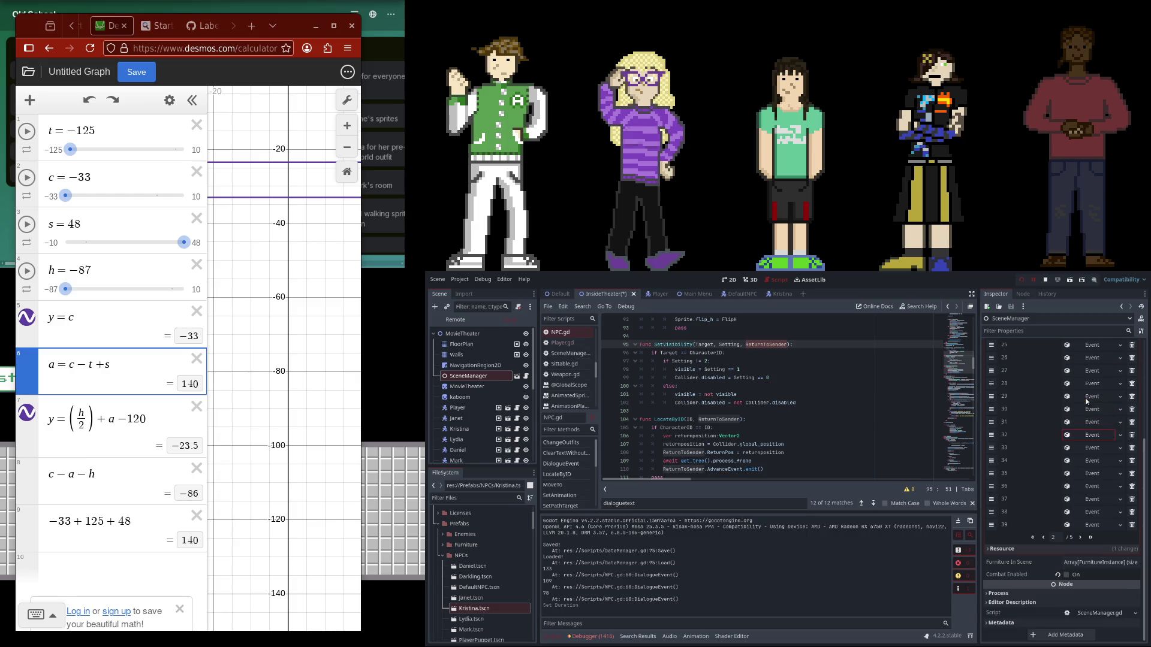
- Expand dialogue event 34 and set its Duration to 5
{"action": "left_click", "coordinate": [1096, 448]}
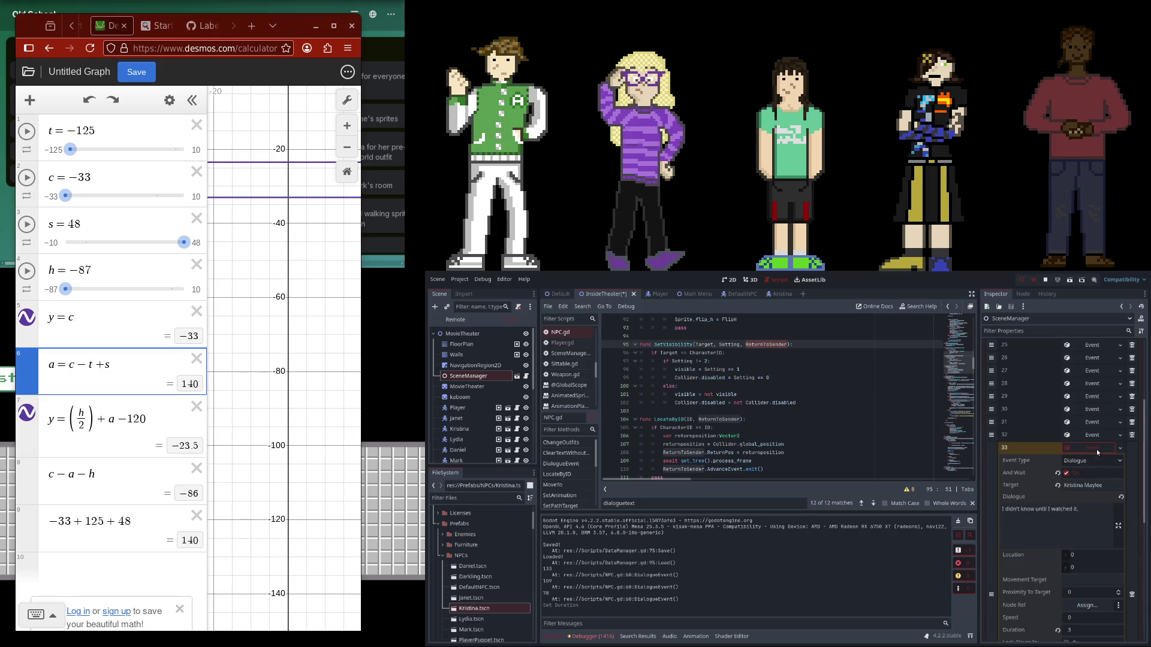
{"action": "scroll", "coordinate": [1096, 449], "scroll_direction": "down", "scroll_amount": 1}
{"action": "left_click", "coordinate": [1097, 414]}
{"action": "left_click", "coordinate": [1097, 465]}
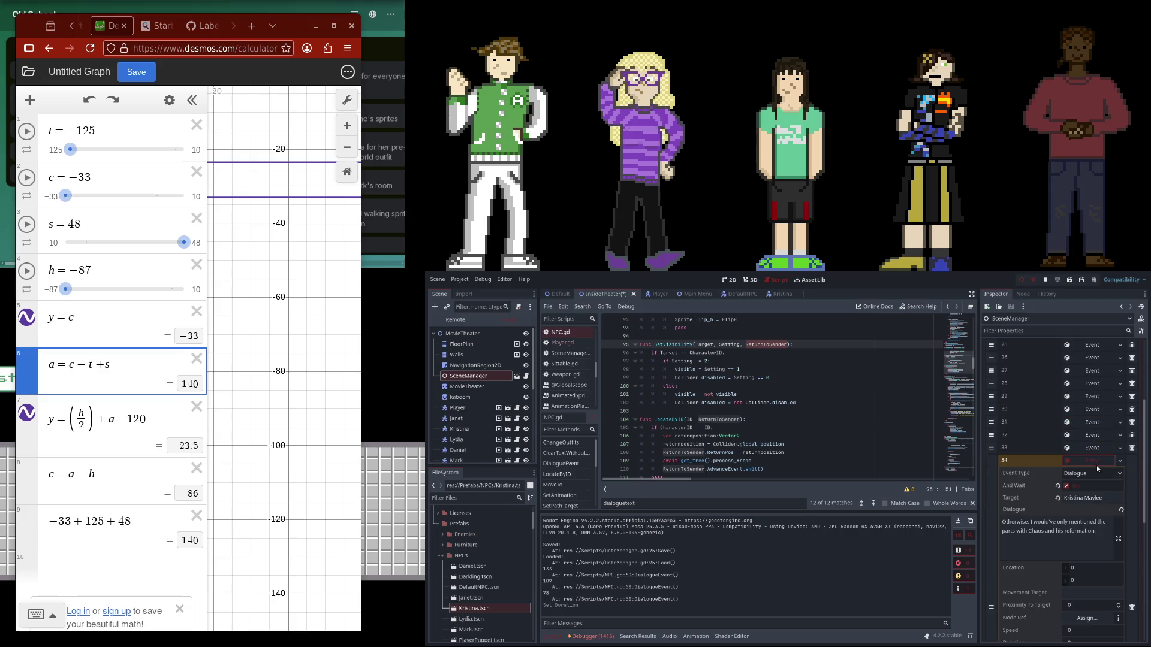
{"action": "scroll", "coordinate": [1084, 571], "scroll_direction": "down", "scroll_amount": 4}
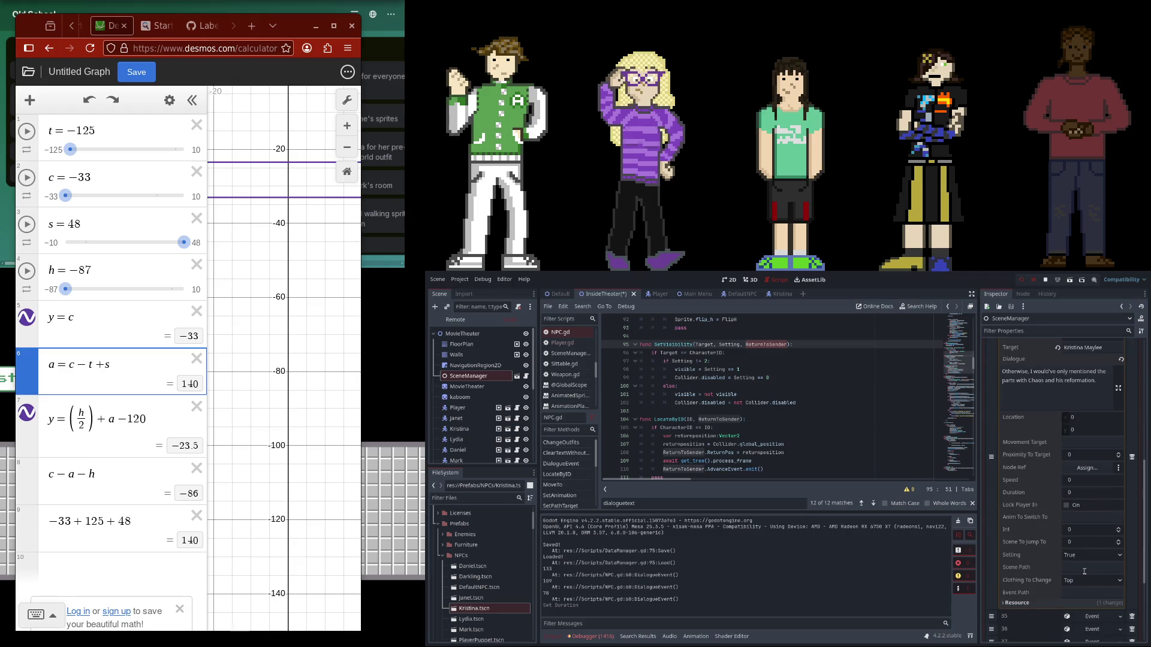
{"action": "left_click", "coordinate": [1089, 494]}
{"action": "type", "text": "5"}
{"action": "scroll", "coordinate": [1078, 465], "scroll_direction": "up", "scroll_amount": 2}
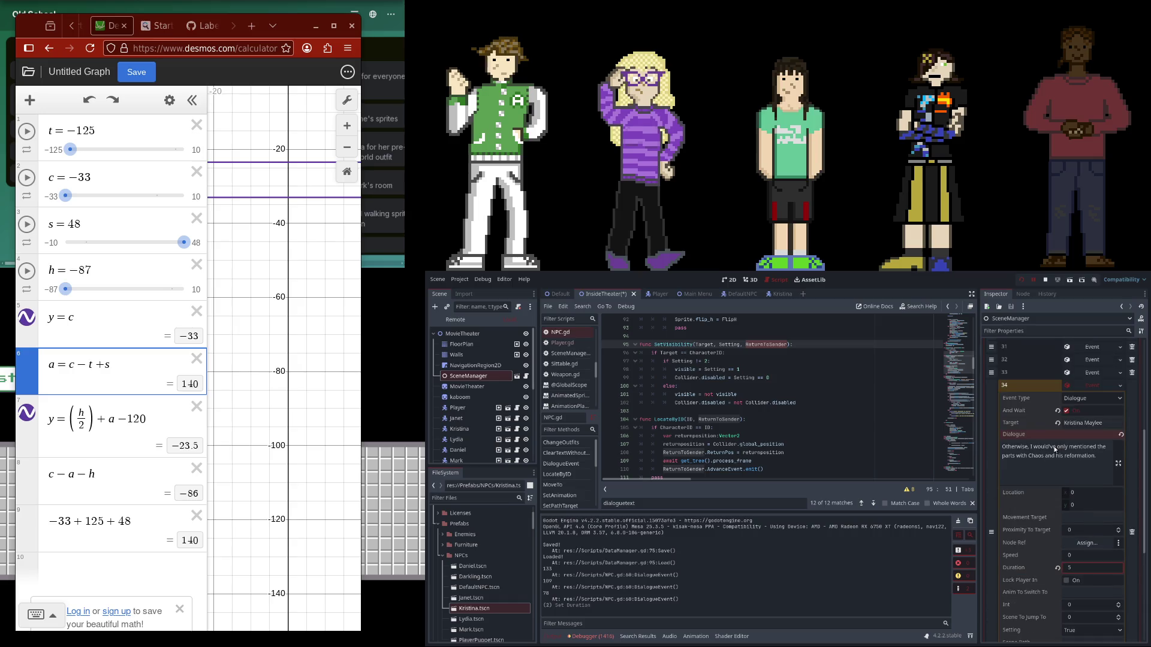
- Save the scene and restart the project
{"action": "key", "text": "ctrl+s"}
{"action": "key", "text": "F8"}
{"action": "left_click", "coordinate": [1021, 281]}
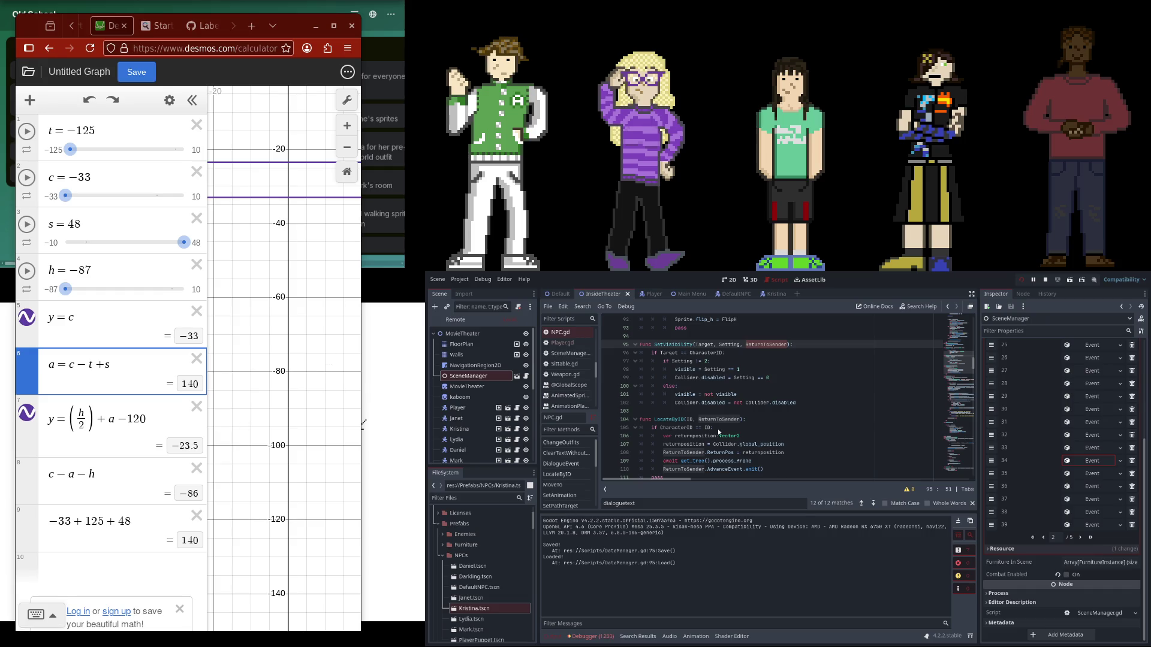
- Browse NPC.gd back to the previous dialoguetext match at line 60
{"action": "scroll", "coordinate": [718, 432], "scroll_direction": "up", "scroll_amount": 2}
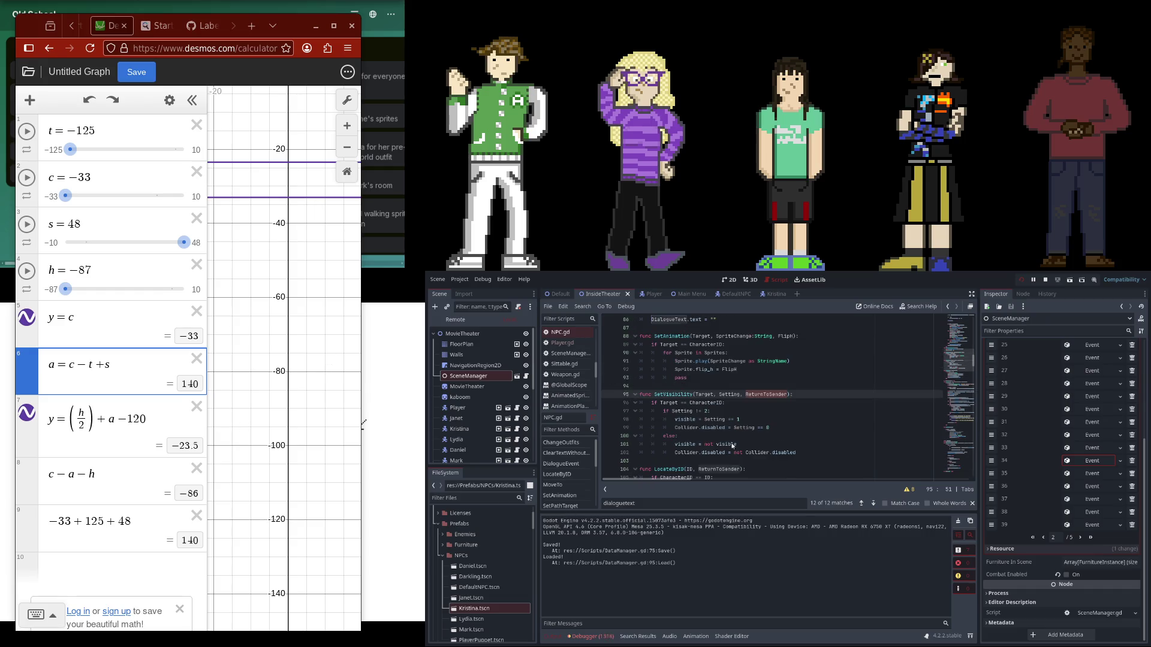
{"action": "left_click", "coordinate": [862, 504]}
{"action": "scroll", "coordinate": [820, 458], "scroll_direction": "up", "scroll_amount": 6}
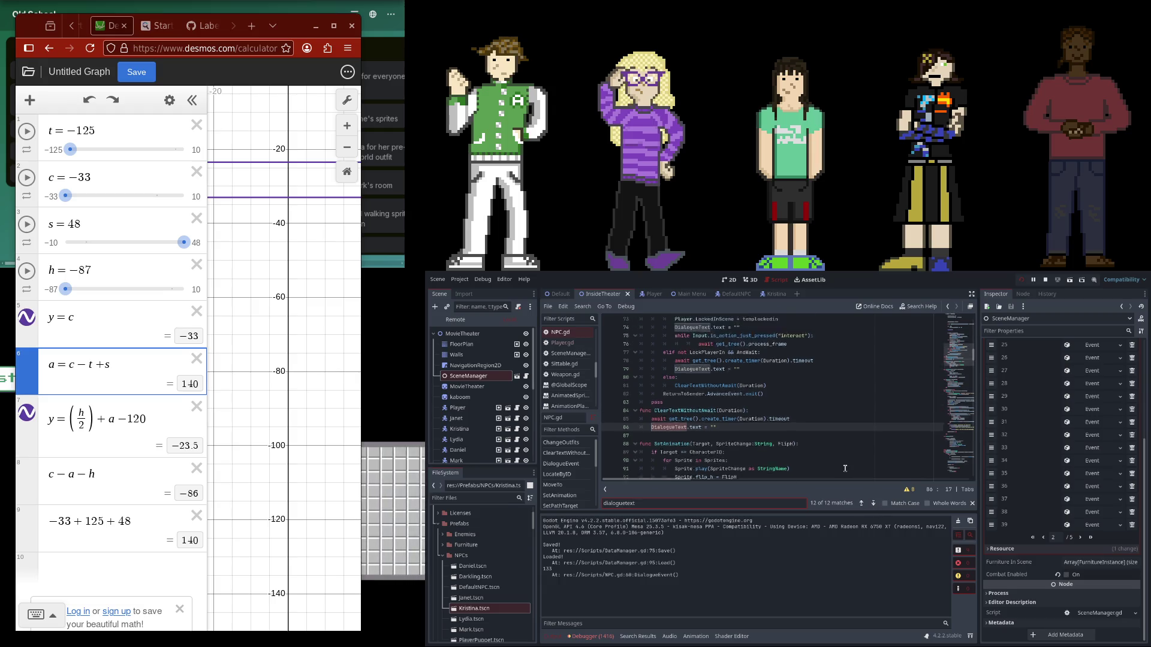
{"action": "scroll", "coordinate": [724, 395], "scroll_direction": "up", "scroll_amount": 2}
{"action": "left_click", "coordinate": [723, 382]}
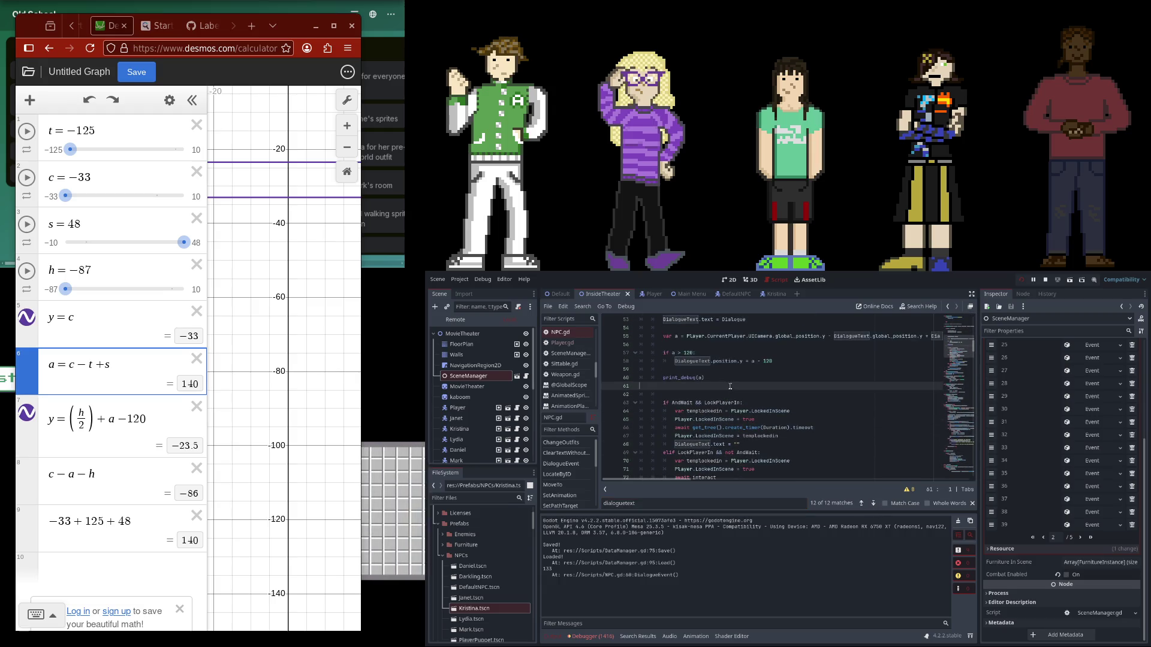
- Insert a new line 62 in NPC.gd reading 'if Duration == 0:' using autocomplete for Duration
{"action": "left_click", "coordinate": [724, 393]}
{"action": "key", "text": "Up"}
{"action": "key", "text": "Return"}
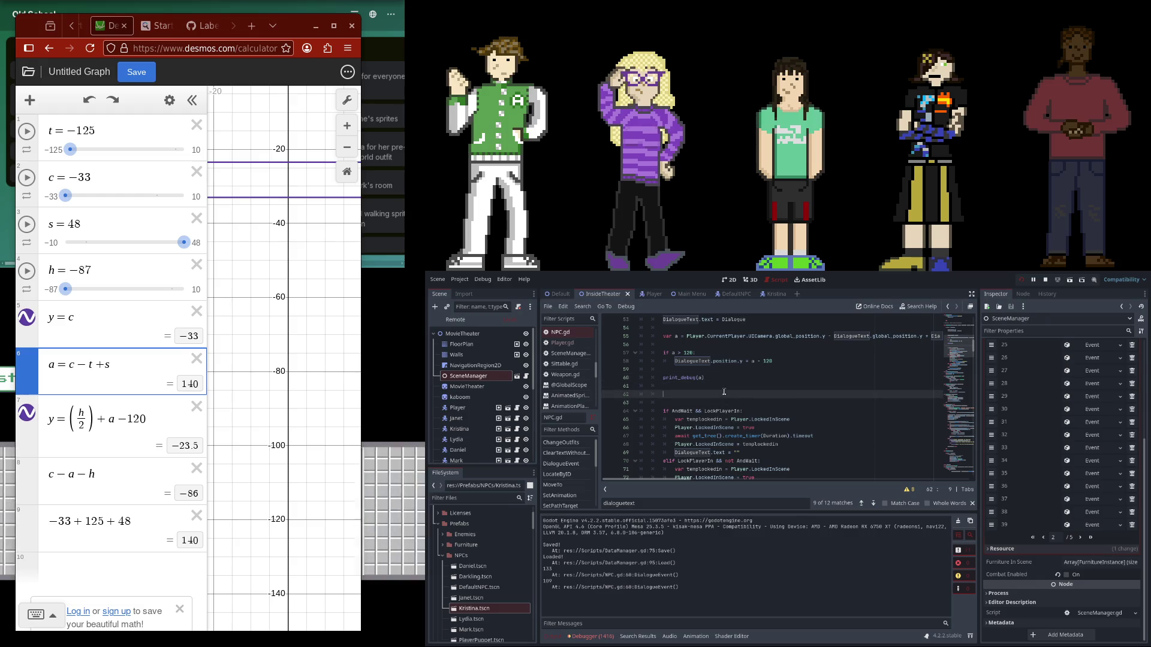
{"action": "type", "text": "if "}
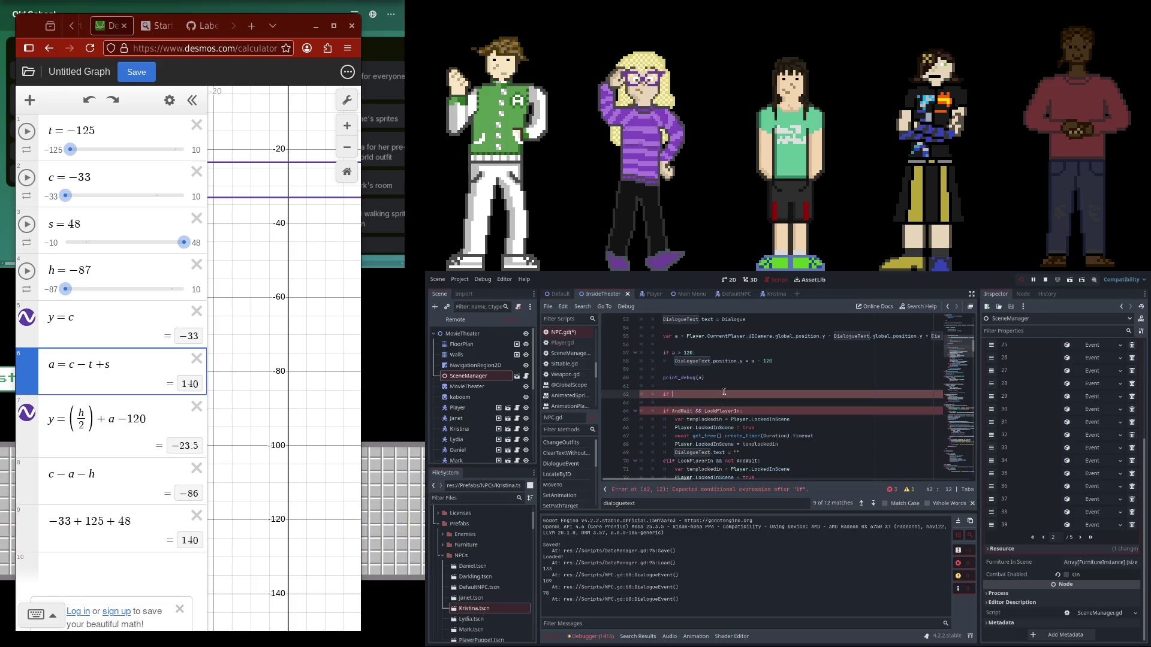
{"action": "type", "text": "In"}
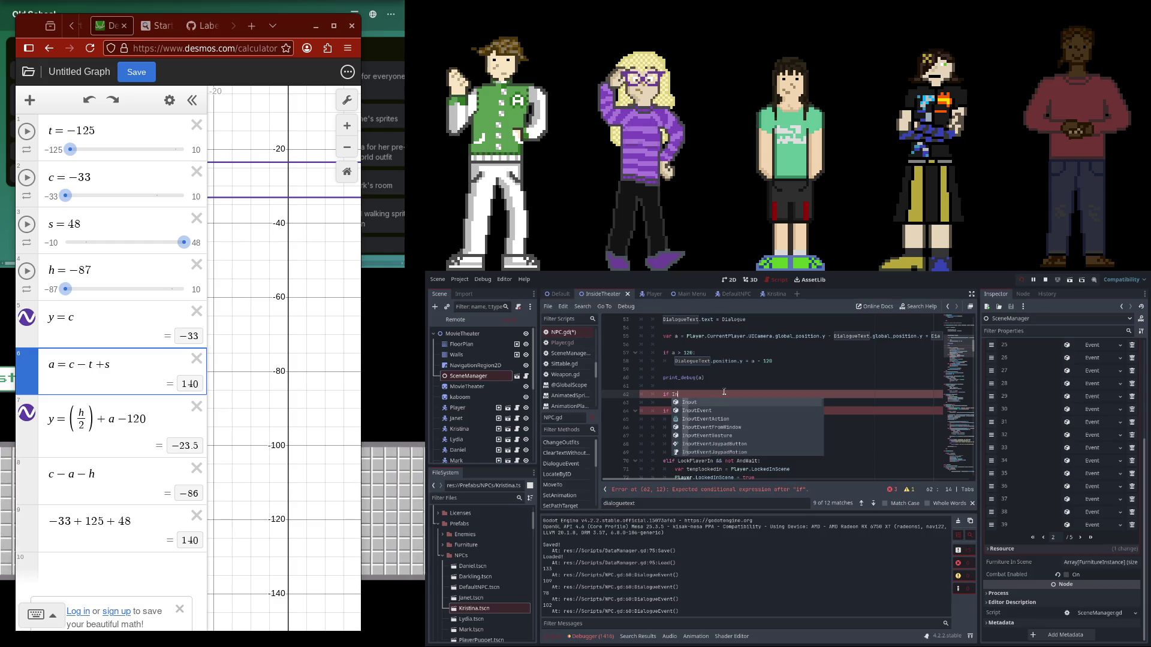
{"action": "key", "text": "BackSpace"}
{"action": "key", "text": "BackSpace"}
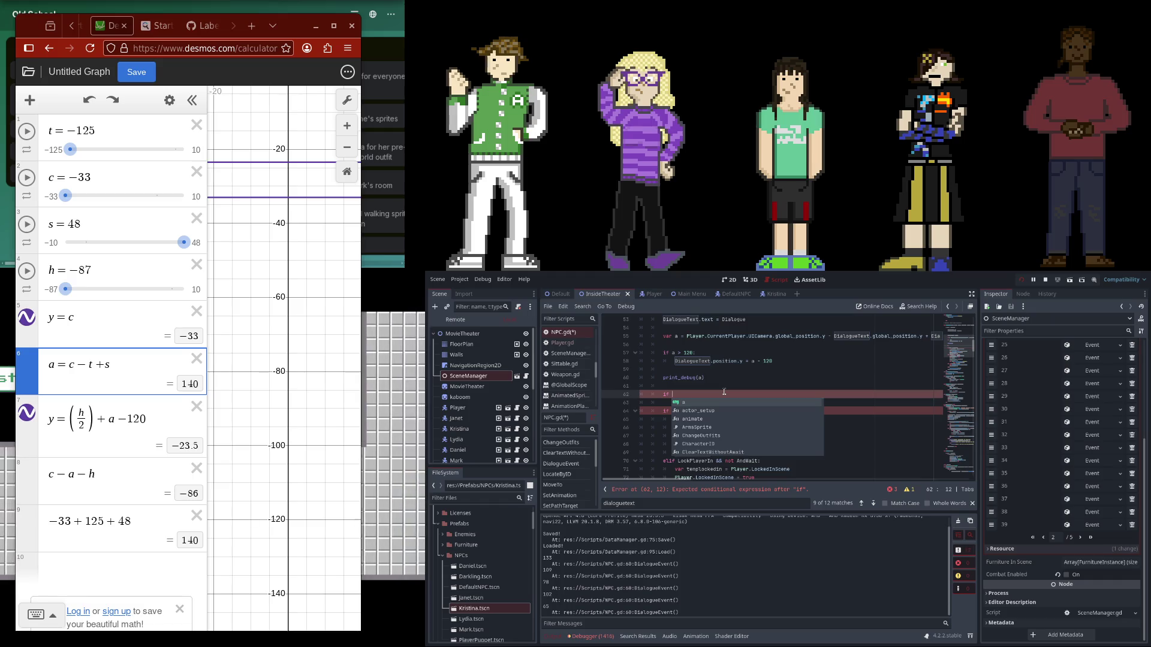
{"action": "type", "text": "dura"}
{"action": "key", "text": "Return"}
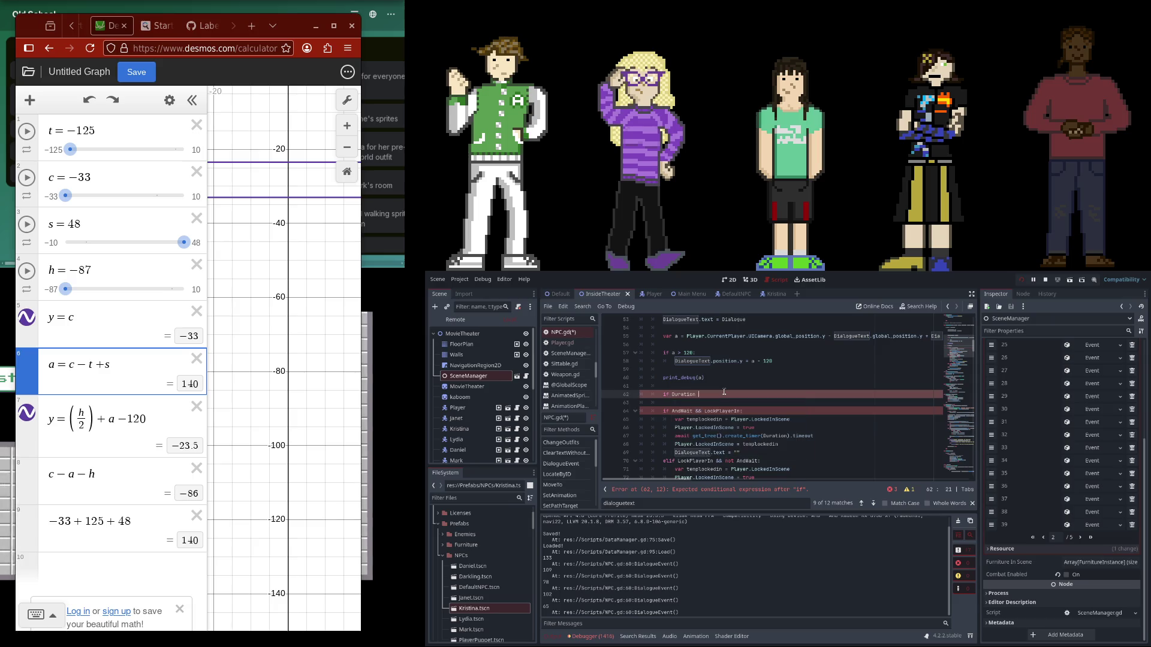
{"action": "type", "text": "== 0:"}
{"action": "key", "text": "Return"}
{"action": "key", "text": "BackSpace"}
- Add an indented print_debug("ERROR: Dialogue event missing duration") under the if
{"action": "key", "text": "Tab"}
{"action": "type", "text": "print_de"}
{"action": "key", "text": "Return"}
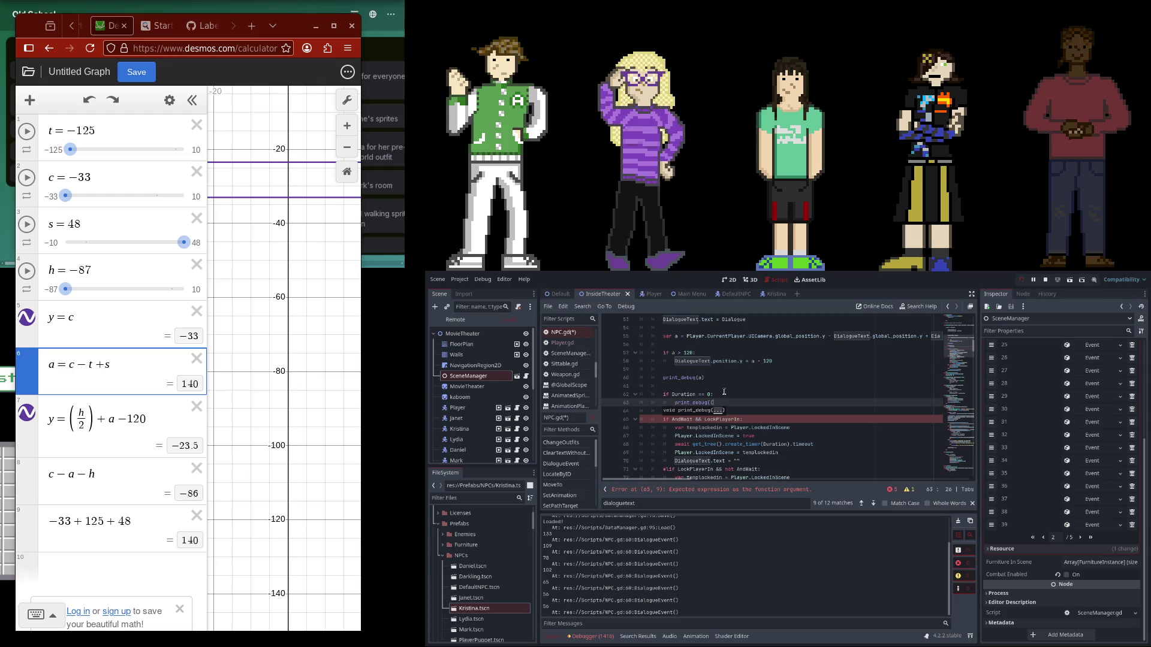
{"action": "type", "text": ")"}
{"action": "type", "text": "\""}
{"action": "type", "text": "W"}
{"action": "type", "text": "RROR: Mi"}
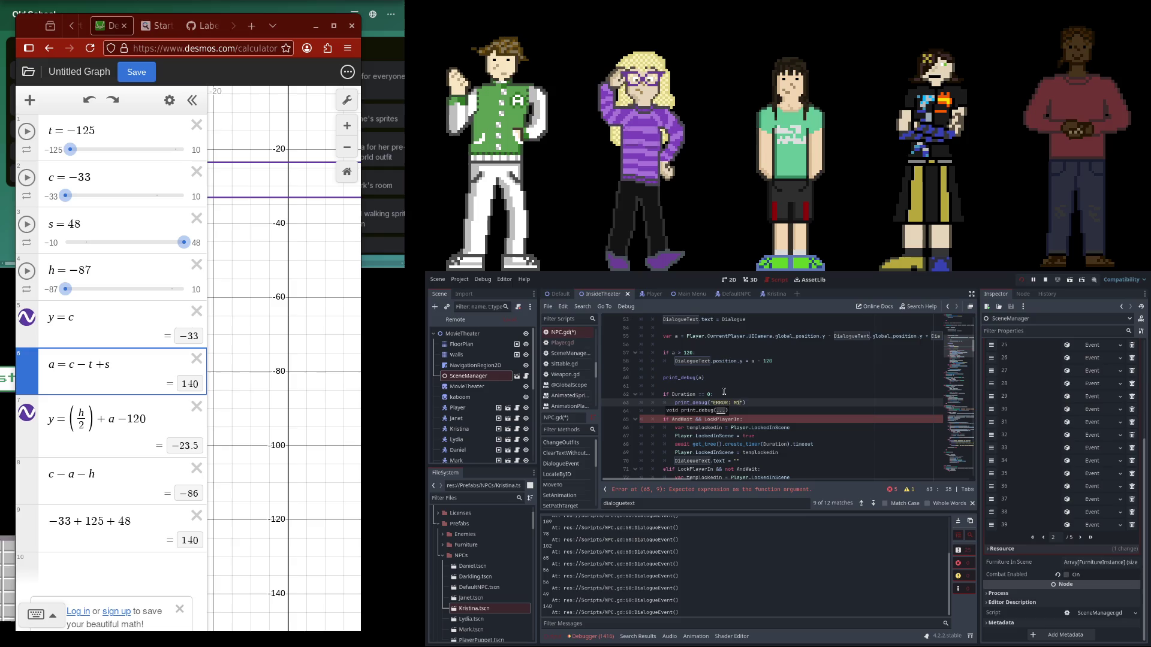
{"action": "type", "text": "ssing duration"}
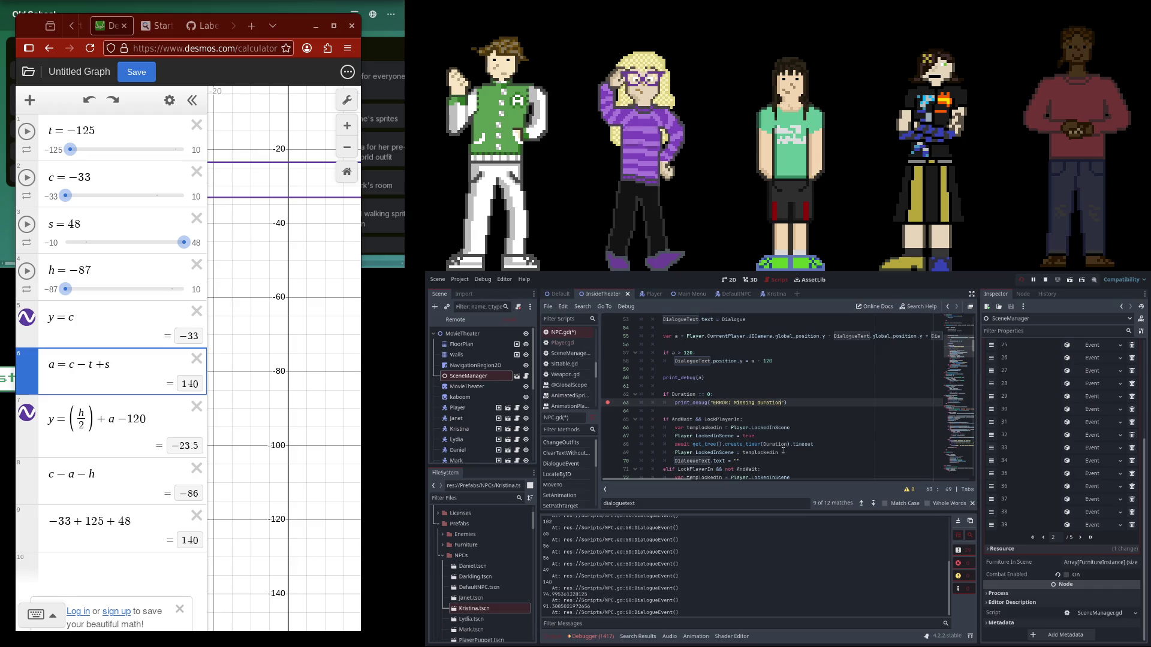
{"action": "scroll", "coordinate": [802, 449], "scroll_direction": "up", "scroll_amount": 1}
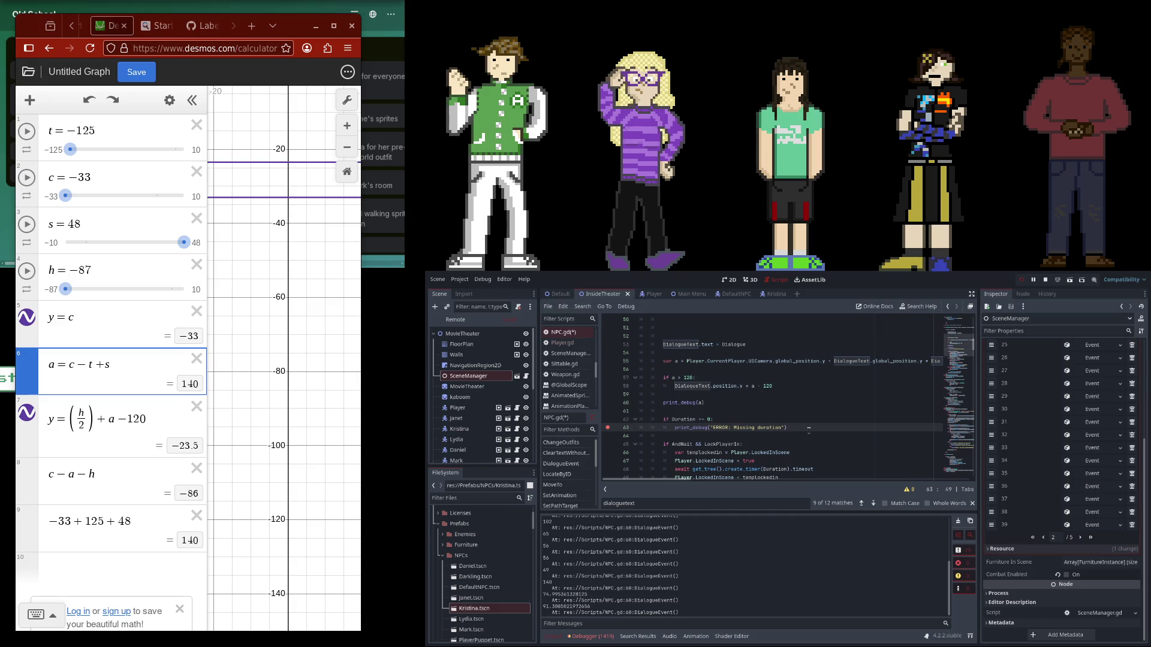
{"action": "type", "text": "Dialogue "}
{"action": "type", "text": "event m"}
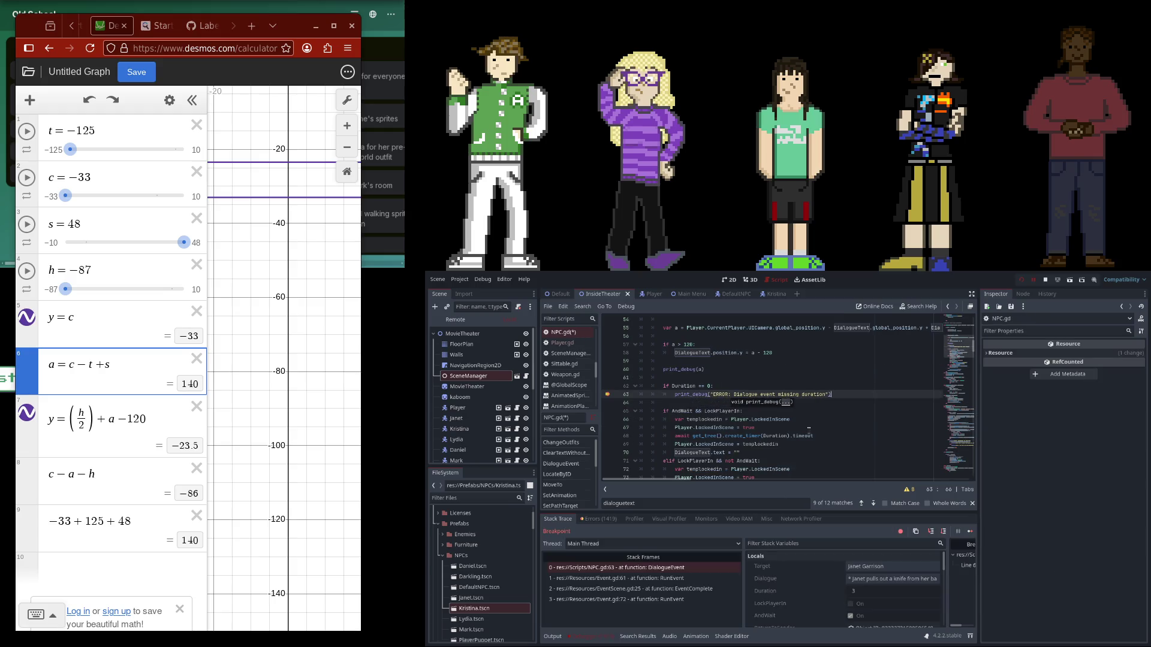
- Save NPC.gd and page SceneManager's Event array ahead to items 45–59
{"action": "key", "text": "ctrl+s"}
{"action": "scroll", "coordinate": [826, 605], "scroll_direction": "down", "scroll_amount": 2}
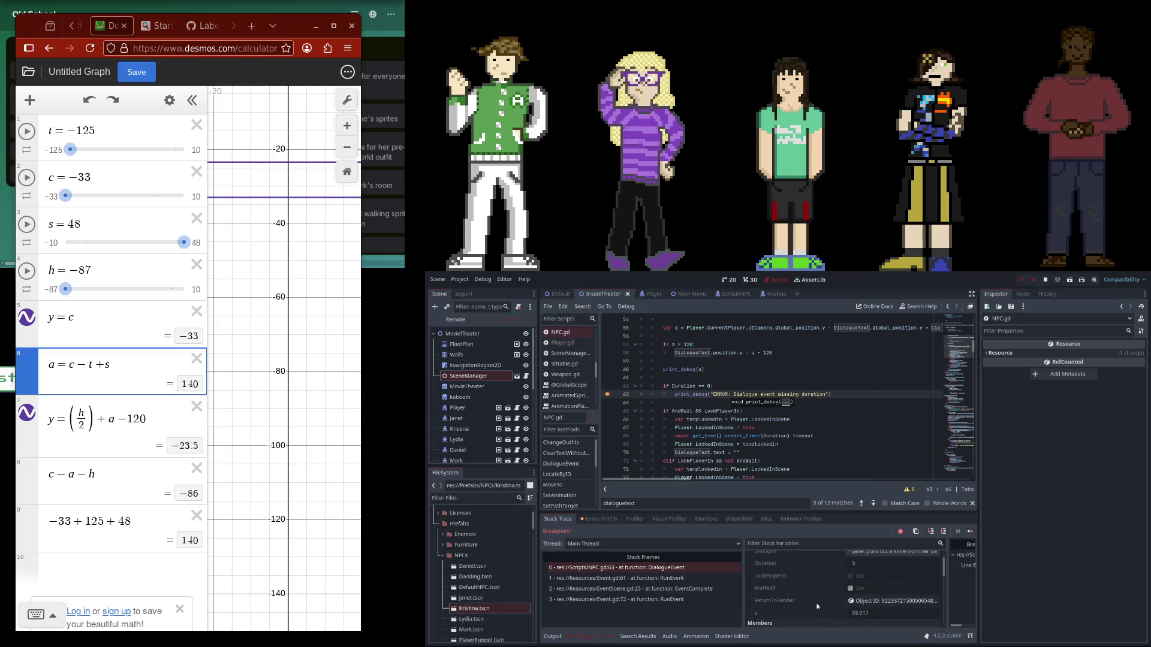
{"action": "scroll", "coordinate": [817, 607], "scroll_direction": "up", "scroll_amount": 2}
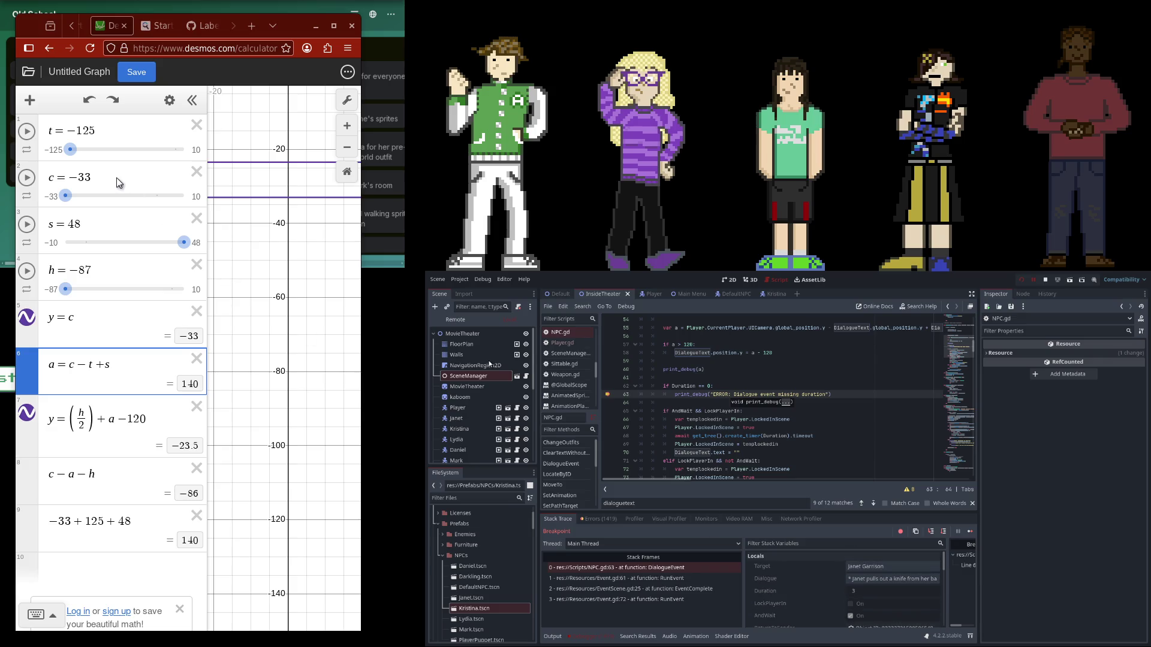
{"action": "left_click", "coordinate": [471, 376]}
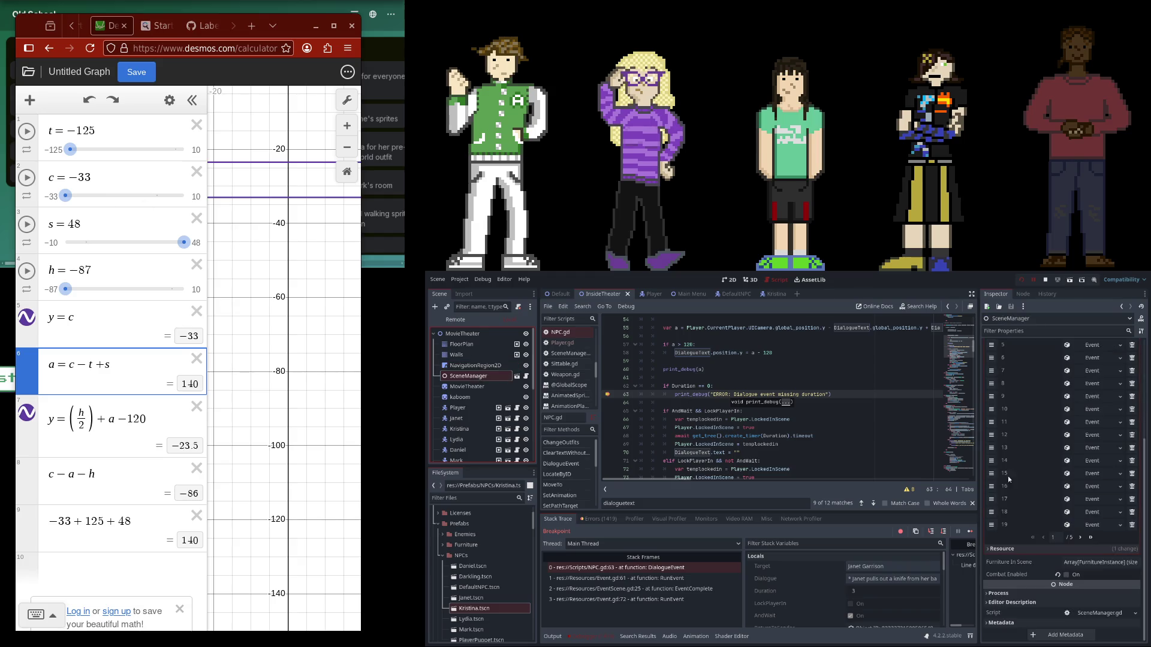
{"action": "left_click", "coordinate": [1081, 537]}
{"action": "left_click", "coordinate": [1081, 537]}
- Expand events 50, 51, 52 and 54 in turn to check their Duration values
{"action": "left_click", "coordinate": [1086, 526]}
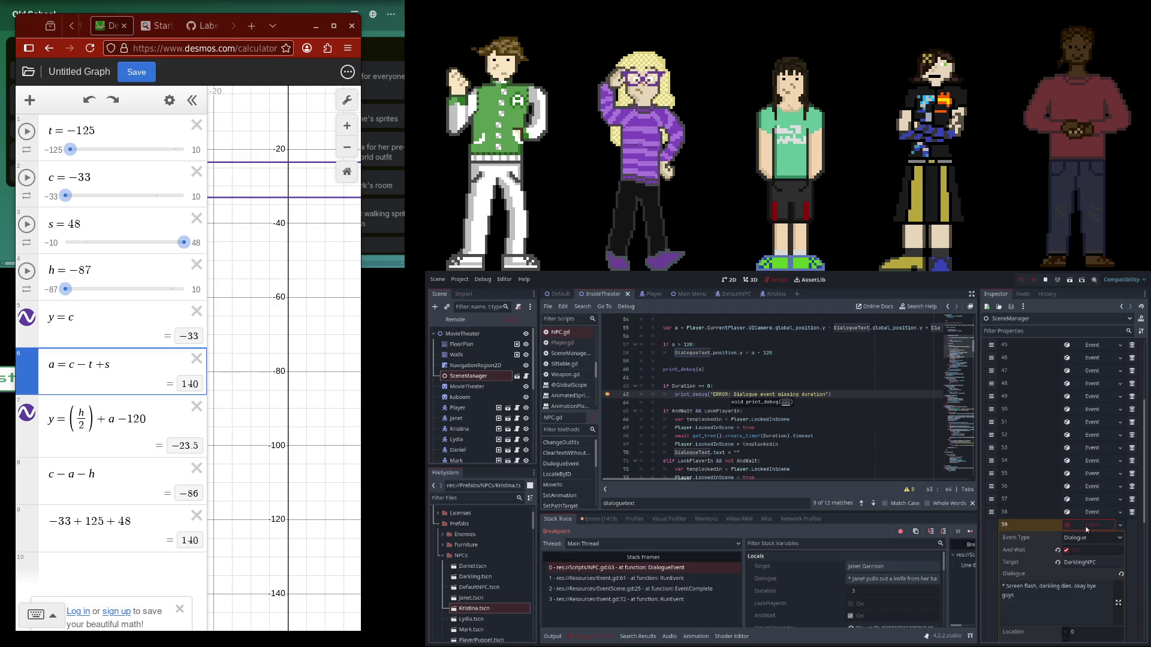
{"action": "left_click", "coordinate": [1099, 411]}
{"action": "left_click", "coordinate": [1097, 410]}
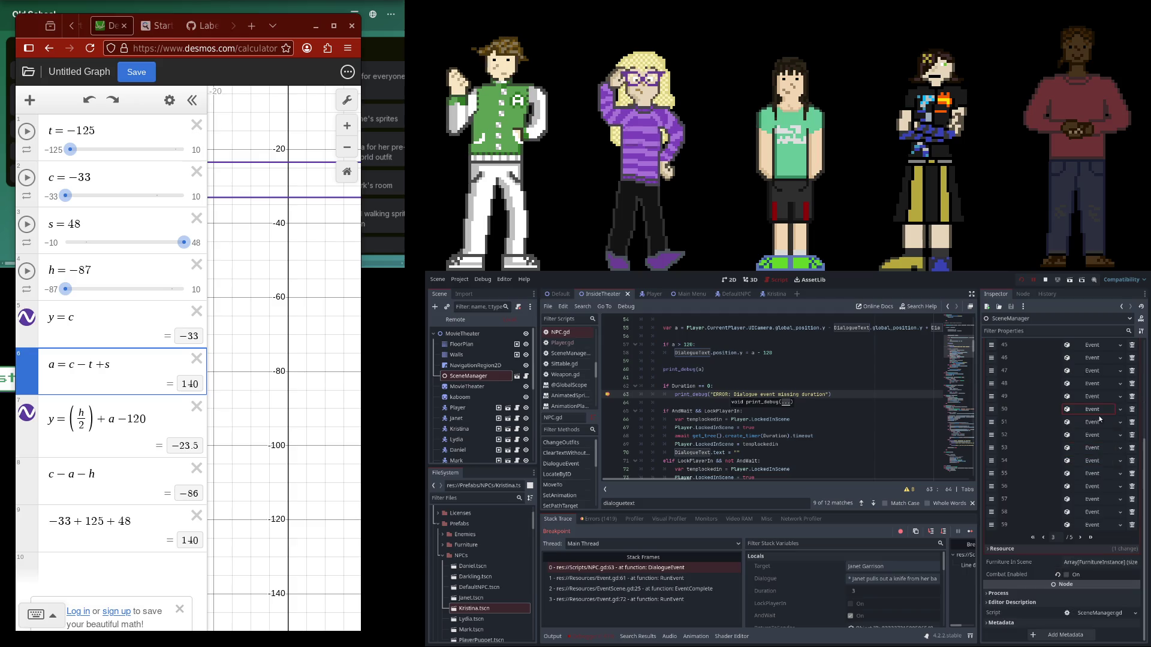
{"action": "left_click", "coordinate": [1092, 423]}
{"action": "left_click", "coordinate": [1092, 422]}
{"action": "left_click", "coordinate": [1096, 436]}
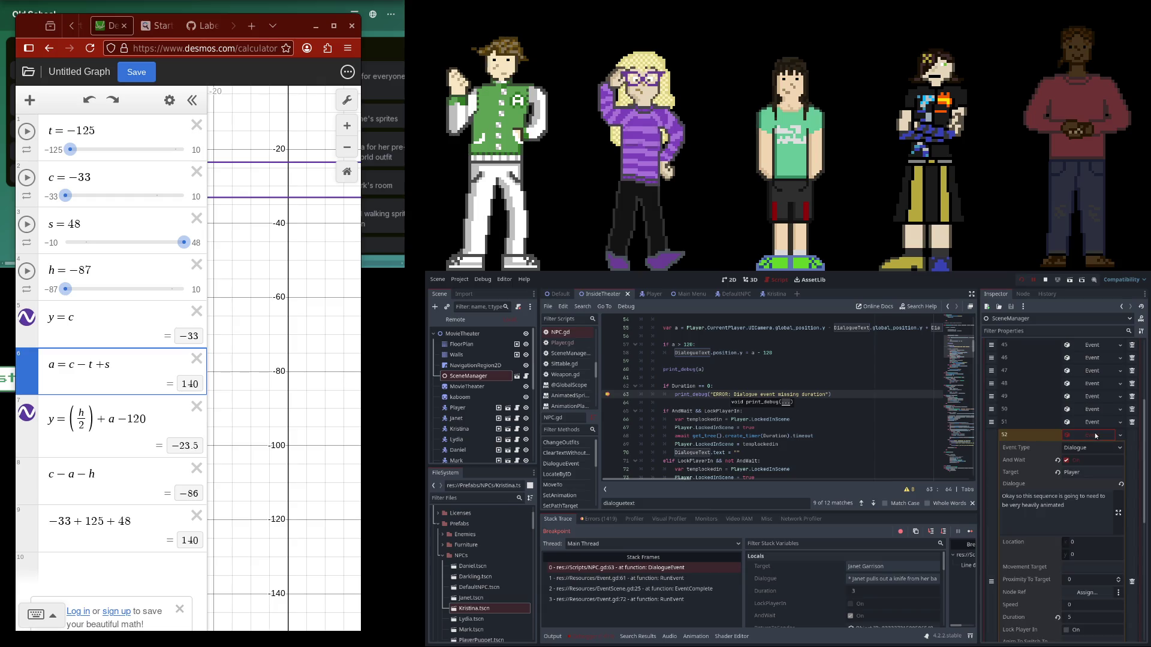
{"action": "left_click", "coordinate": [1095, 436]}
{"action": "left_click", "coordinate": [1092, 448]}
{"action": "left_click", "coordinate": [1092, 447]}
{"action": "left_click", "coordinate": [1091, 461]}
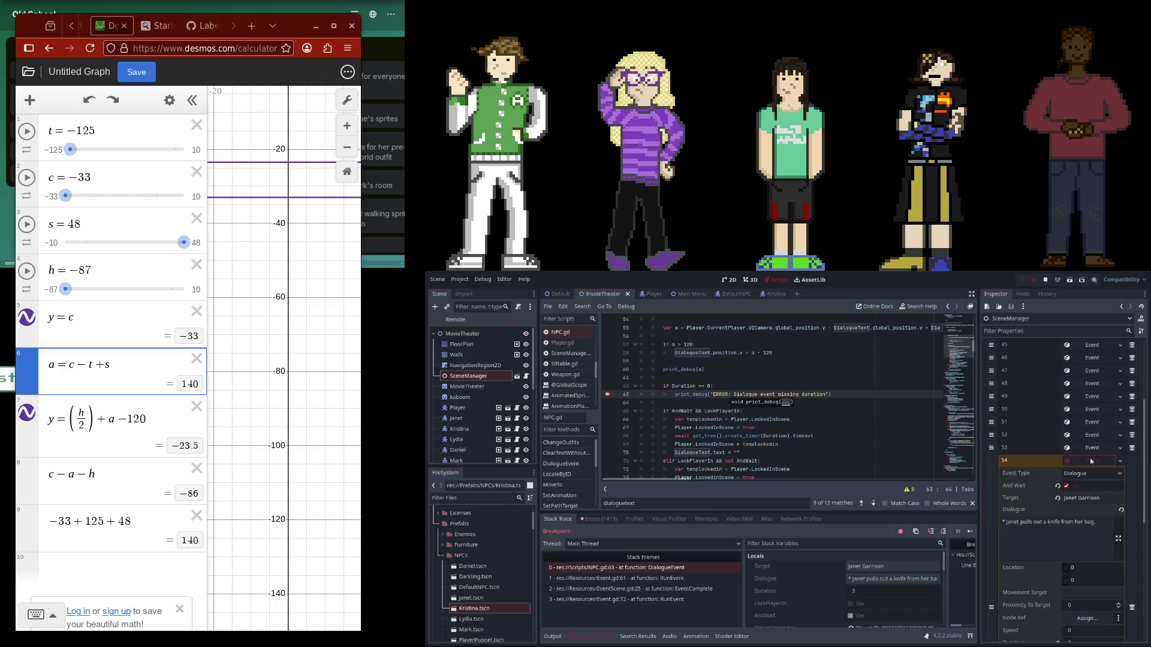
{"action": "left_click", "coordinate": [1091, 461]}
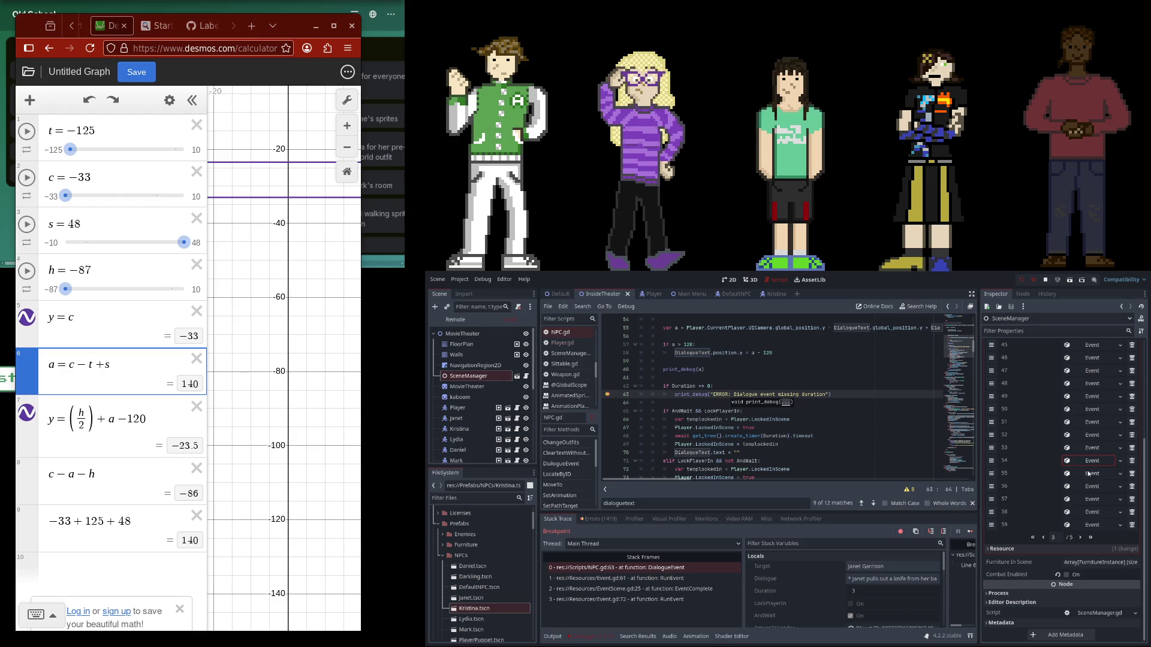
{"action": "left_click", "coordinate": [1091, 461]}
{"action": "scroll", "coordinate": [1090, 464], "scroll_direction": "down", "scroll_amount": 3}
{"action": "scroll", "coordinate": [1088, 461], "scroll_direction": "up", "scroll_amount": 1}
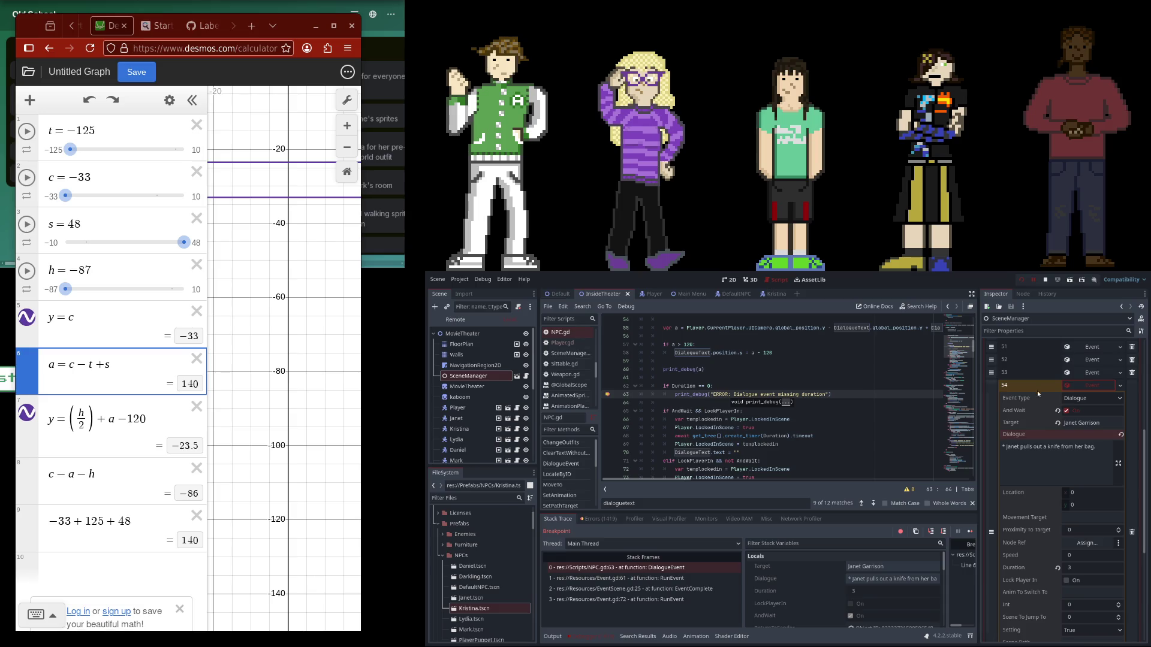
- Check event 53's fields, then resume from the breakpoint and stop the game
{"action": "left_click", "coordinate": [1088, 384]}
{"action": "left_click", "coordinate": [1082, 449]}
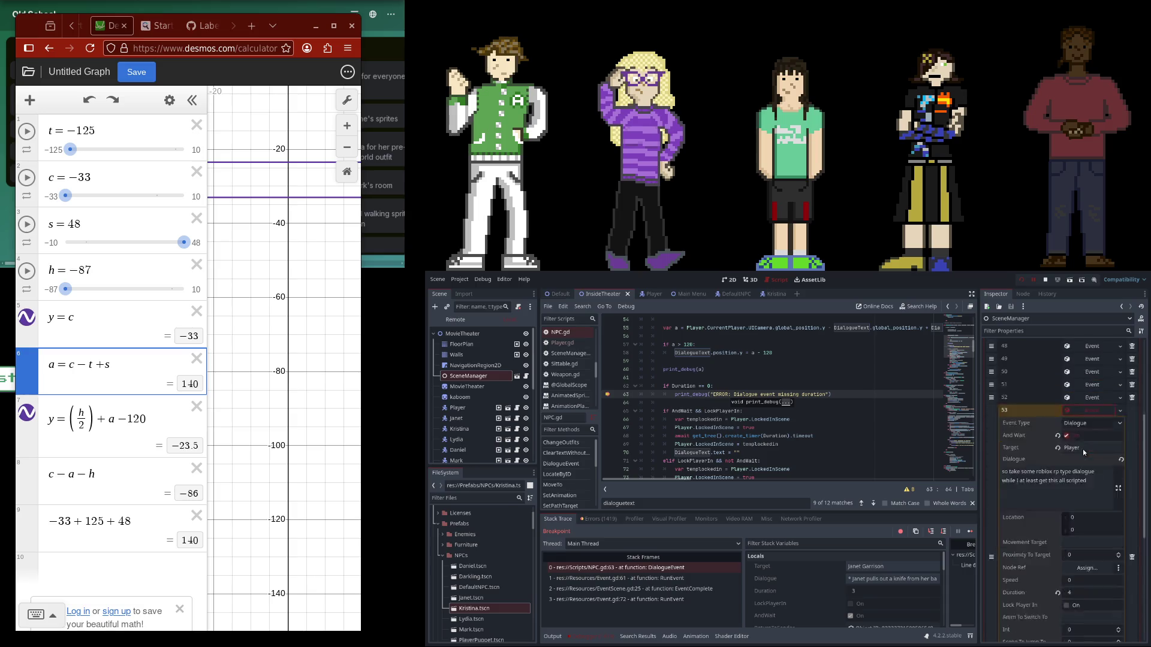
{"action": "left_click", "coordinate": [1087, 410]}
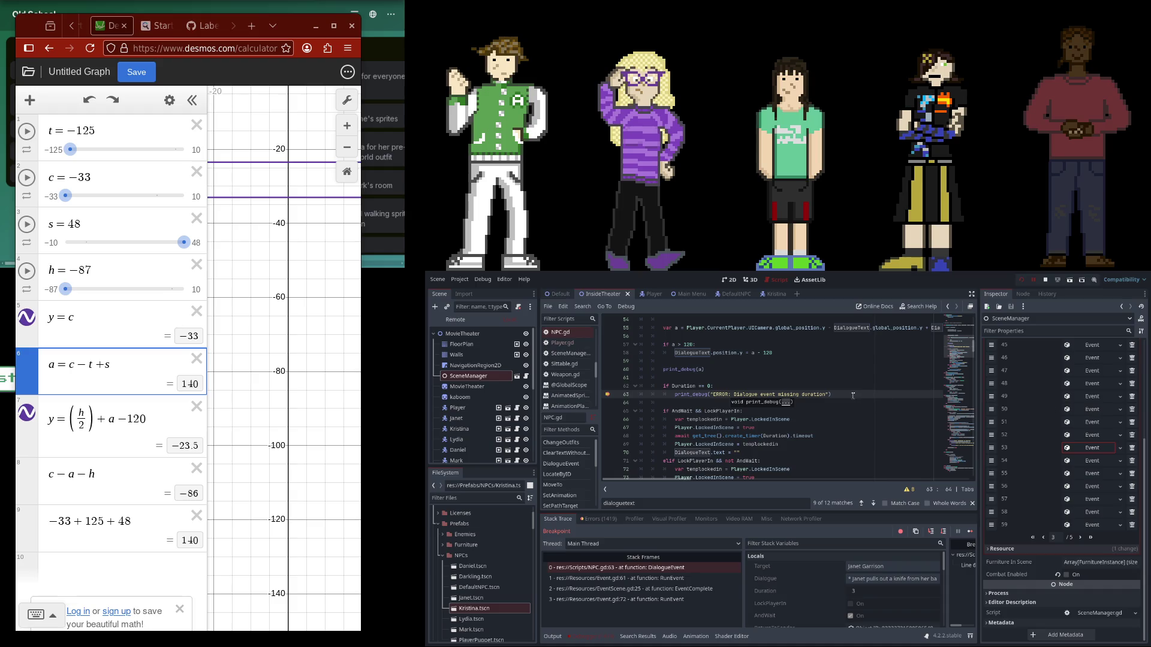
{"action": "key", "text": "F12"}
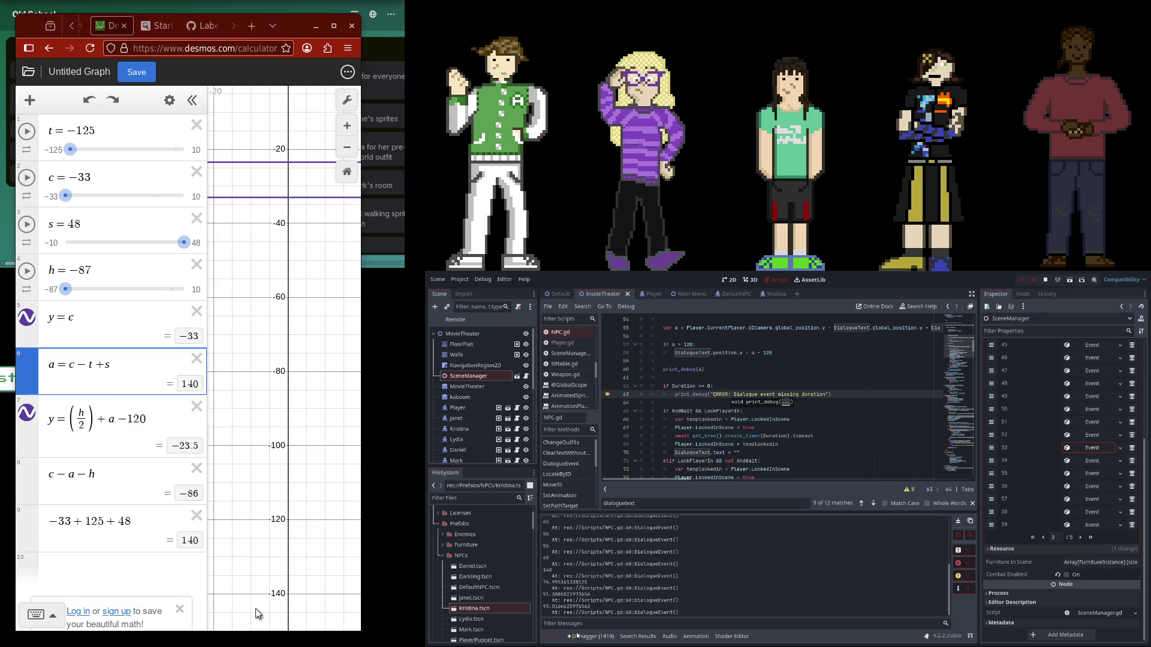
{"action": "key", "text": "F8"}
- Run the project again and play until the NPC.gd line-63 breakpoint pauses it
{"action": "left_click", "coordinate": [1021, 281]}
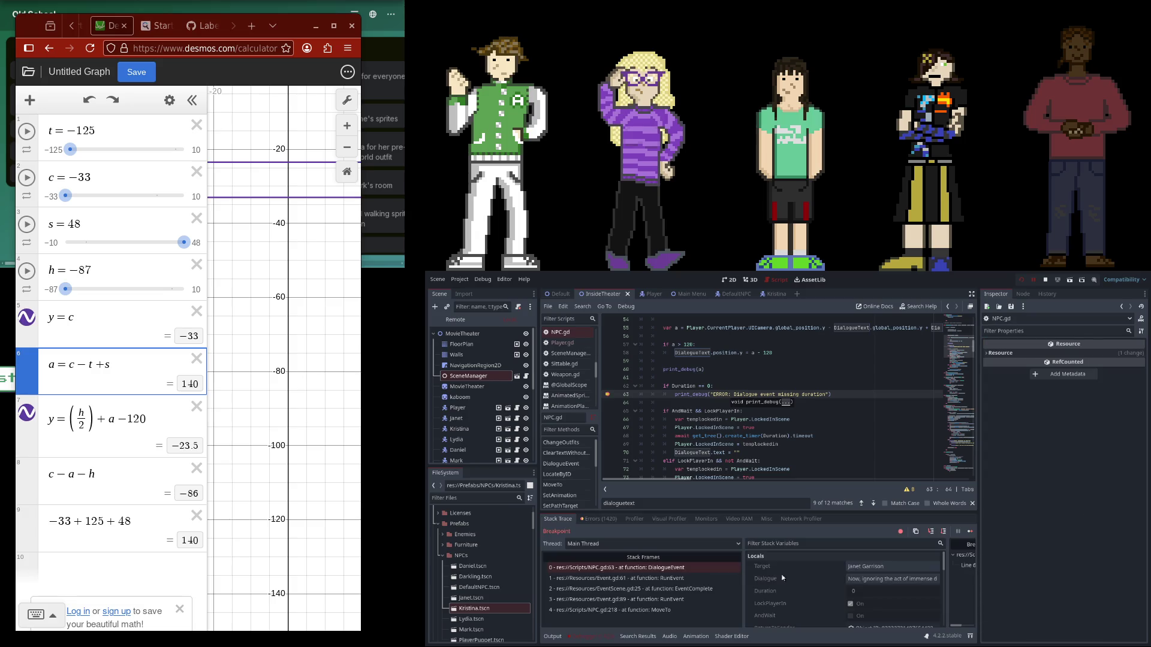
- Resume the game and page SceneManager's Event array to items 60–76
{"action": "left_click", "coordinate": [1033, 280]}
{"action": "left_click", "coordinate": [552, 636]}
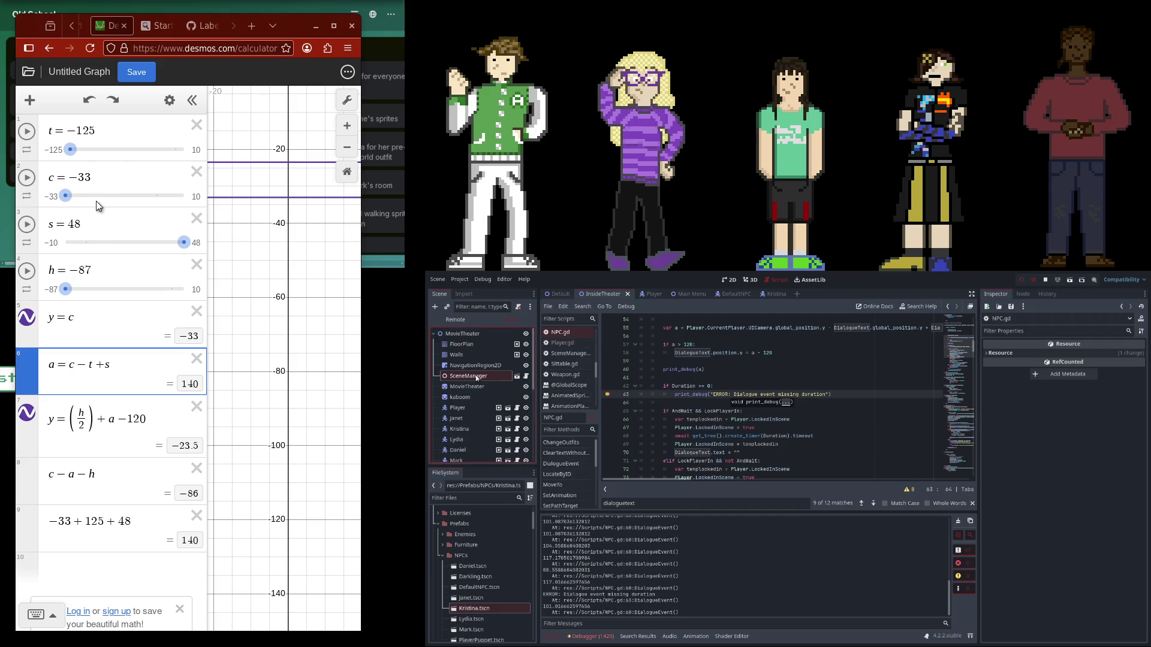
{"action": "left_click", "coordinate": [468, 376]}
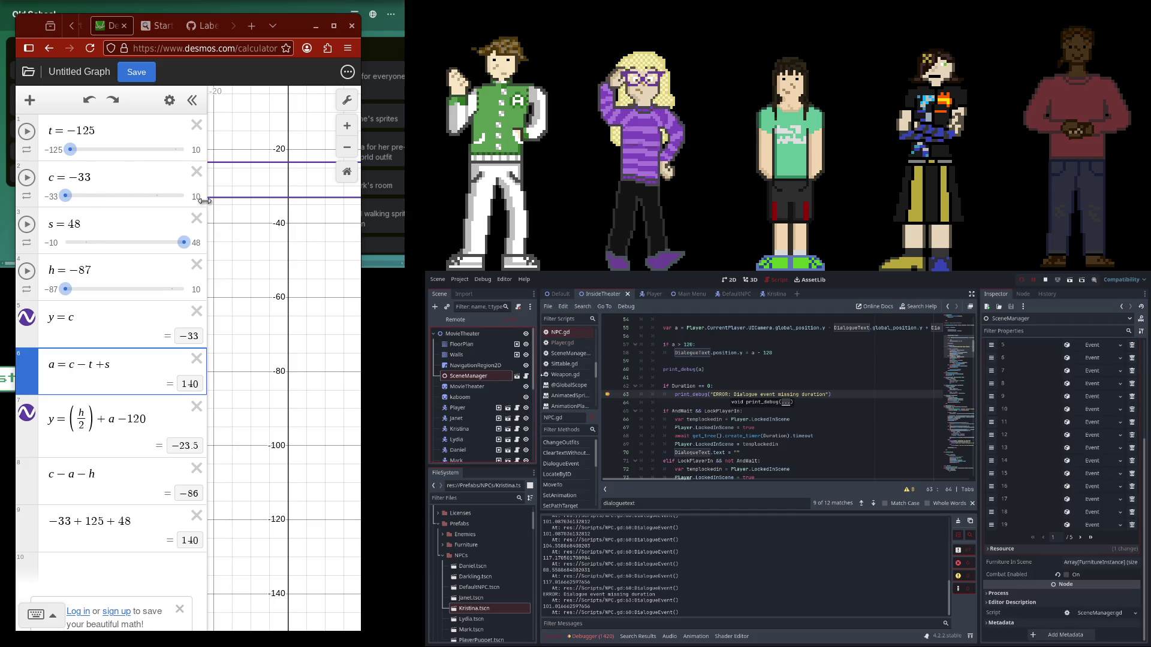
{"action": "left_click", "coordinate": [1084, 524]}
{"action": "left_click", "coordinate": [1085, 524]}
{"action": "left_click", "coordinate": [1079, 538]}
- Inspect event 61's Duration field, then return to the 'if Duration == 0' line in NPC.gd
{"action": "left_click", "coordinate": [1092, 444]}
{"action": "left_click", "coordinate": [1092, 444]}
{"action": "left_click", "coordinate": [1092, 444]}
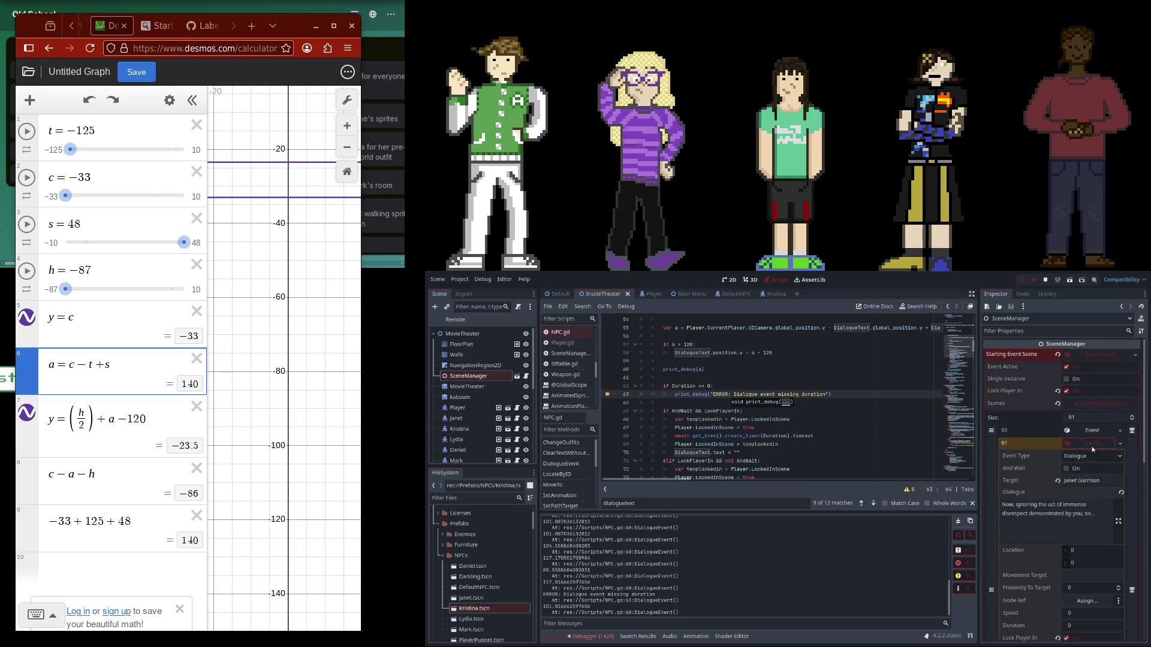
{"action": "scroll", "coordinate": [1093, 449], "scroll_direction": "down", "scroll_amount": 3}
{"action": "left_click", "coordinate": [1072, 550]}
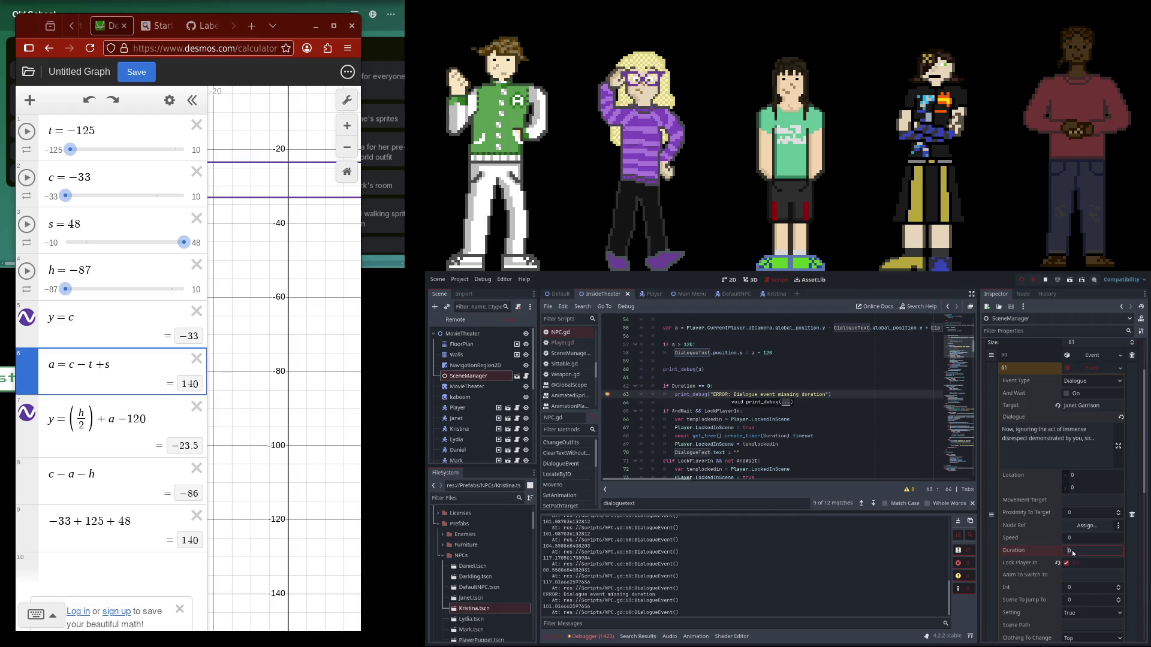
{"action": "left_click", "coordinate": [832, 395]}
{"action": "left_click", "coordinate": [729, 386]}
- Append '&&' to line 62's Duration check and select the lock-player condition further down
{"action": "type", "text": "&&"}
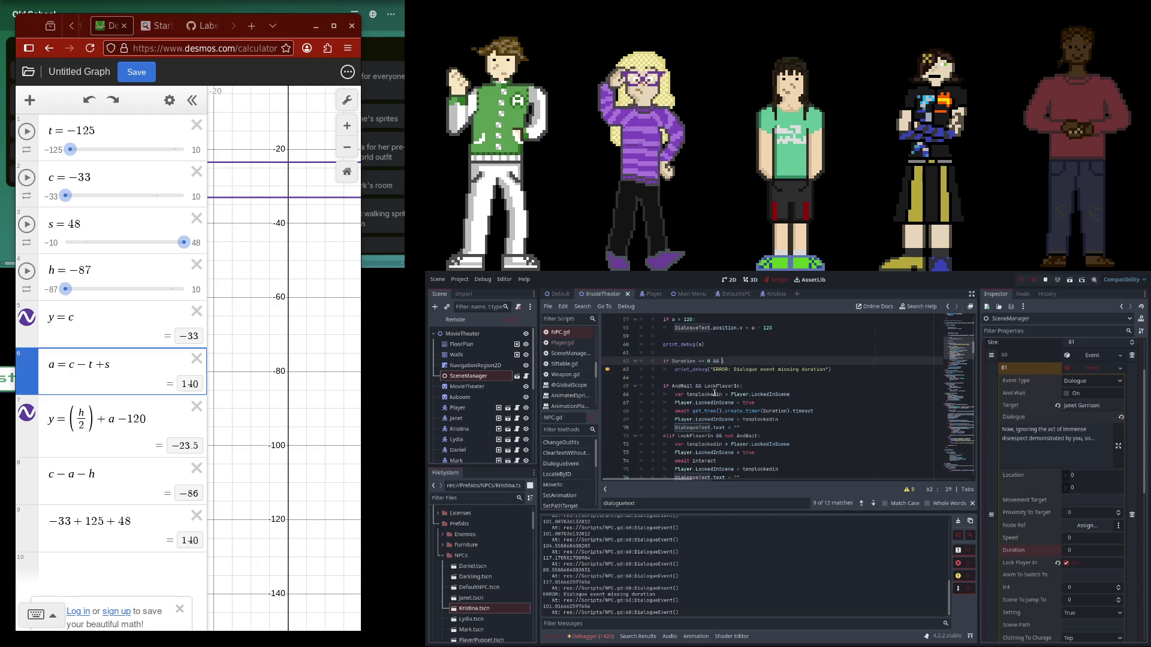
{"action": "key", "text": "Delete"}
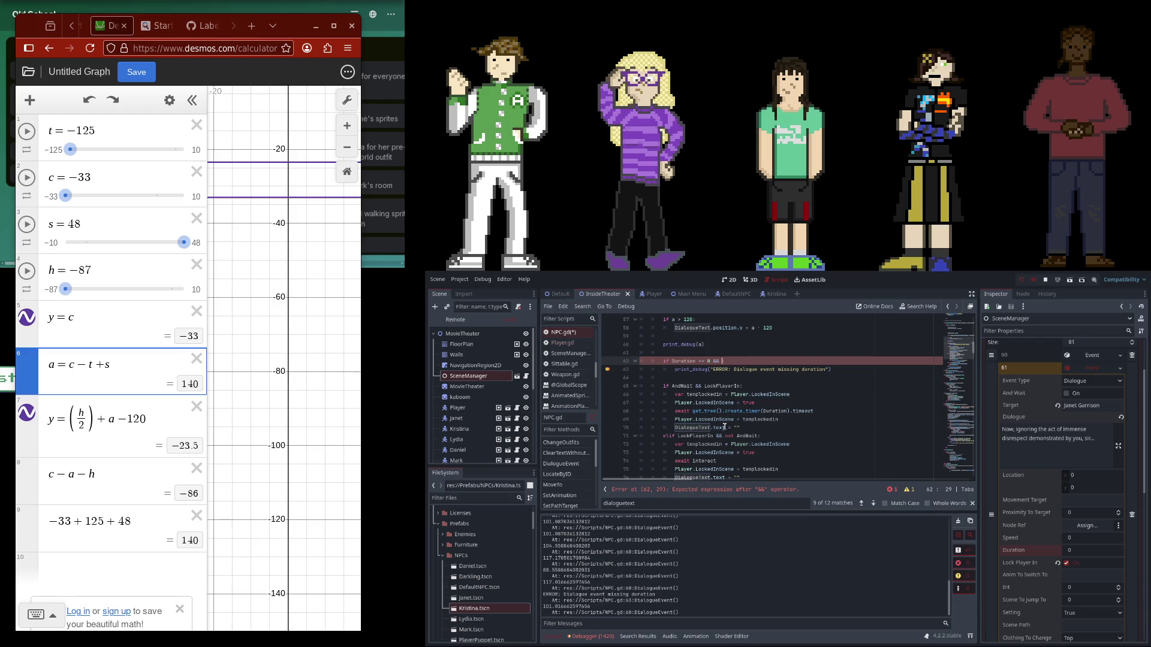
{"action": "scroll", "coordinate": [725, 403], "scroll_direction": "down", "scroll_amount": 1}
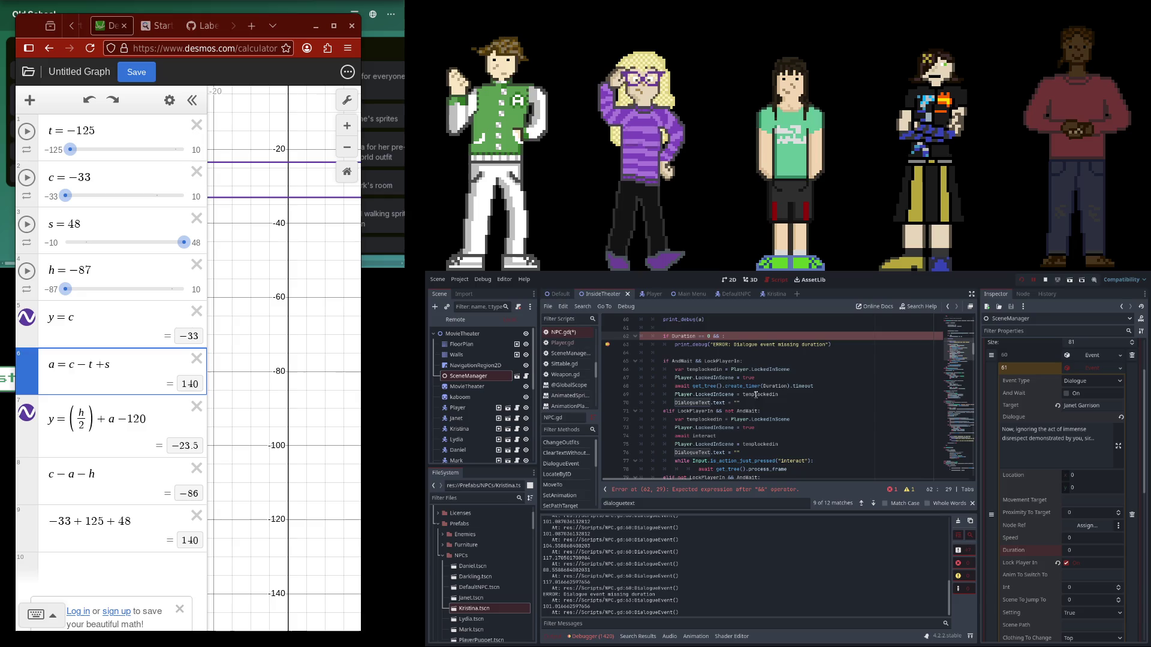
{"action": "left_click_drag", "start_coordinate": [814, 386], "coordinate": [675, 387]}
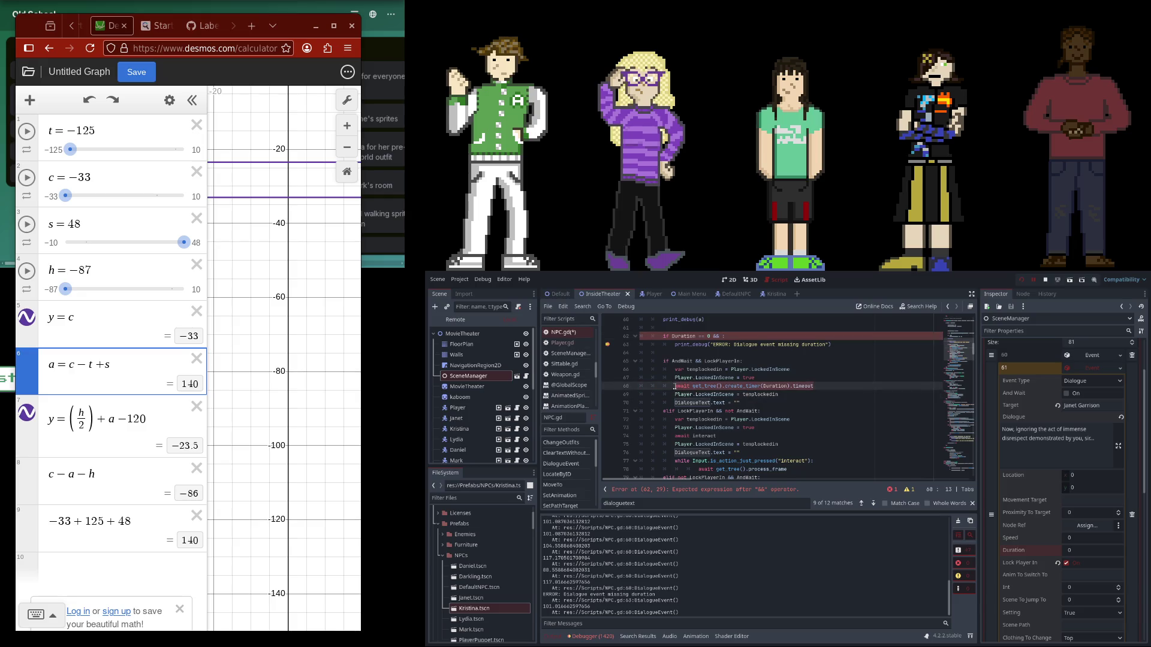
{"action": "scroll", "coordinate": [677, 387], "scroll_direction": "down", "scroll_amount": 1}
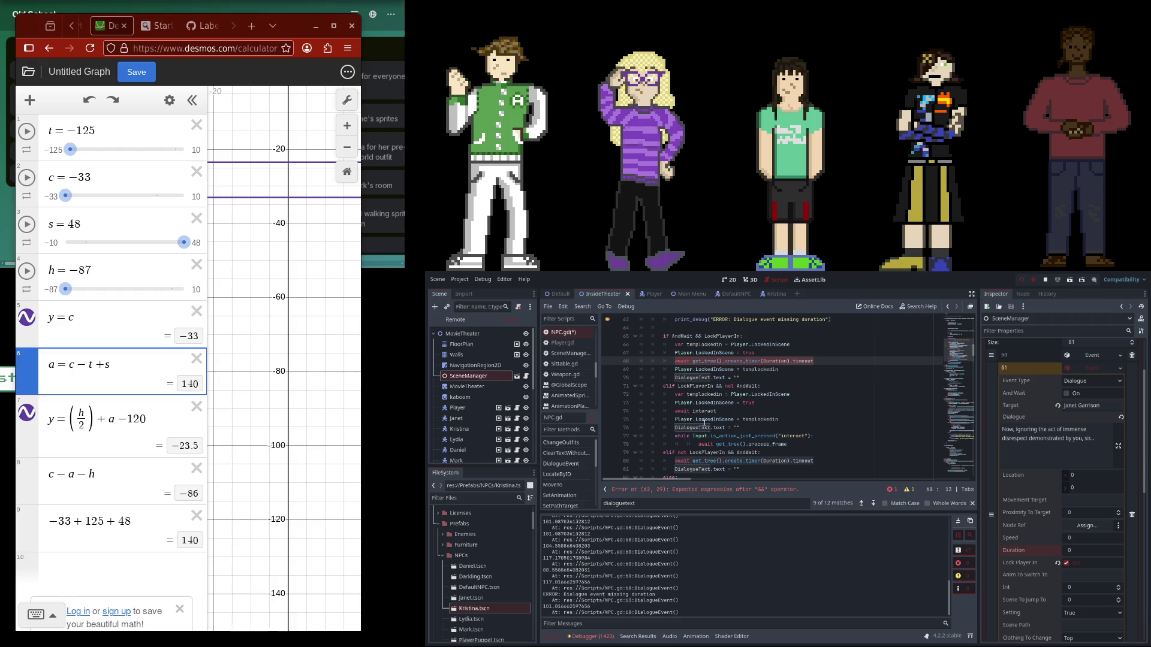
{"action": "left_click_drag", "start_coordinate": [678, 387], "coordinate": [772, 387]}
{"action": "key", "text": "ctrl+c"}
{"action": "scroll", "coordinate": [771, 385], "scroll_direction": "up", "scroll_amount": 1}
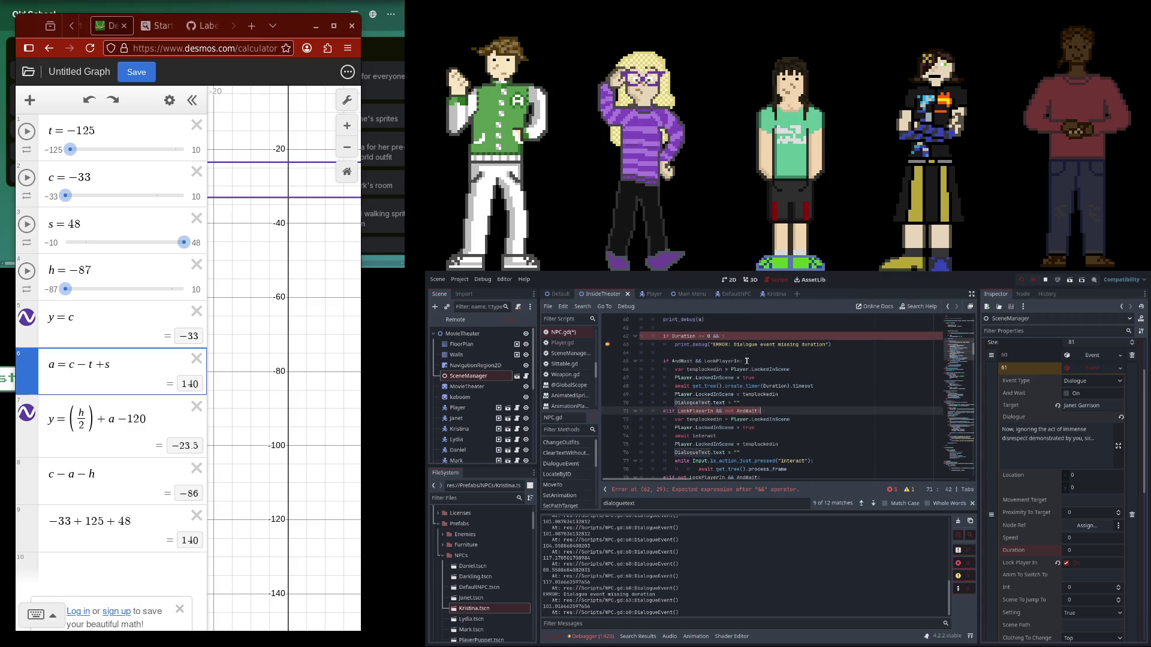
- Make line 62 read 'if Duration == 0 && not (LockPlayerIn && not AndWait):', then restart the game
{"action": "left_click", "coordinate": [748, 337]}
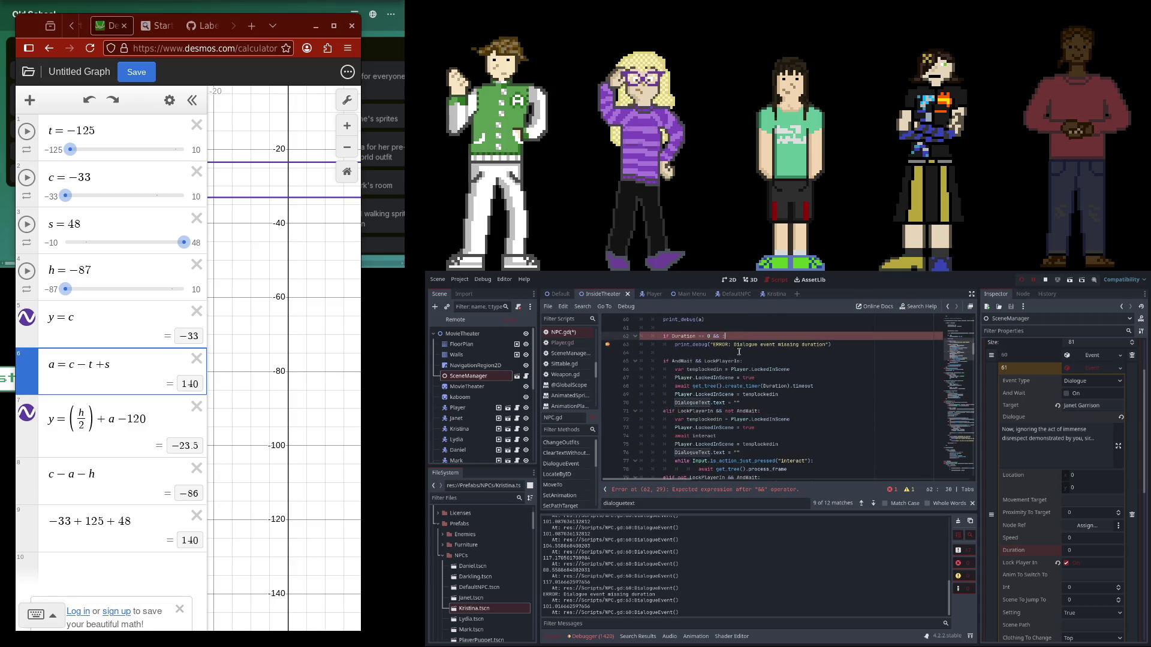
{"action": "key", "text": "ctrl+v"}
{"action": "key", "text": "BackSpace"}
{"action": "type", "text": ")"}
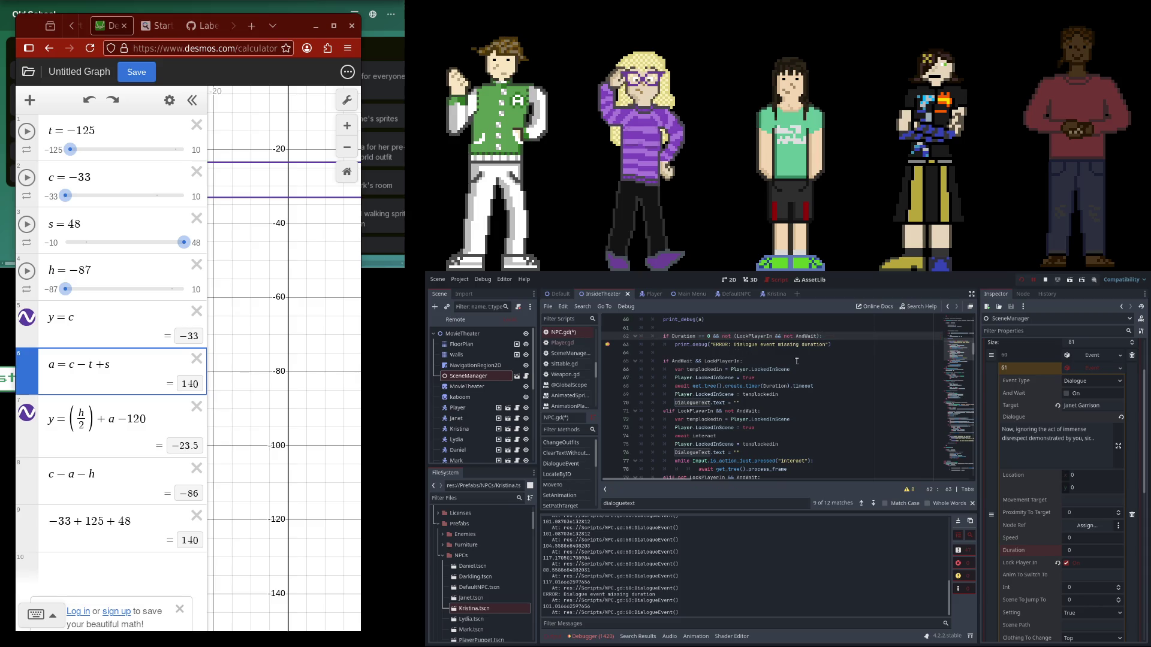
{"action": "left_click", "coordinate": [1022, 282]}
{"action": "key", "text": "F5"}
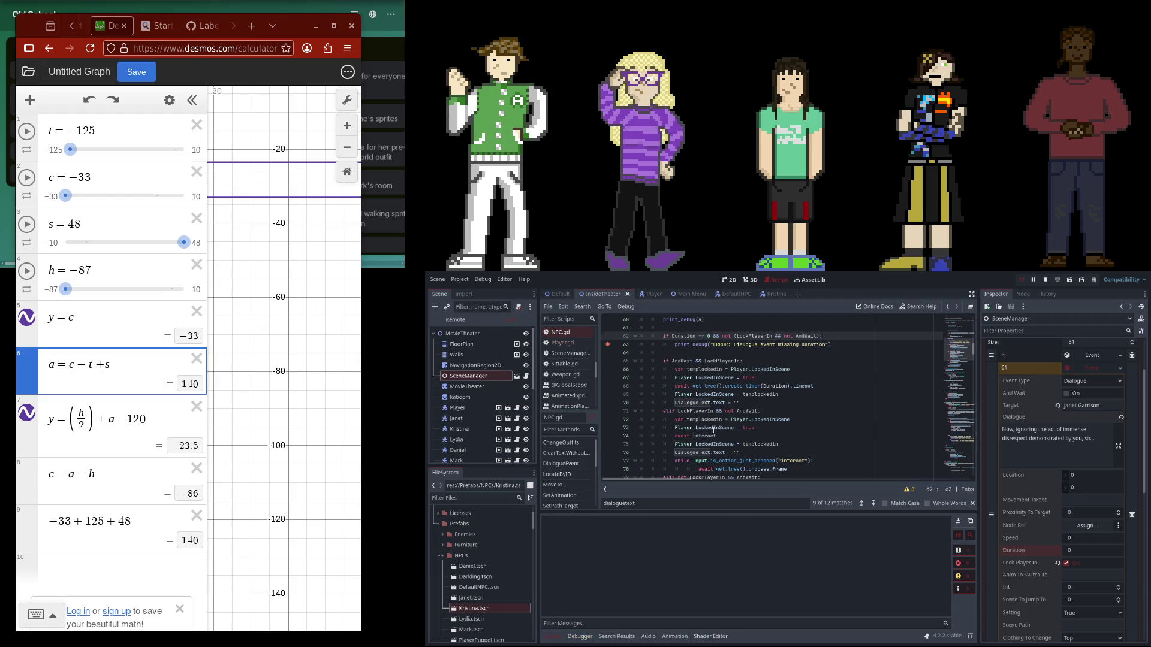
{"action": "scroll", "coordinate": [707, 430], "scroll_direction": "down", "scroll_amount": 2}
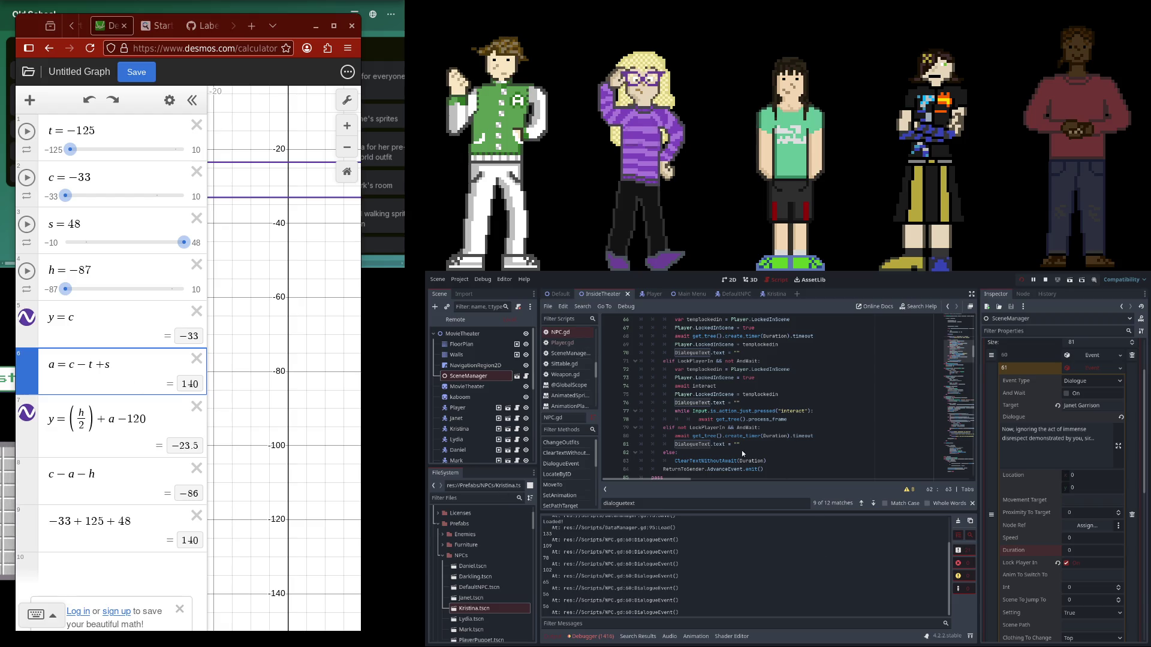
- Page back in SceneManager's event list and browse events 55 and 45
{"action": "scroll", "coordinate": [1041, 473], "scroll_direction": "down", "scroll_amount": 5}
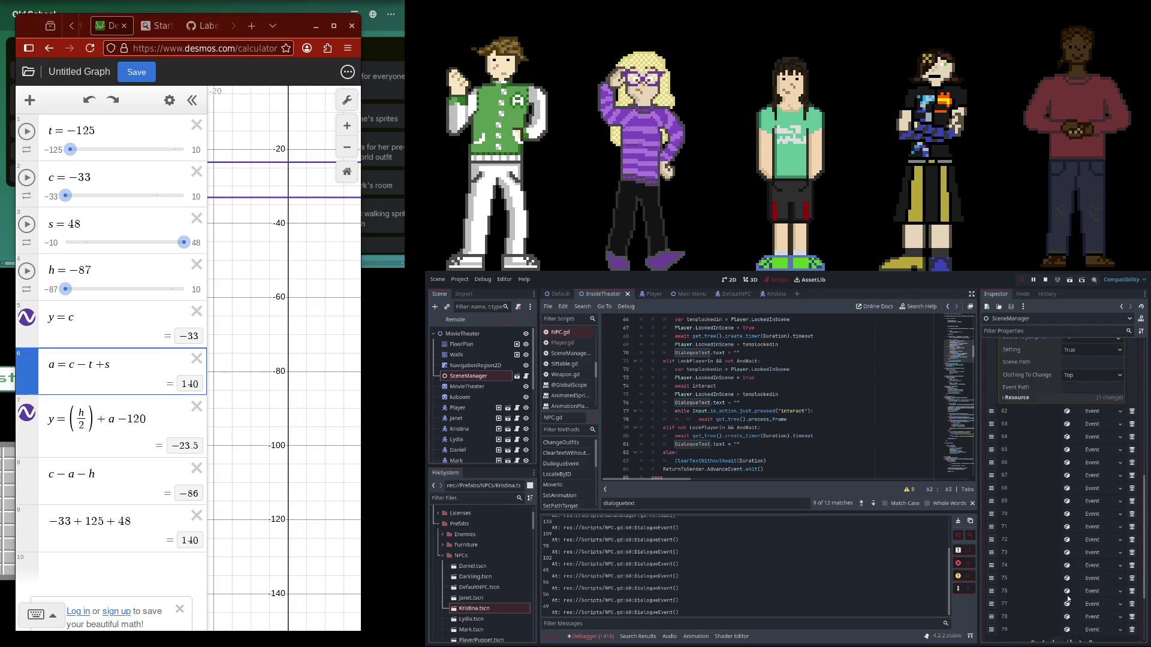
{"action": "left_click", "coordinate": [1044, 538]}
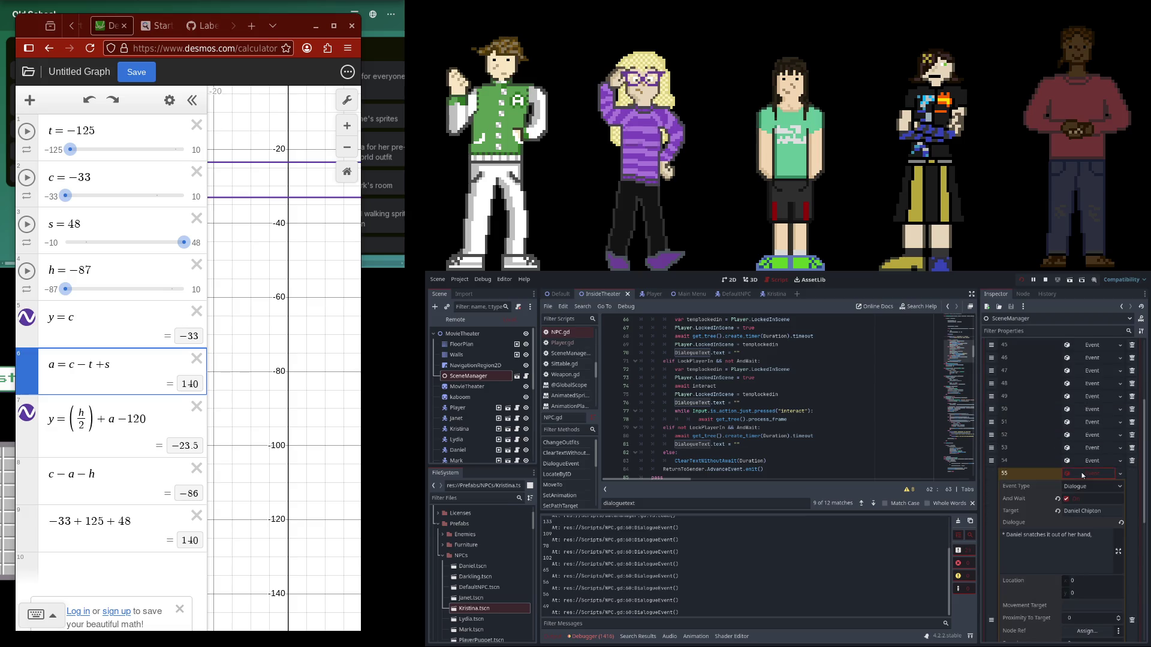
{"action": "left_click", "coordinate": [1082, 473]}
{"action": "left_click", "coordinate": [1090, 422]}
{"action": "left_click", "coordinate": [1091, 422]}
{"action": "left_click", "coordinate": [1089, 396]}
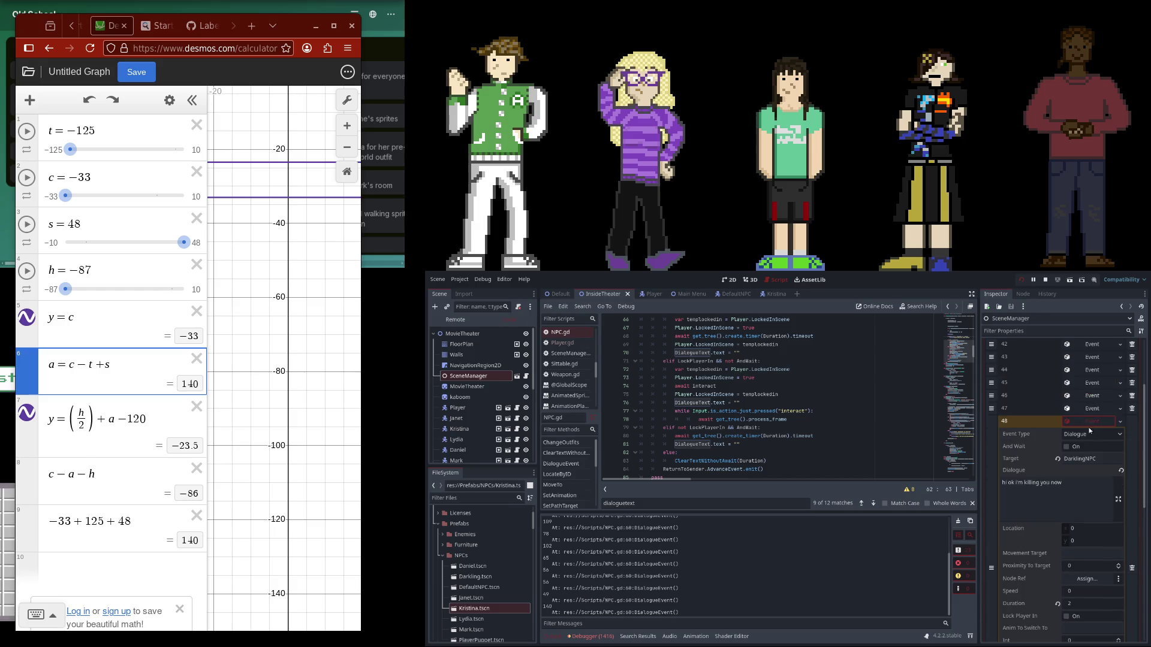
{"action": "left_click", "coordinate": [1083, 384]}
{"action": "left_click", "coordinate": [1084, 385]}
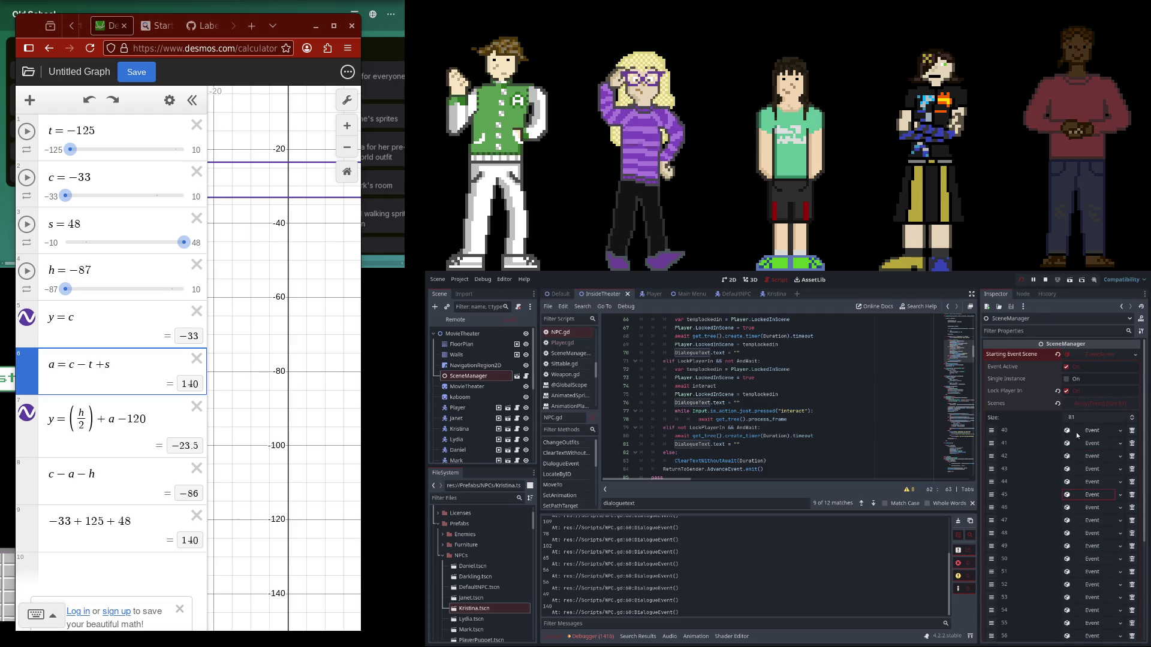
- Open events 43 and 44, the Player's Movement Local event to 0, -189 at speed 24.6
{"action": "left_click", "coordinate": [1073, 393]}
{"action": "left_click", "coordinate": [1080, 376]}
{"action": "left_click", "coordinate": [1073, 393]}
{"action": "left_click", "coordinate": [1080, 377]}
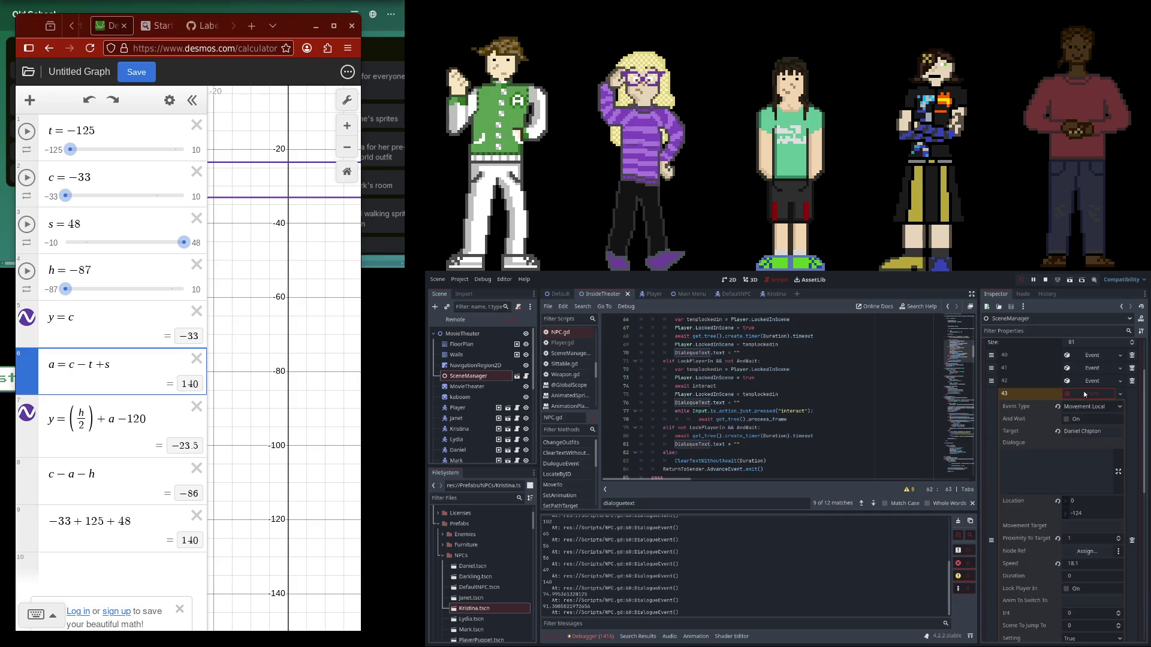
{"action": "left_click", "coordinate": [1087, 418]}
{"action": "left_click", "coordinate": [1091, 406]}
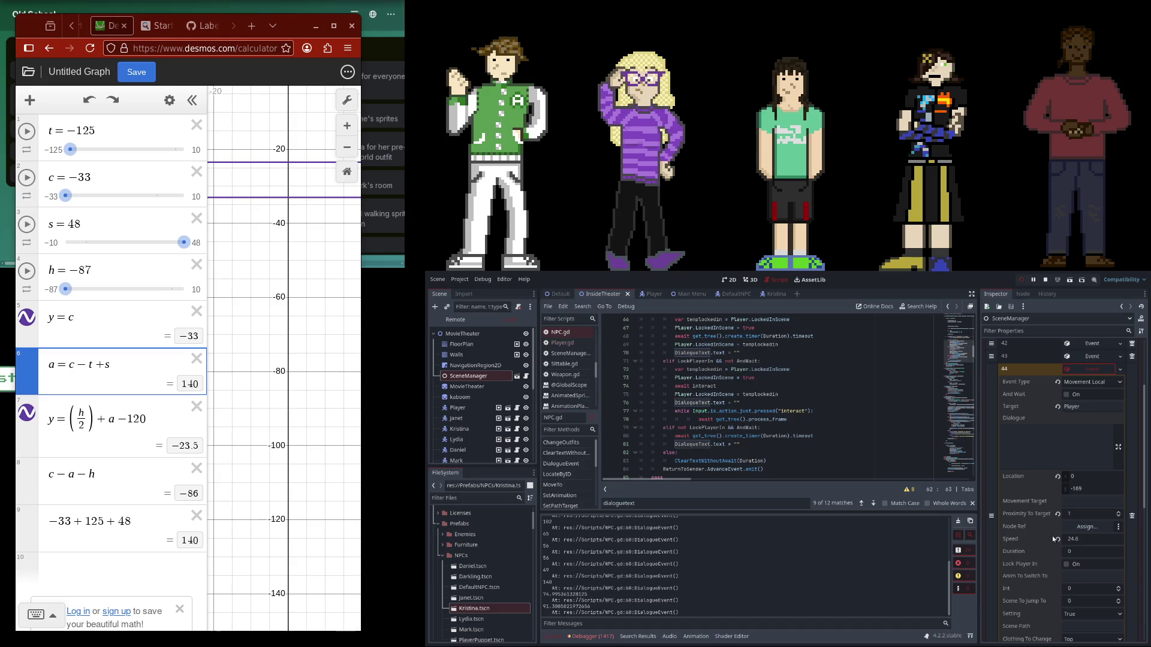
- Set event 44's Proximity To Target to 2 and run the game to test it
{"action": "left_click", "coordinate": [1070, 515]}
{"action": "key", "text": "Return"}
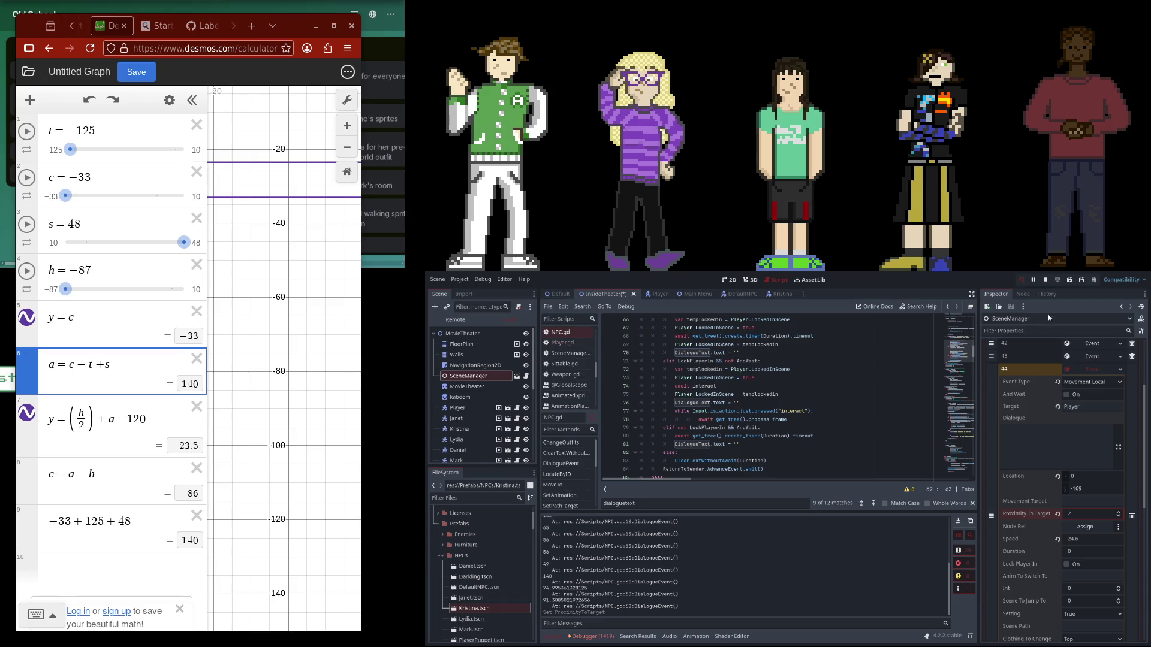
{"action": "left_click", "coordinate": [1022, 281]}
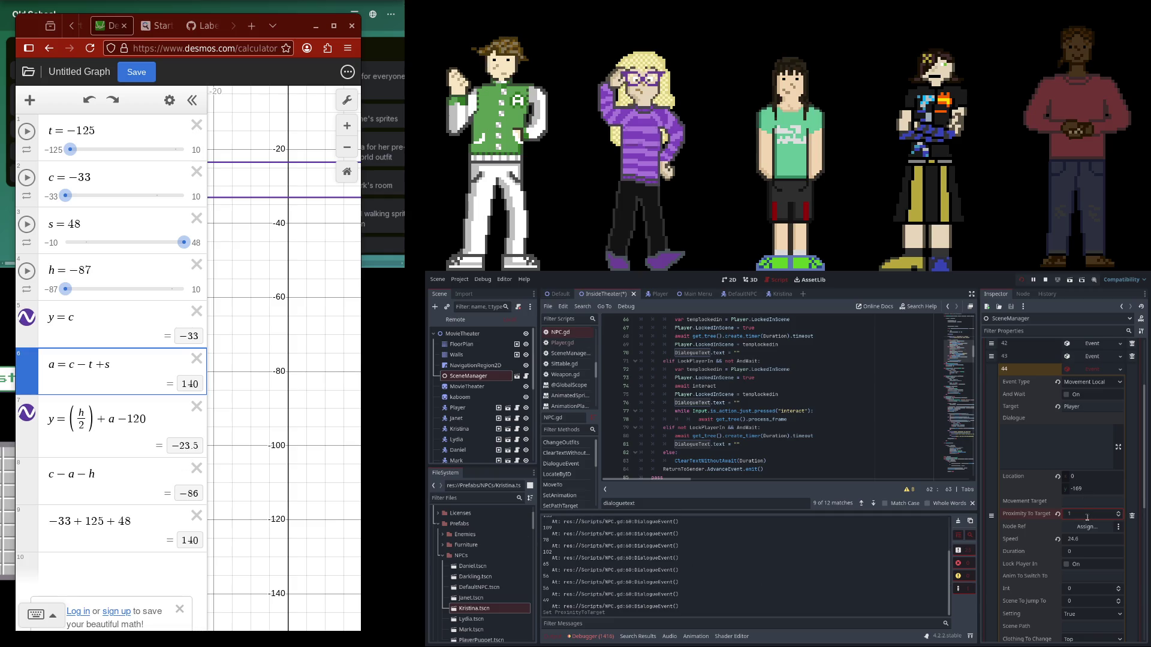
- Change event 44's Proximity To Target to 1 and page back toward event 39
{"action": "type", "text": "1"}
{"action": "key", "text": "Return"}
{"action": "scroll", "coordinate": [1073, 427], "scroll_direction": "down", "scroll_amount": 10}
{"action": "left_click", "coordinate": [1043, 538]}
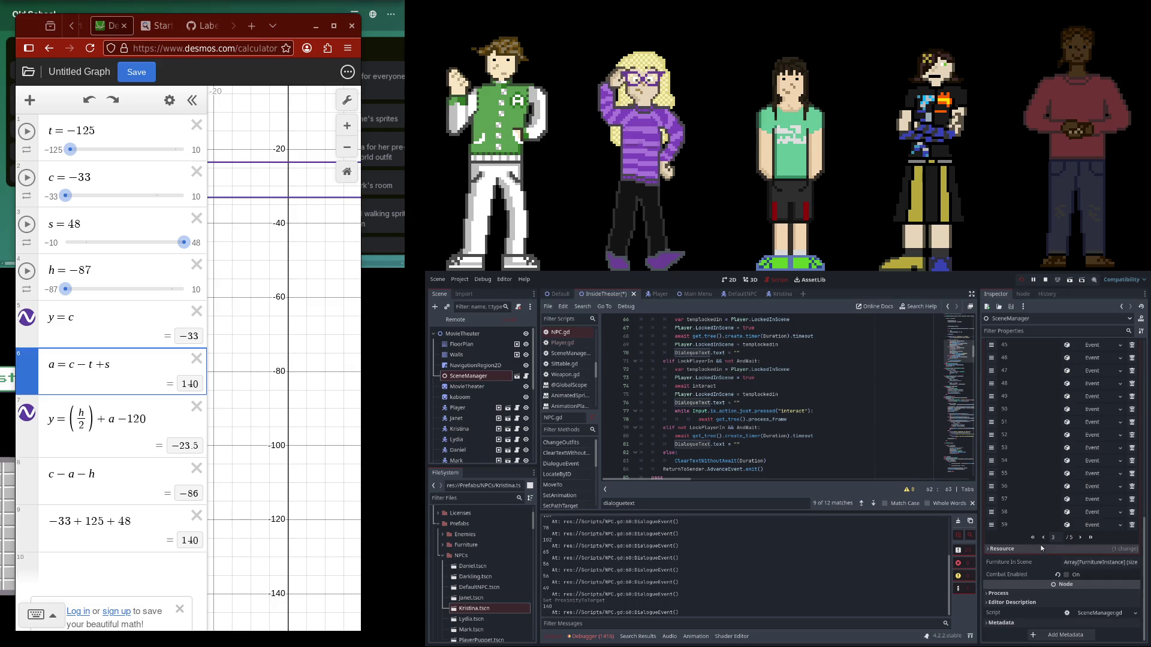
- Open event 39, then collapse events 36 and 39 in the Inspector
{"action": "left_click", "coordinate": [1092, 524]}
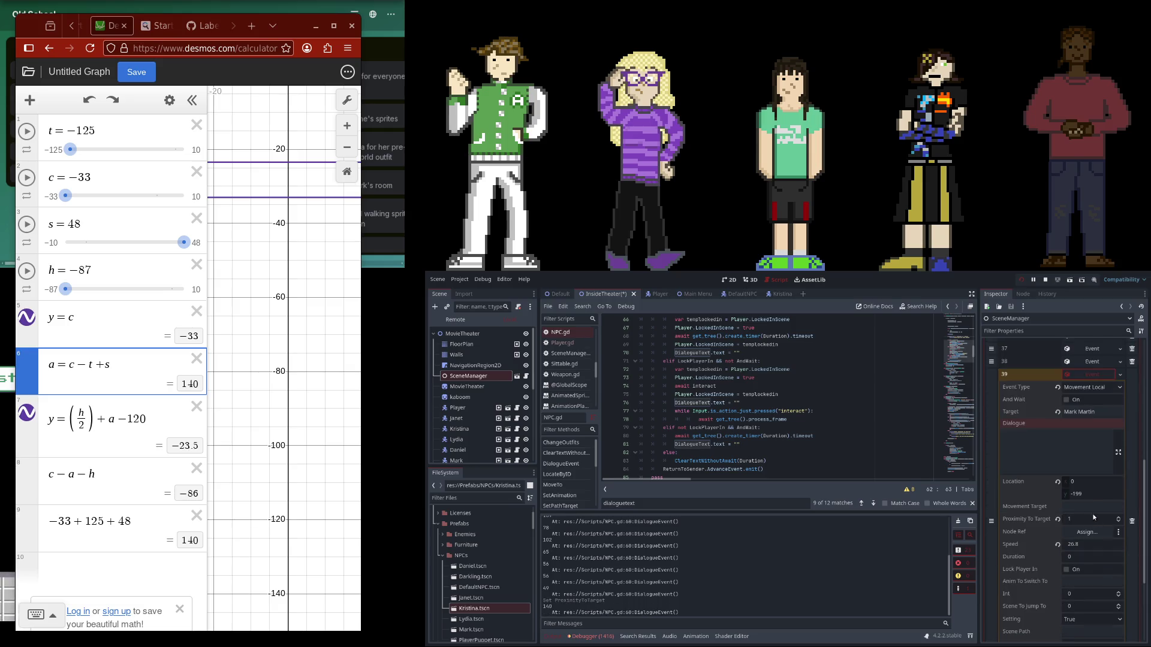
{"action": "scroll", "coordinate": [1016, 509], "scroll_direction": "up", "scroll_amount": 3}
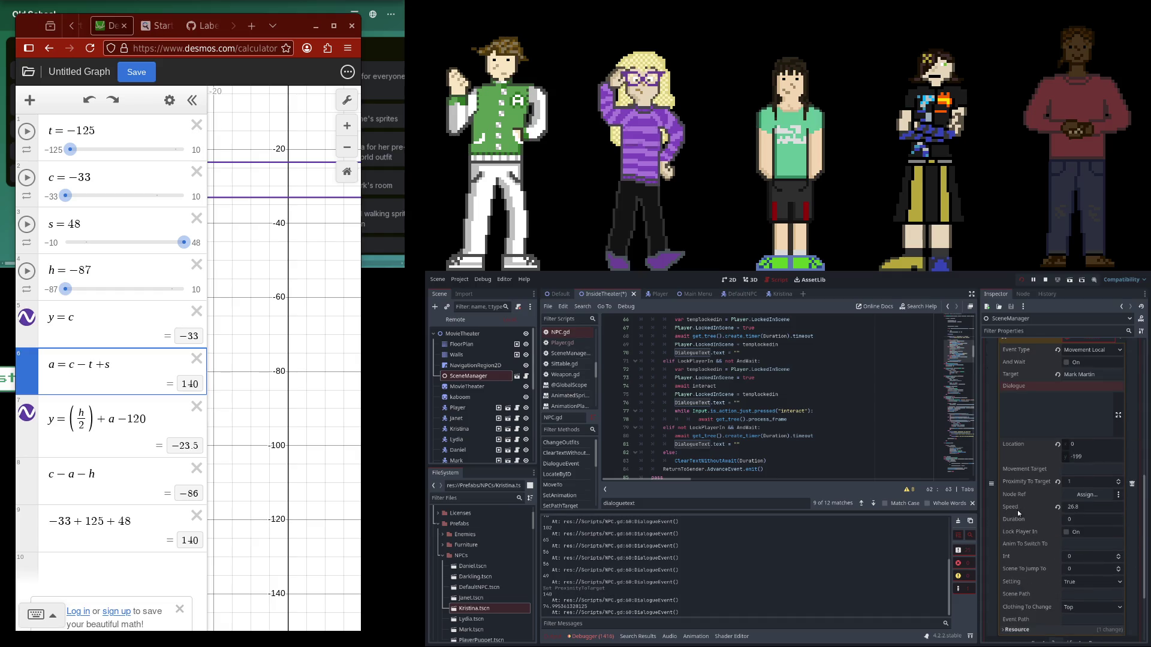
{"action": "scroll", "coordinate": [1017, 509], "scroll_direction": "up", "scroll_amount": 10}
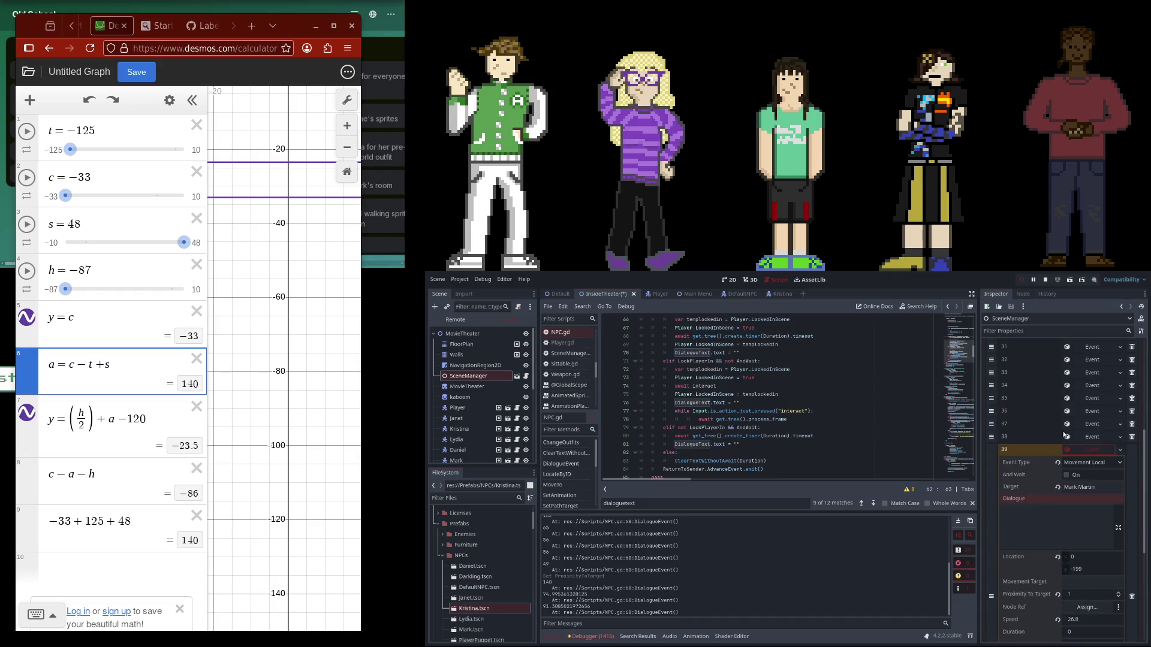
{"action": "left_click", "coordinate": [1087, 408]}
{"action": "left_click", "coordinate": [1087, 449]}
{"action": "scroll", "coordinate": [1088, 451], "scroll_direction": "up", "scroll_amount": 9}
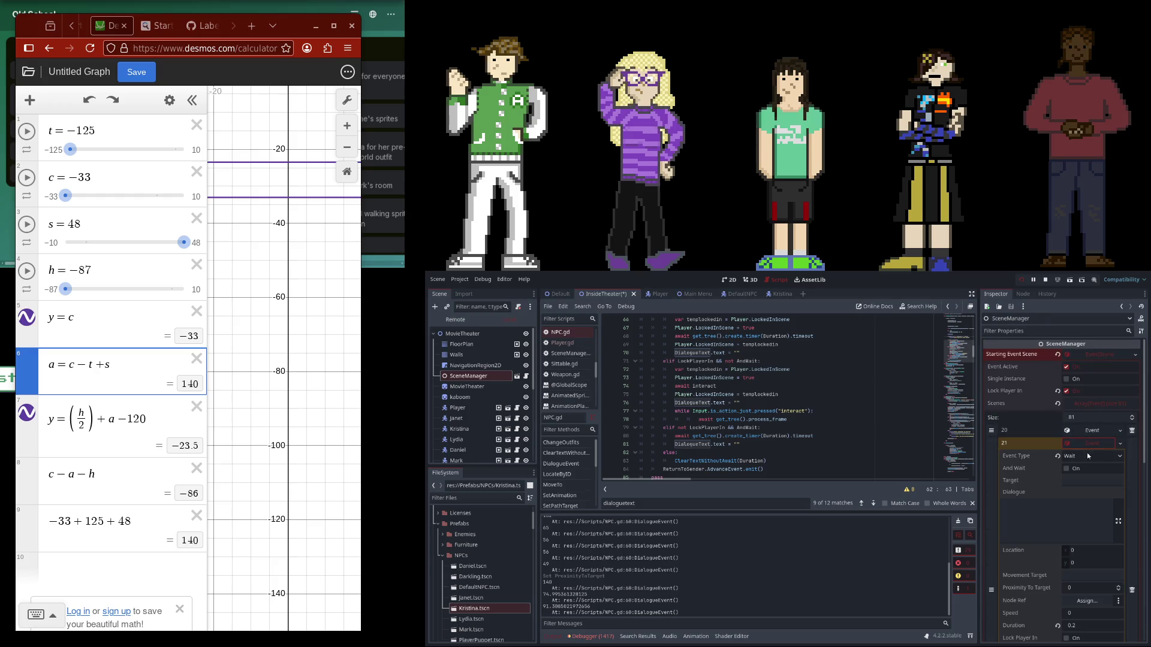
- Browse SceneManager events 25 through 31 by expanding and collapsing each
{"action": "left_click", "coordinate": [1077, 495]}
{"action": "left_click", "coordinate": [1075, 498]}
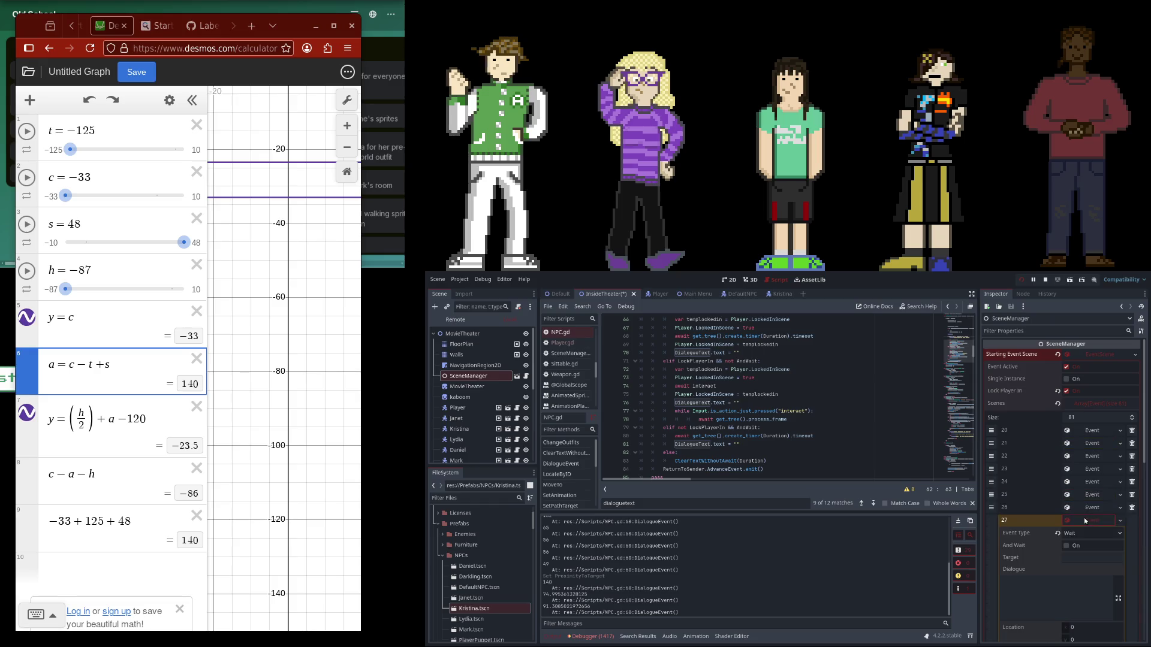
{"action": "left_click", "coordinate": [1088, 507]}
{"action": "left_click", "coordinate": [1087, 505]}
{"action": "left_click", "coordinate": [1085, 520]}
{"action": "left_click", "coordinate": [1085, 520]}
{"action": "left_click", "coordinate": [1085, 533]}
{"action": "left_click", "coordinate": [1085, 533]}
{"action": "left_click", "coordinate": [1087, 557]}
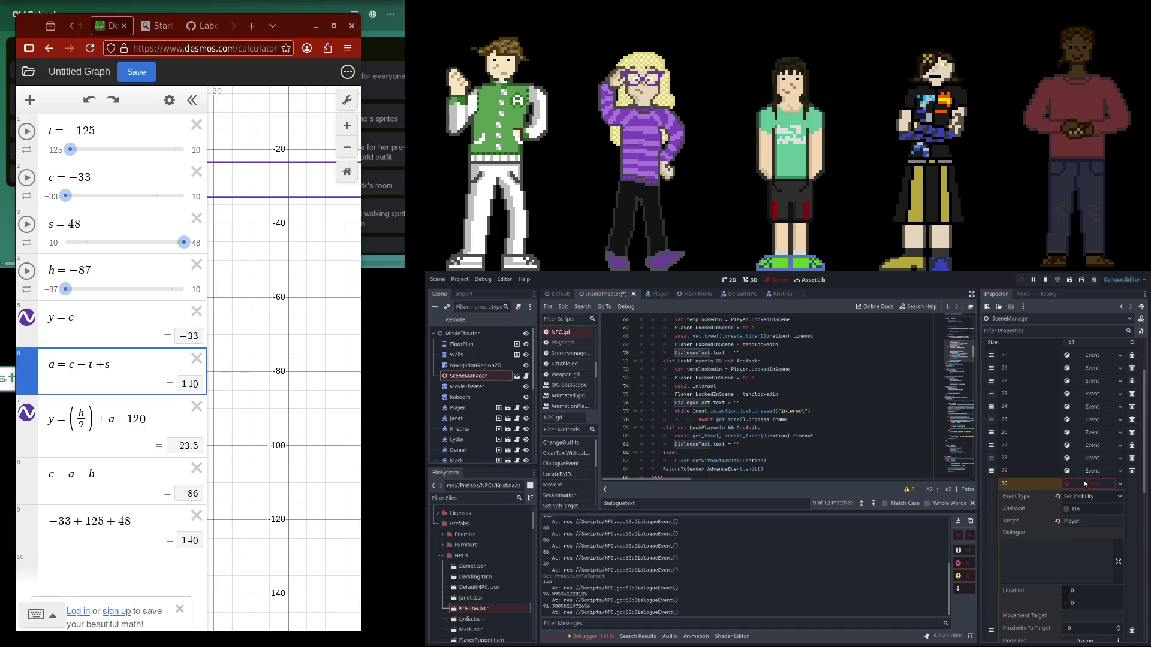
{"action": "left_click", "coordinate": [1089, 485]}
{"action": "left_click", "coordinate": [1087, 497]}
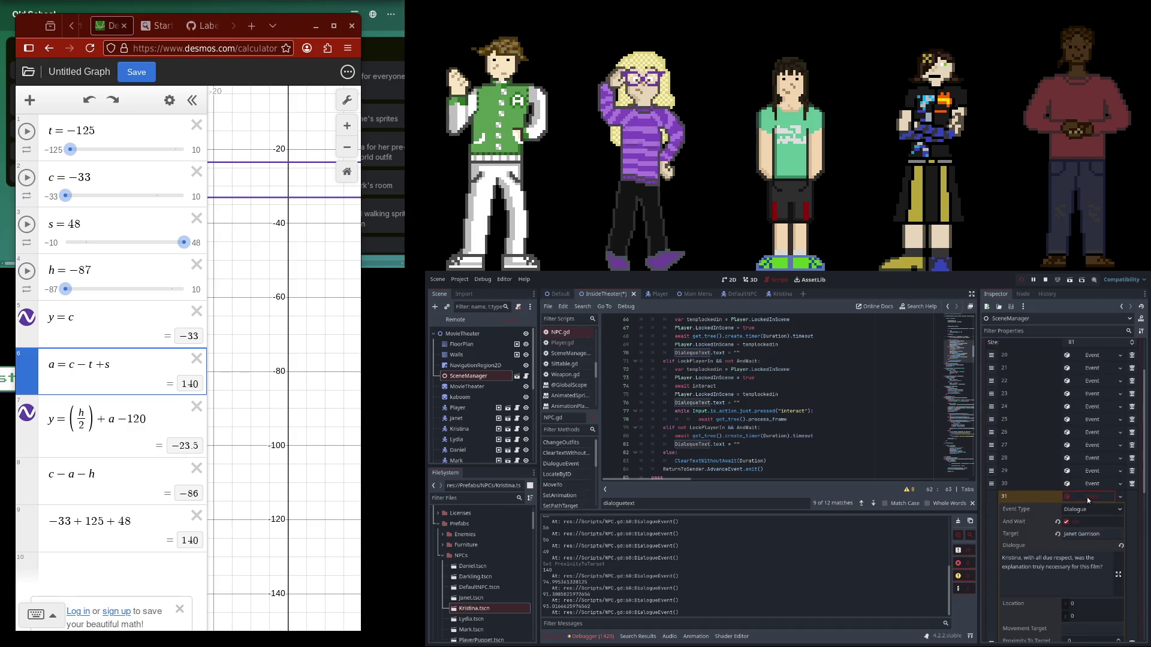
{"action": "left_click", "coordinate": [1088, 498]}
- Inspect event 20 and the neighbouring events around 18
{"action": "left_click", "coordinate": [1089, 435]}
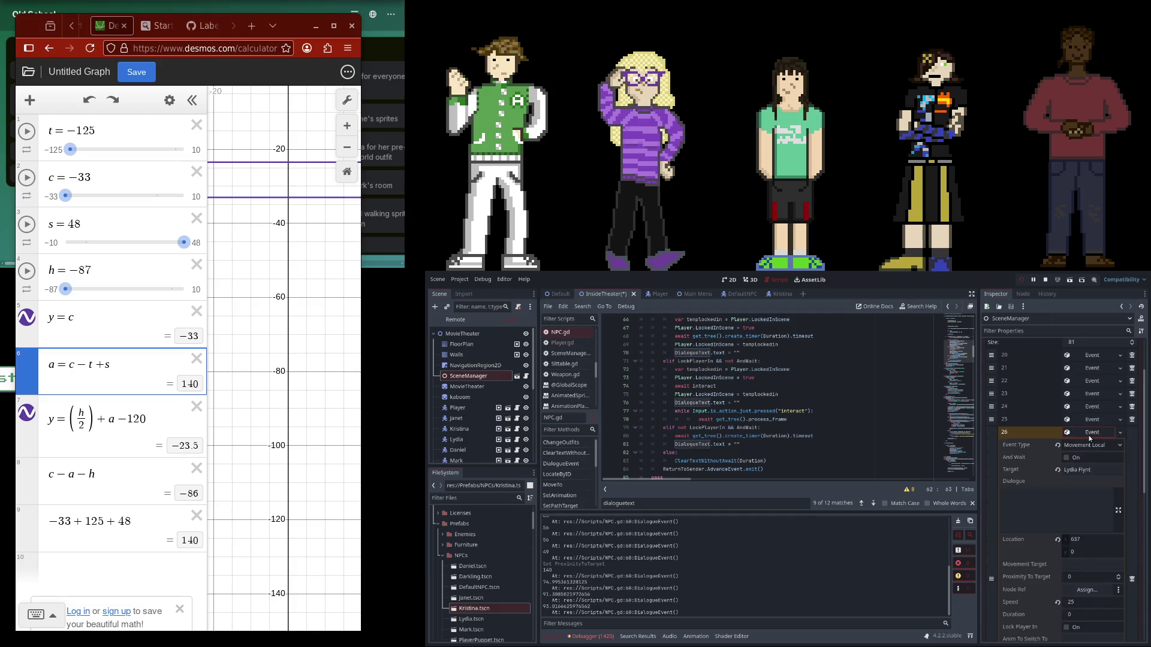
{"action": "left_click", "coordinate": [1088, 435]}
{"action": "left_click", "coordinate": [1090, 360]}
{"action": "left_click", "coordinate": [1090, 360]}
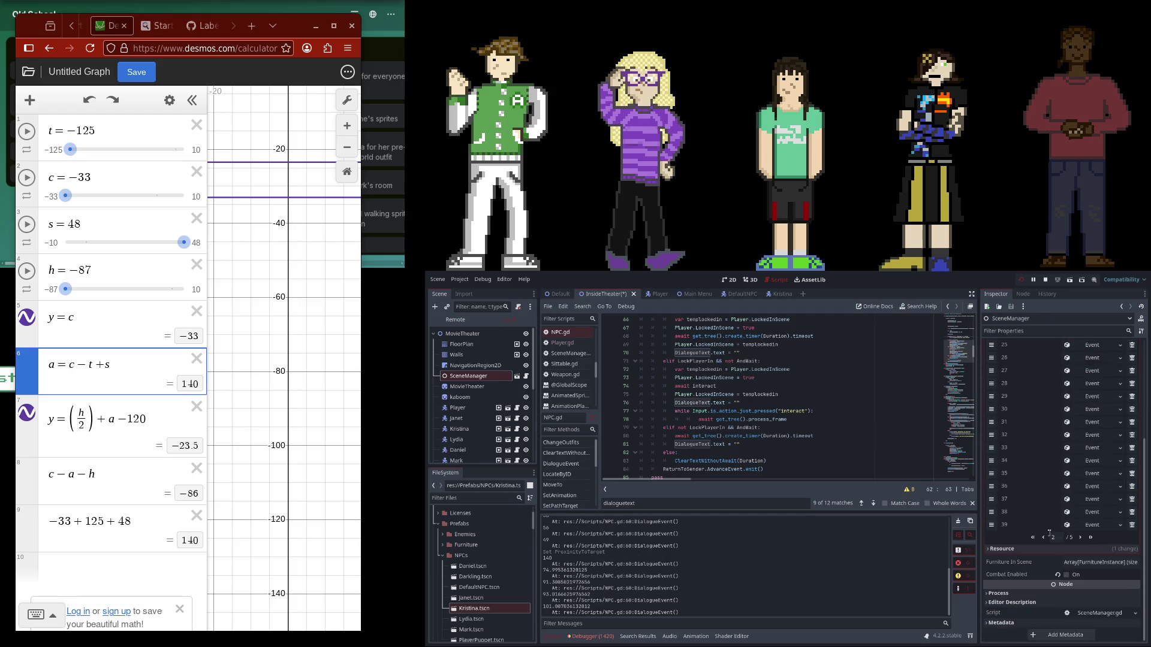
{"action": "left_click", "coordinate": [1100, 525]}
{"action": "left_click", "coordinate": [1100, 525]}
{"action": "left_click", "coordinate": [1096, 509]}
{"action": "left_click", "coordinate": [1097, 509]}
- Expand and collapse events 15 and 13 to review their properties
{"action": "left_click", "coordinate": [1098, 501]}
{"action": "left_click", "coordinate": [1098, 501]}
{"action": "left_click", "coordinate": [1098, 484]}
{"action": "left_click", "coordinate": [1098, 484]}
{"action": "left_click", "coordinate": [1099, 474]}
{"action": "left_click", "coordinate": [1098, 473]}
{"action": "left_click", "coordinate": [1091, 455]}
{"action": "left_click", "coordinate": [1091, 455]}
{"action": "left_click", "coordinate": [1090, 448]}
{"action": "left_click", "coordinate": [1089, 448]}
- Review events 19 and 18, then move to the next page and expand event 20
{"action": "left_click", "coordinate": [1083, 525]}
{"action": "left_click", "coordinate": [1083, 525]}
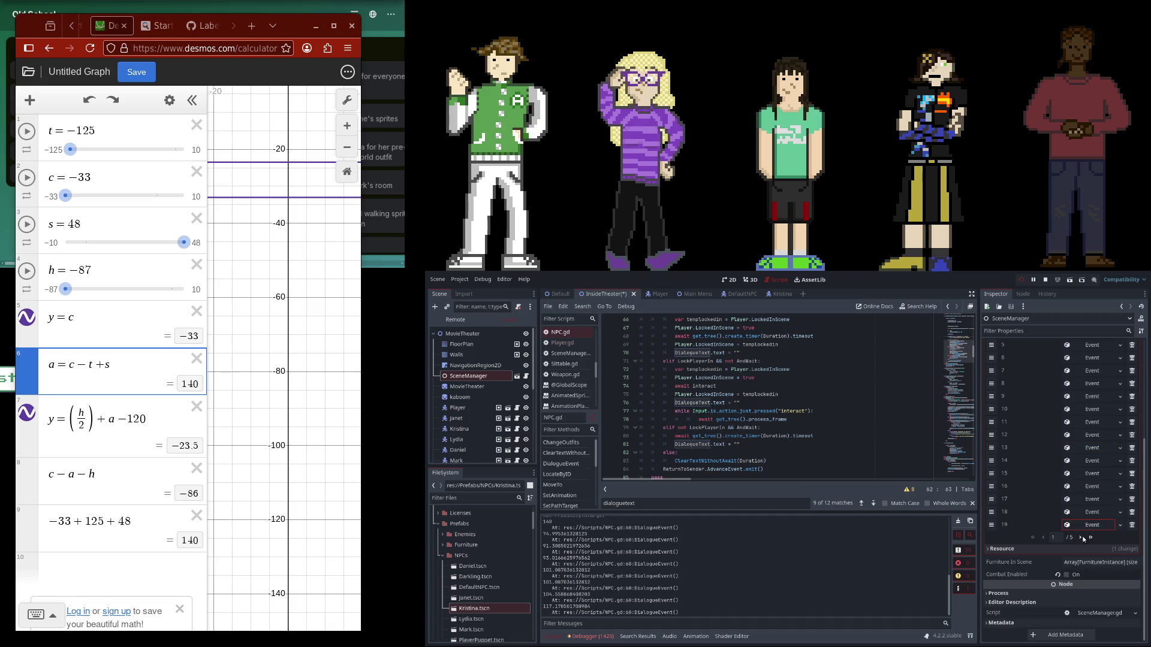
{"action": "left_click", "coordinate": [1084, 512]}
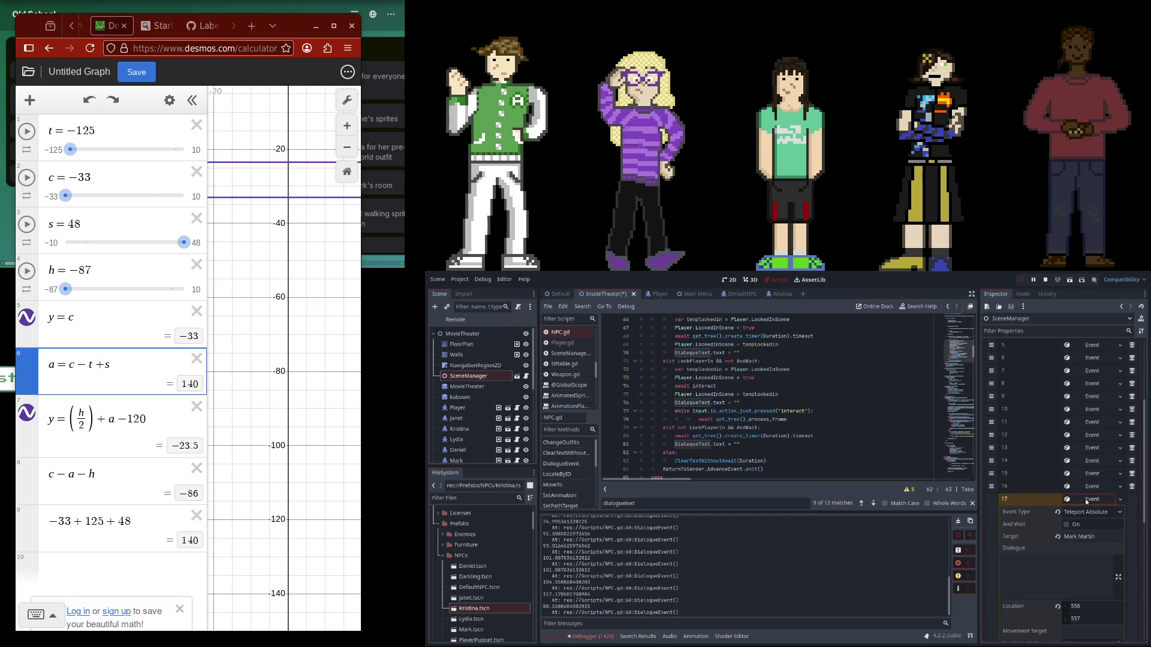
{"action": "left_click", "coordinate": [1085, 499]}
{"action": "left_click", "coordinate": [1085, 513]}
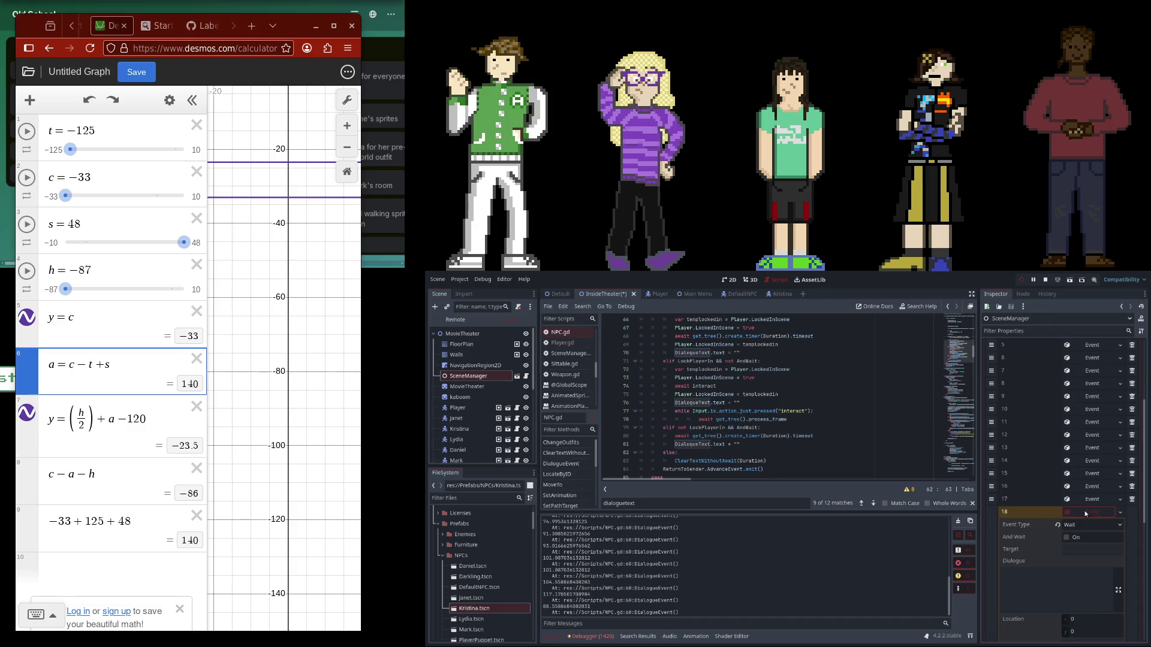
{"action": "scroll", "coordinate": [1083, 524], "scroll_direction": "down", "scroll_amount": 1}
{"action": "scroll", "coordinate": [1089, 491], "scroll_direction": "down", "scroll_amount": 3}
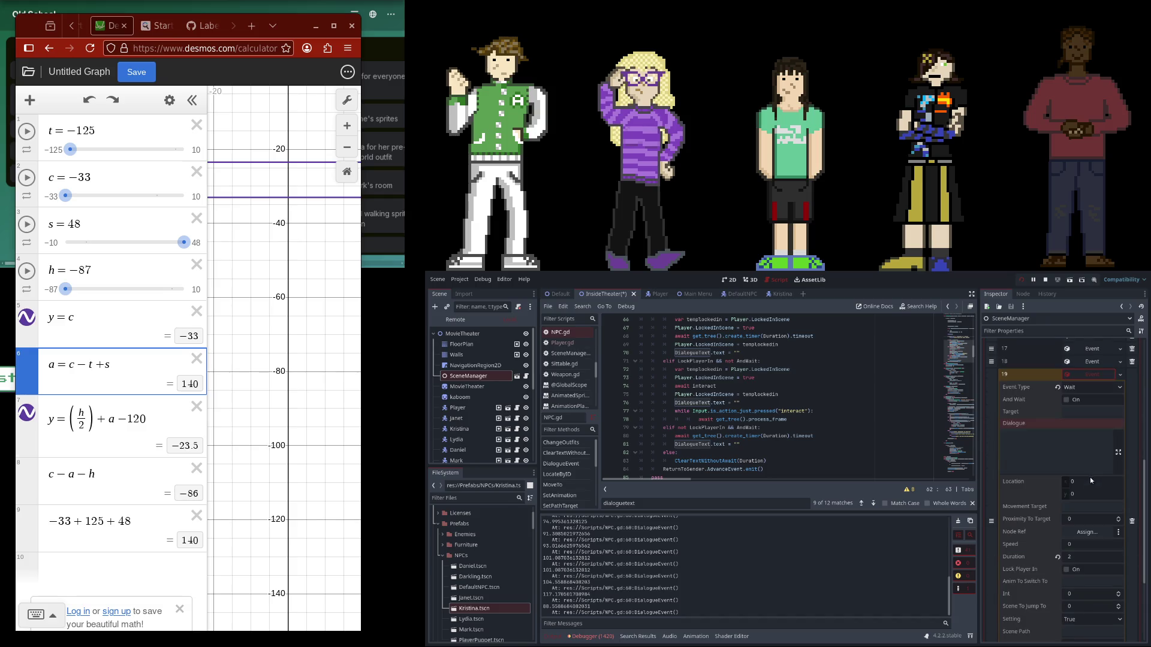
{"action": "left_click", "coordinate": [1099, 377]}
{"action": "left_click", "coordinate": [1090, 511]}
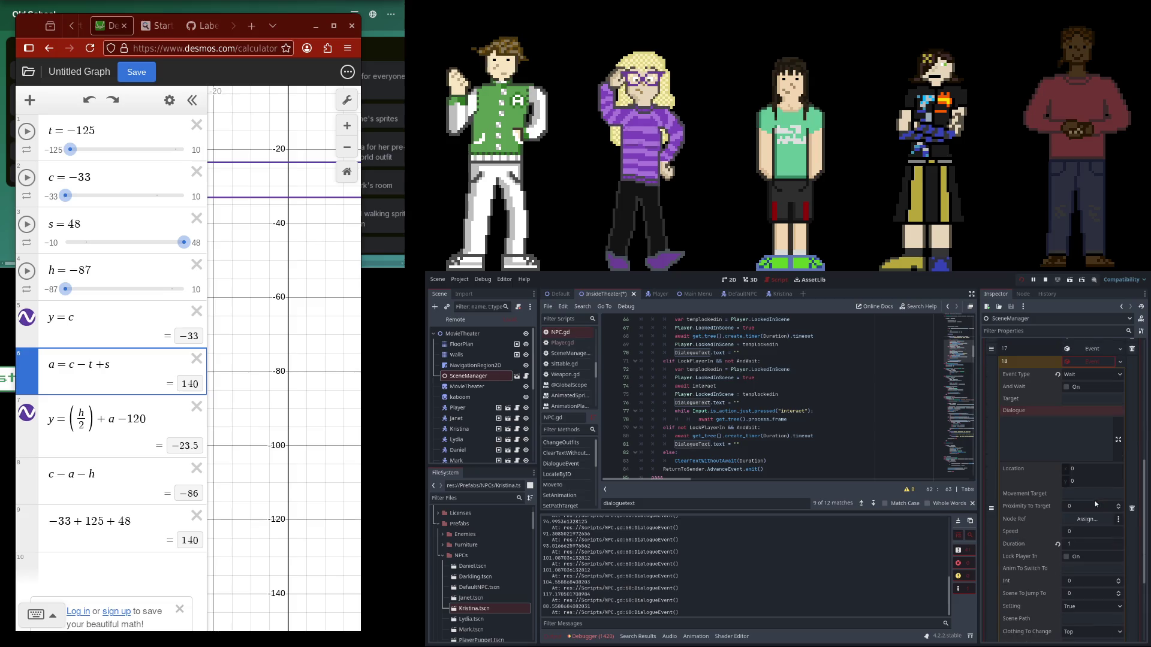
{"action": "scroll", "coordinate": [1095, 449], "scroll_direction": "up", "scroll_amount": 1}
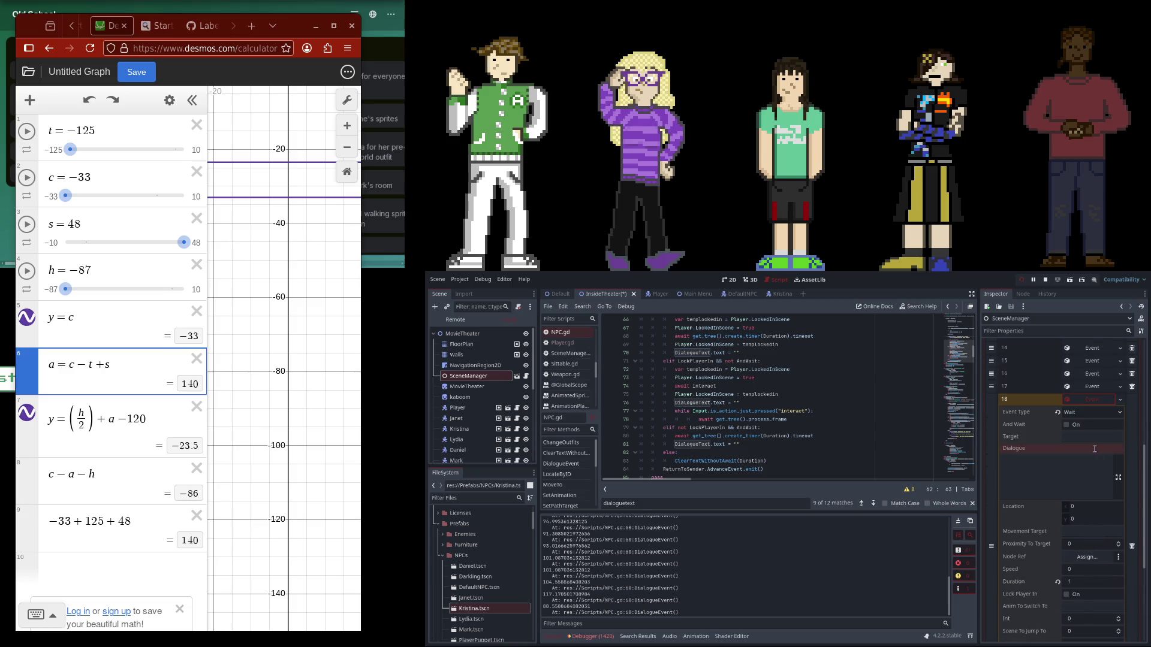
{"action": "left_click", "coordinate": [1083, 401]}
{"action": "left_click", "coordinate": [1082, 537]}
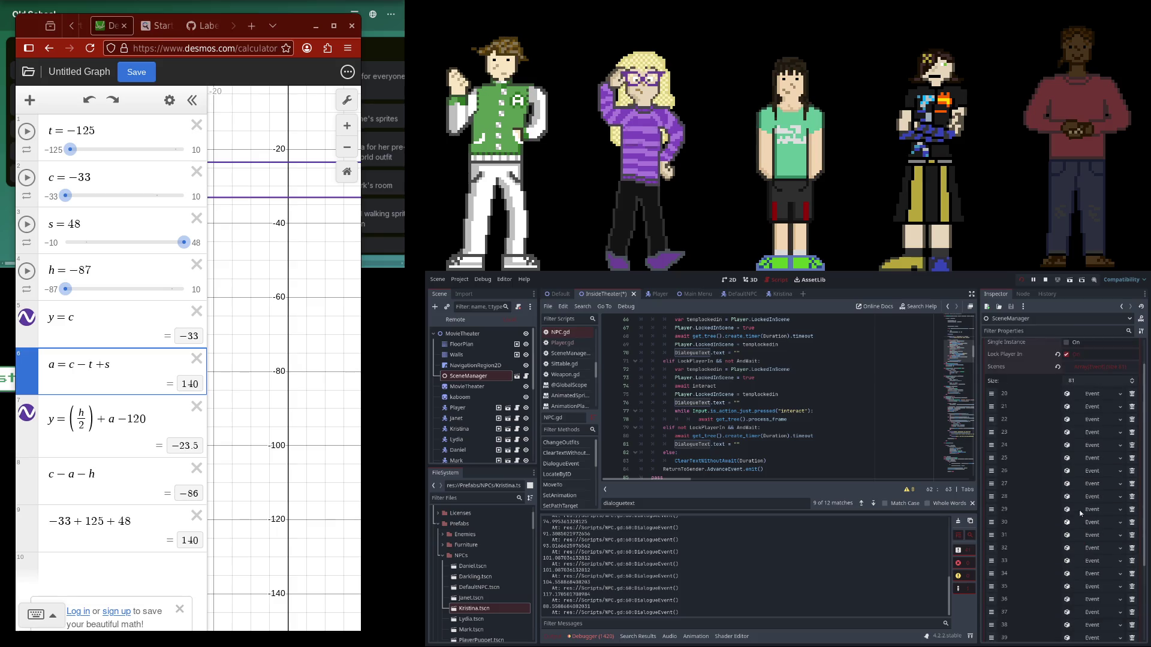
{"action": "left_click", "coordinate": [1098, 431]}
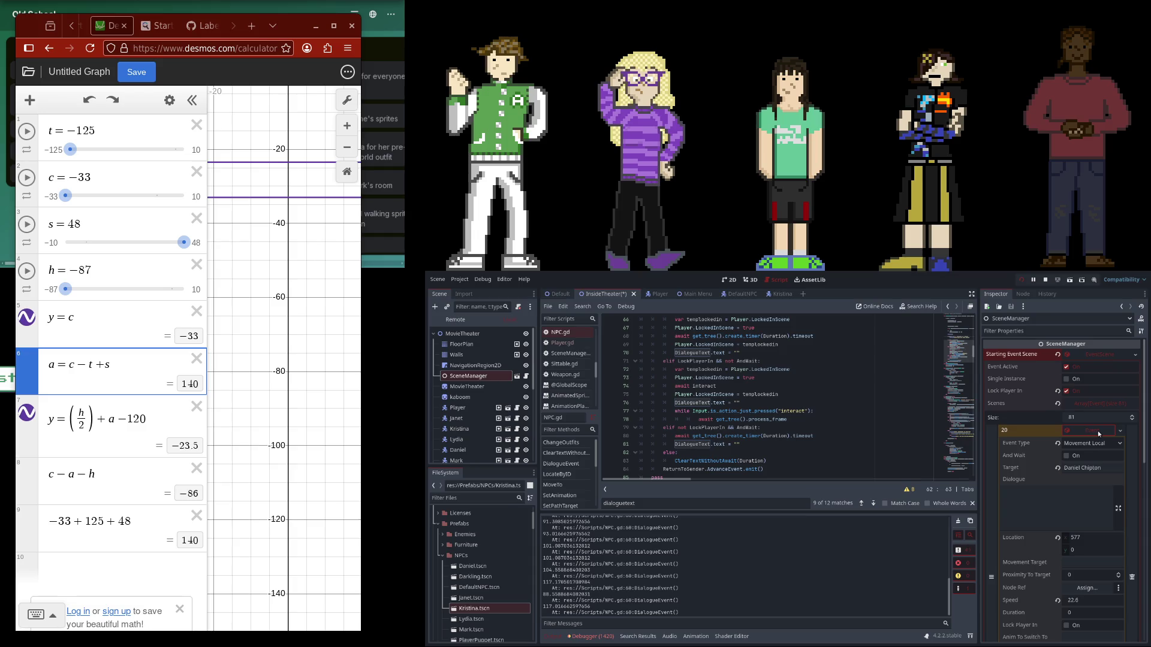
- Collapse events 20 to 22, then expand and collapse event 23 to check its target
{"action": "left_click", "coordinate": [1098, 430]}
{"action": "left_click", "coordinate": [1092, 443]}
{"action": "left_click", "coordinate": [1090, 444]}
{"action": "left_click", "coordinate": [1088, 456]}
{"action": "left_click", "coordinate": [1087, 456]}
{"action": "left_click", "coordinate": [1084, 469]}
{"action": "left_click", "coordinate": [1085, 471]}
{"action": "left_click", "coordinate": [1085, 483]}
{"action": "left_click", "coordinate": [1085, 485]}
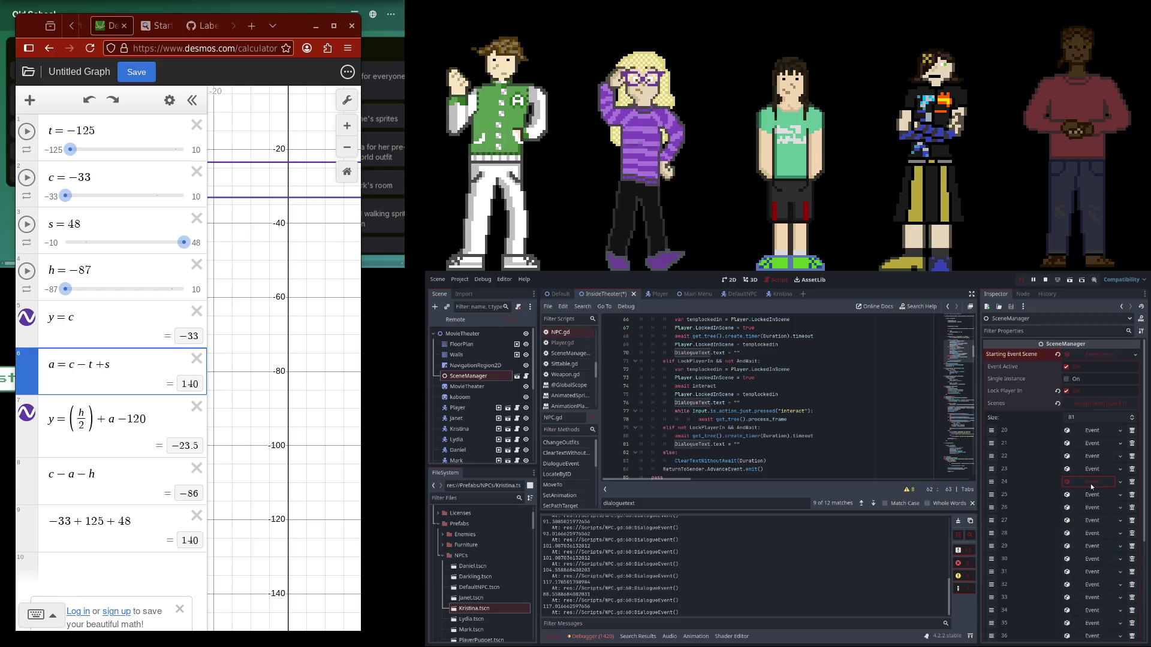
- Set Proximity To Target to 1 on event 24, the player movement event, and relaunch the game
{"action": "left_click", "coordinate": [1091, 483]}
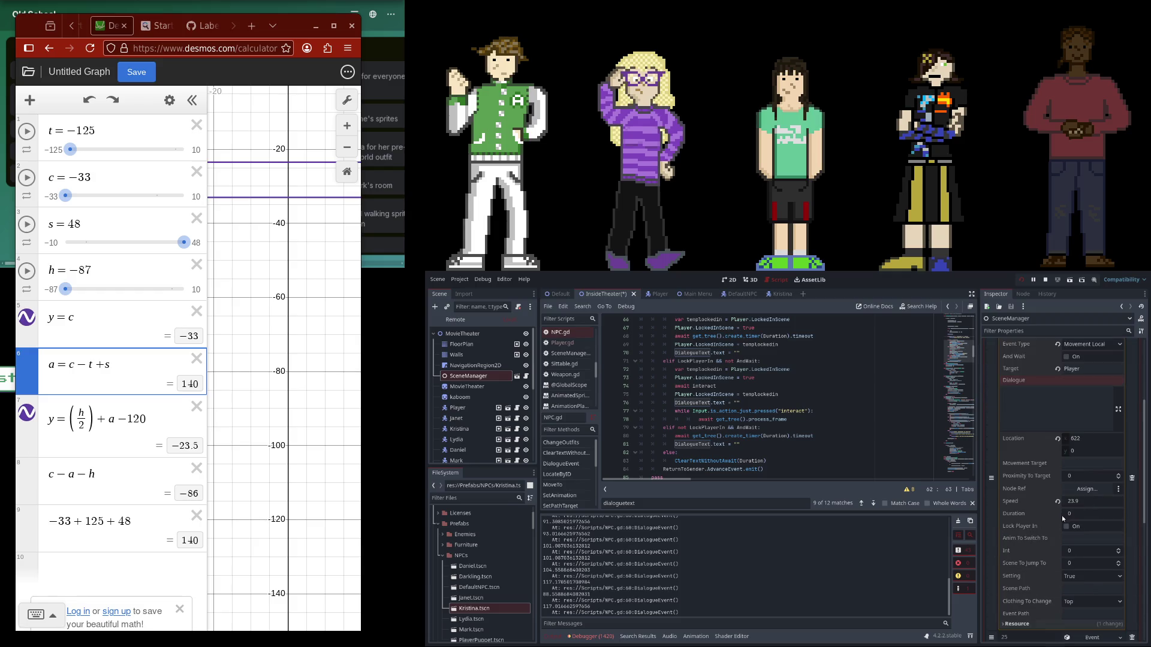
{"action": "key", "text": "Return"}
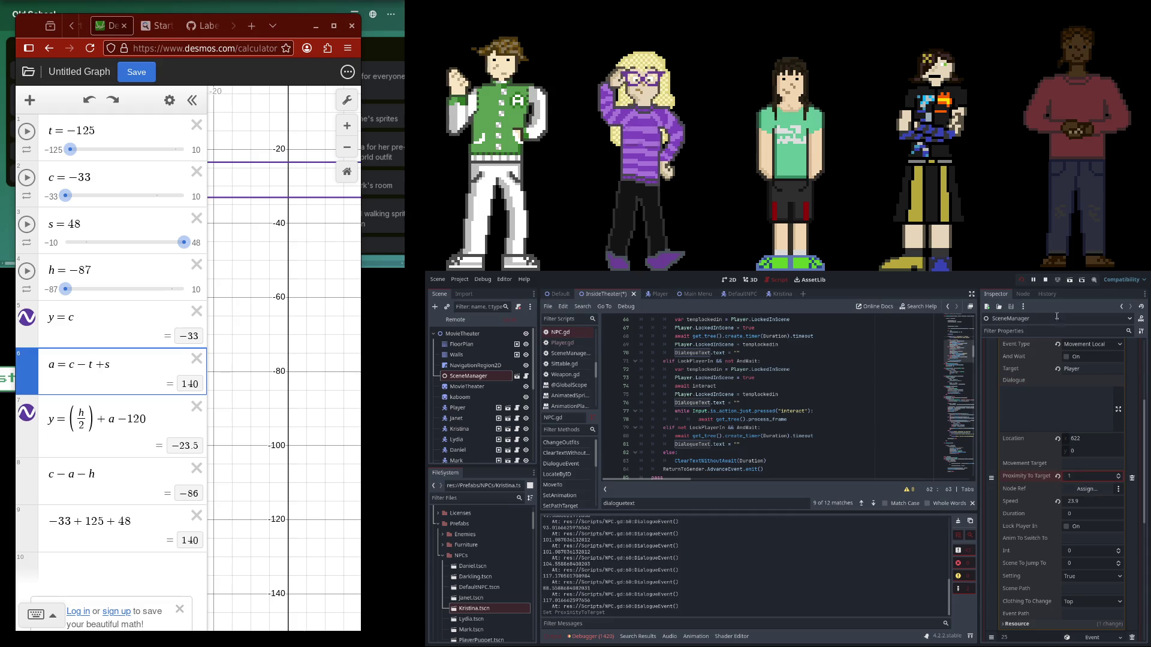
{"action": "key", "text": "F8"}
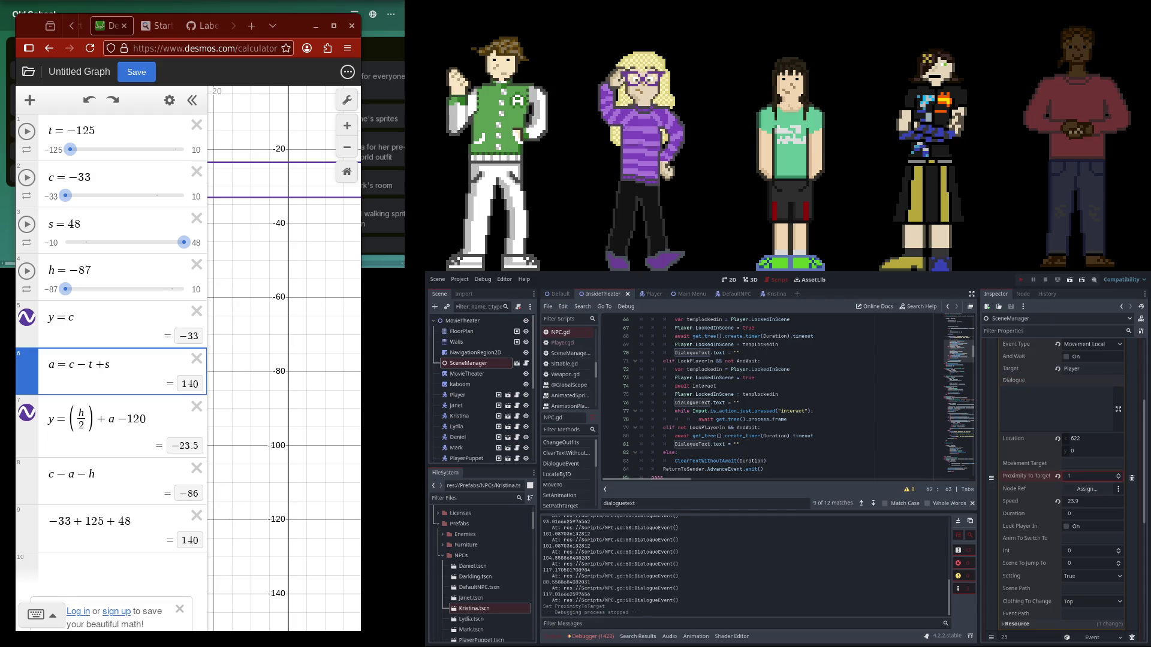
{"action": "key", "text": "F5"}
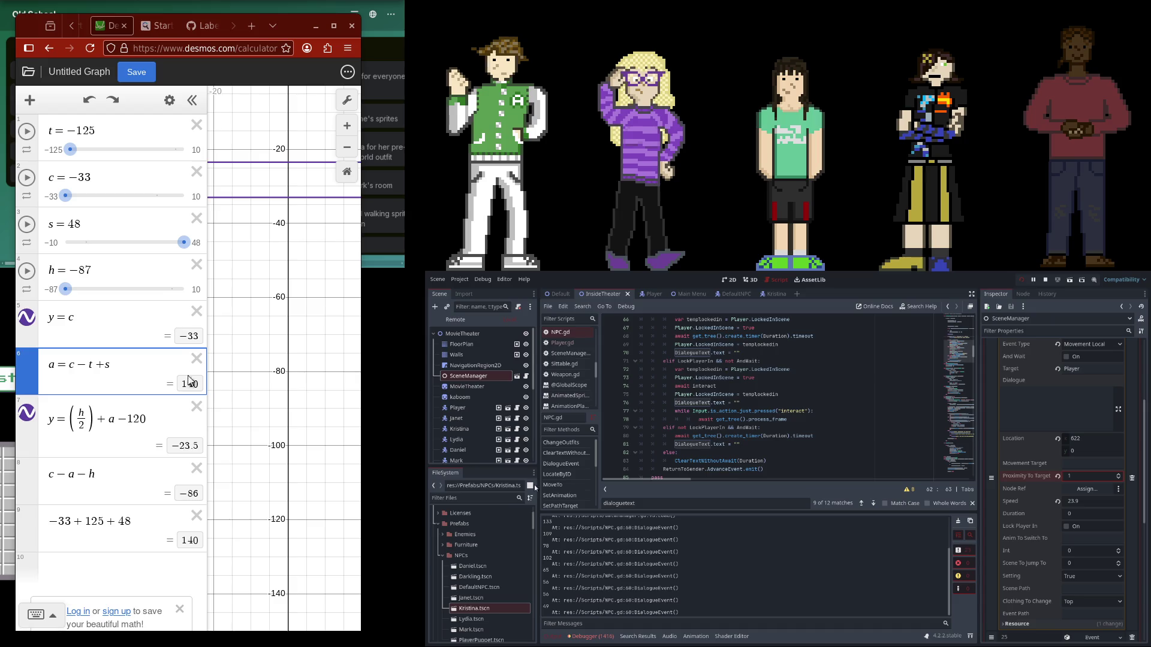
- Change event 24's Proximity To Target to 2, then stop and restart the game
{"action": "left_click", "coordinate": [1081, 474]}
{"action": "type", "text": "2"}
{"action": "key", "text": "Return"}
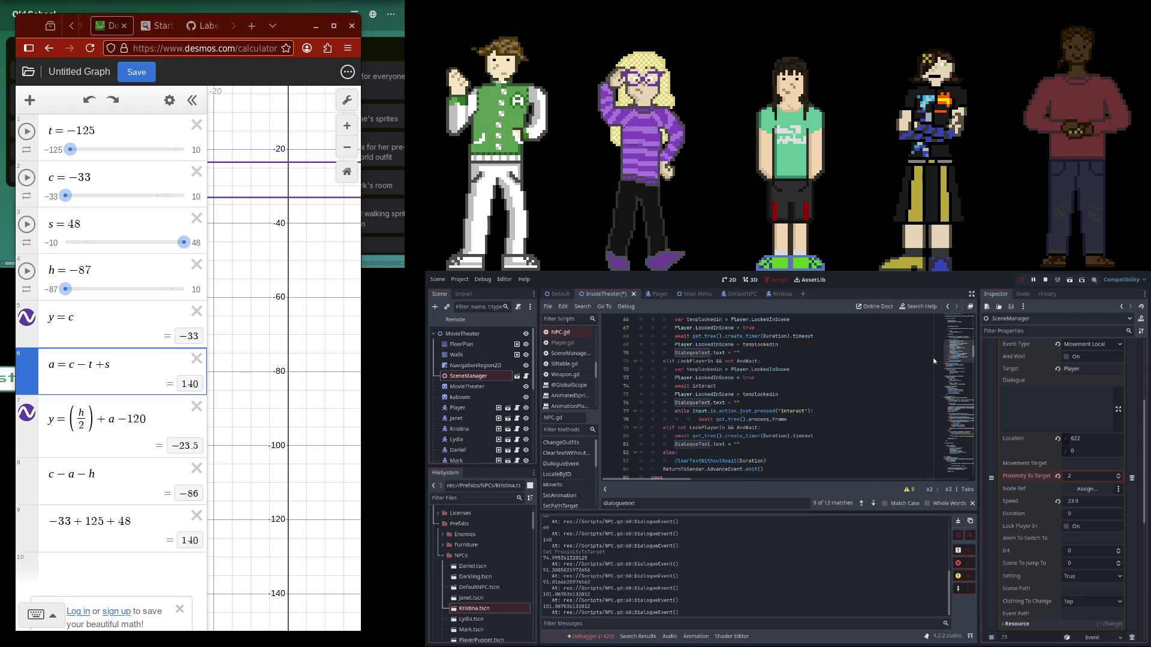
{"action": "left_click", "coordinate": [1020, 281]}
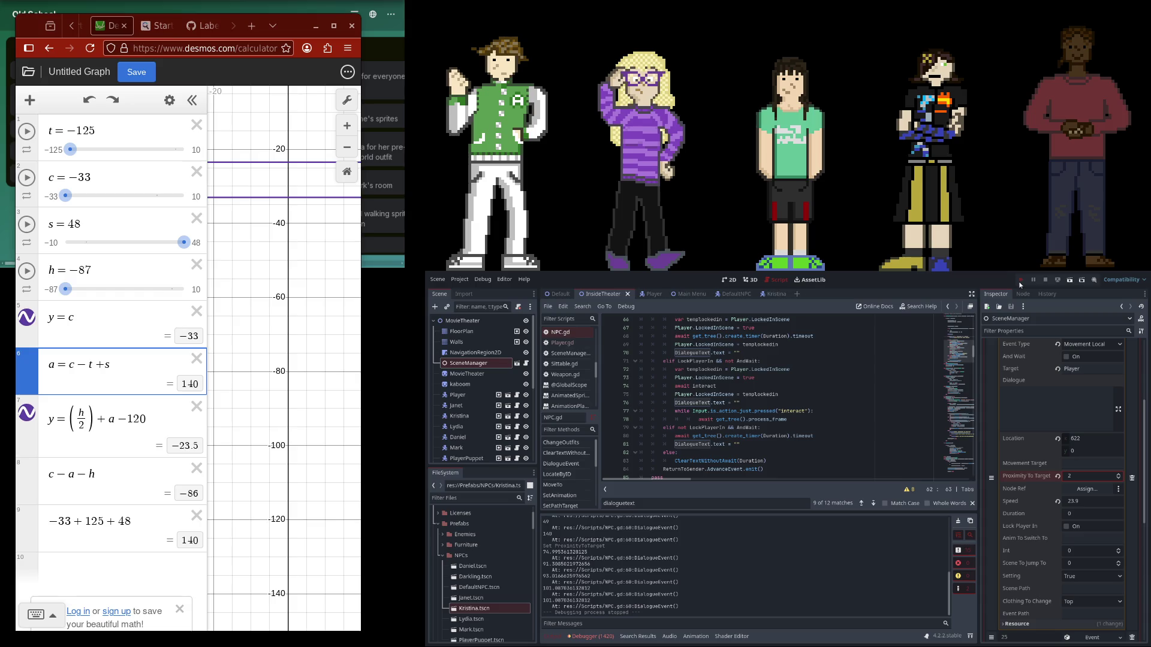
{"action": "left_click", "coordinate": [1020, 281]}
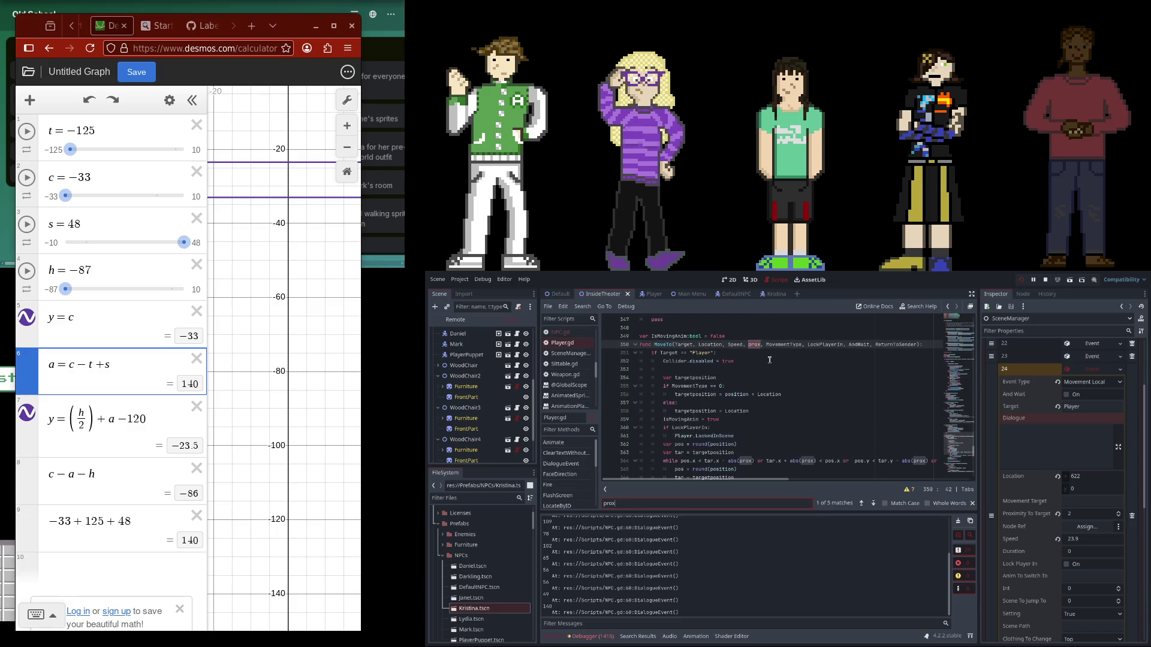
{"action": "scroll", "coordinate": [740, 459], "scroll_direction": "down", "scroll_amount": 2}
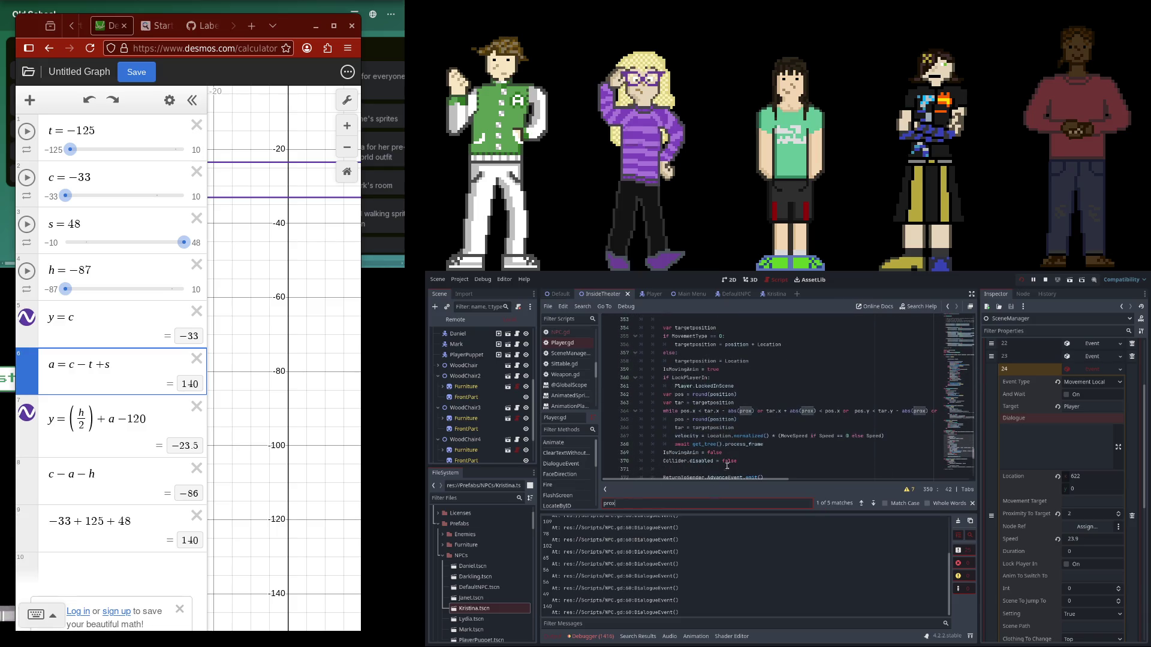
{"action": "mouse_move", "coordinate": [717, 477]}
{"action": "left_mouse_down"}
{"action": "mouse_move", "coordinate": [840, 465]}
{"action": "mouse_move", "coordinate": [691, 459]}
{"action": "left_mouse_up"}
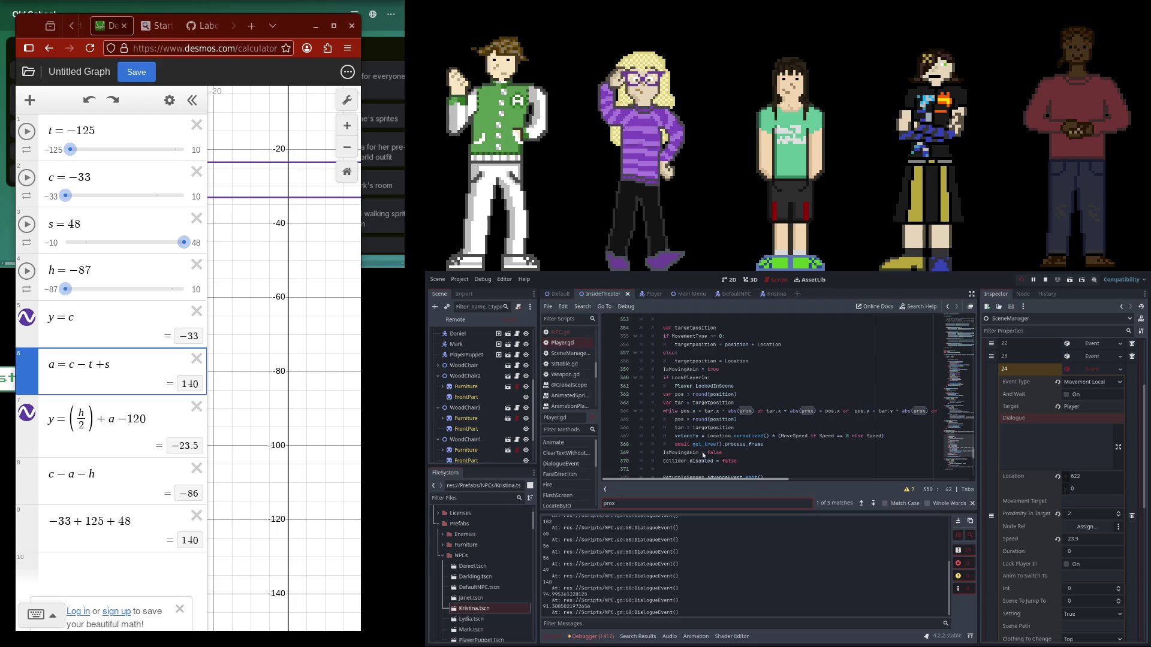
{"action": "scroll", "coordinate": [733, 465], "scroll_direction": "right", "scroll_amount": 2}
{"action": "scroll", "coordinate": [733, 465], "scroll_direction": "right", "scroll_amount": 5}
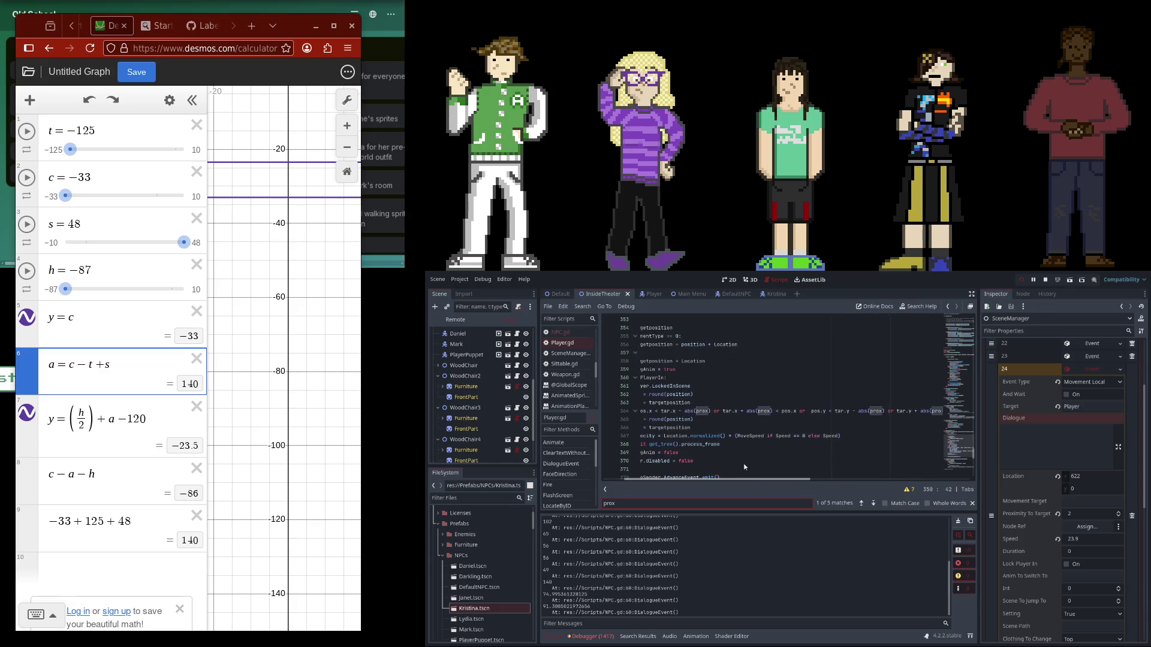
{"action": "scroll", "coordinate": [762, 469], "scroll_direction": "right", "scroll_amount": 3}
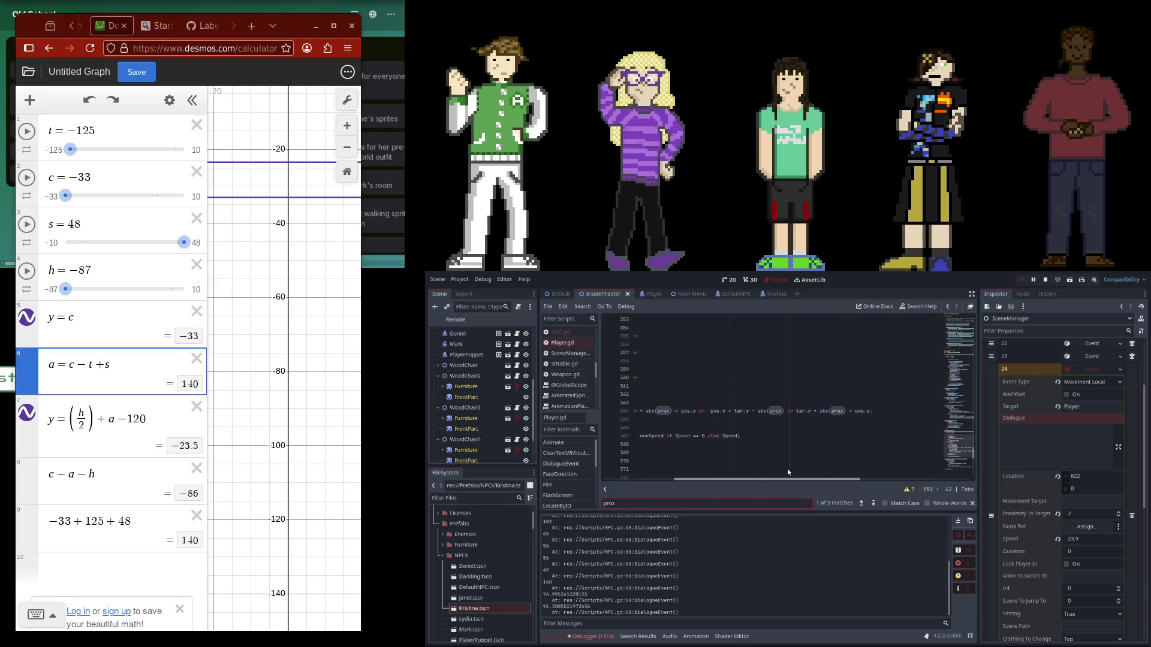
{"action": "scroll", "coordinate": [767, 471], "scroll_direction": "left", "scroll_amount": 8}
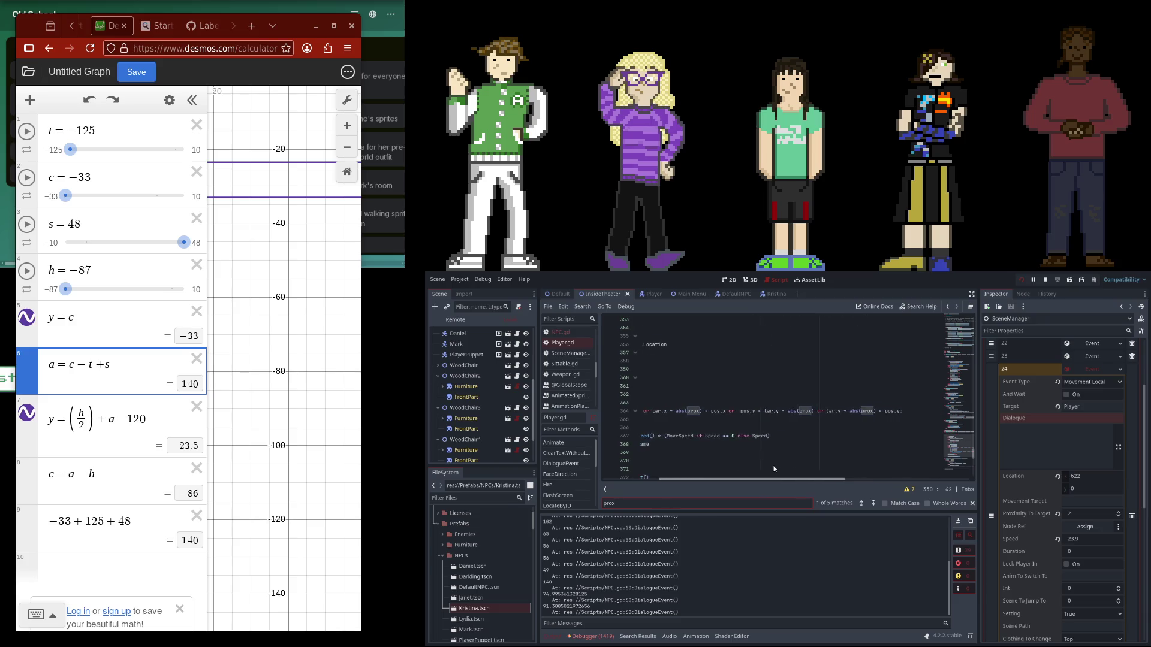
{"action": "scroll", "coordinate": [718, 461], "scroll_direction": "left", "scroll_amount": 2}
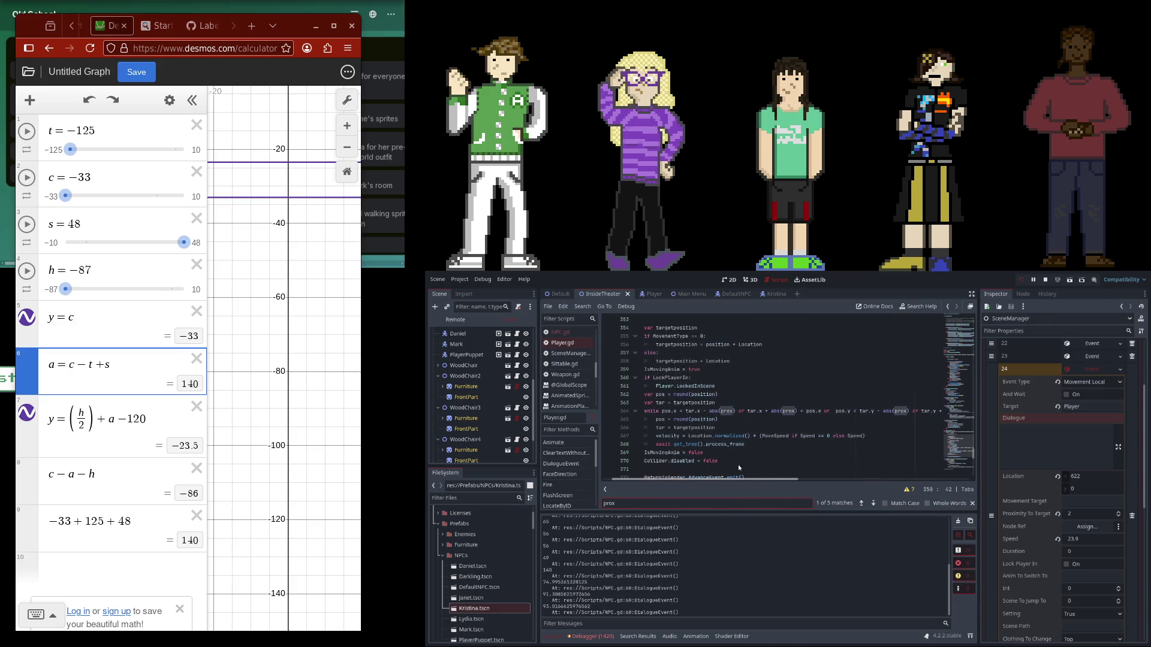
{"action": "left_click", "coordinate": [723, 419]}
{"action": "double_click", "coordinate": [679, 419]}
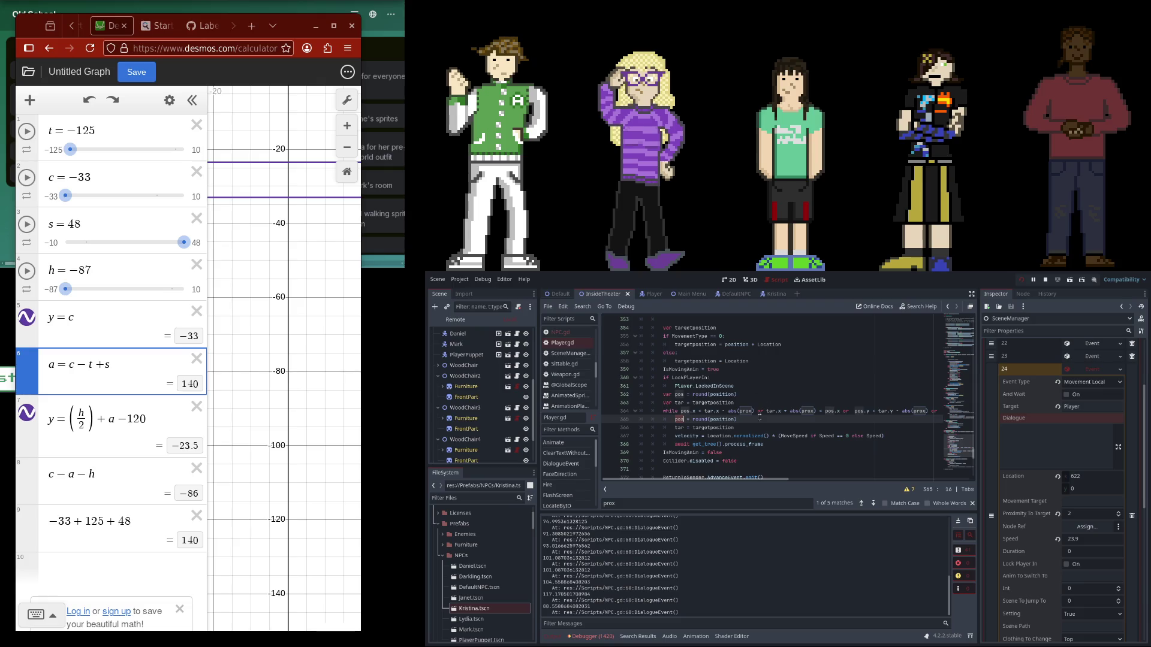
{"action": "left_click_drag", "start_coordinate": [725, 480], "coordinate": [721, 478]}
{"action": "scroll", "coordinate": [721, 420], "scroll_direction": "up", "scroll_amount": 2}
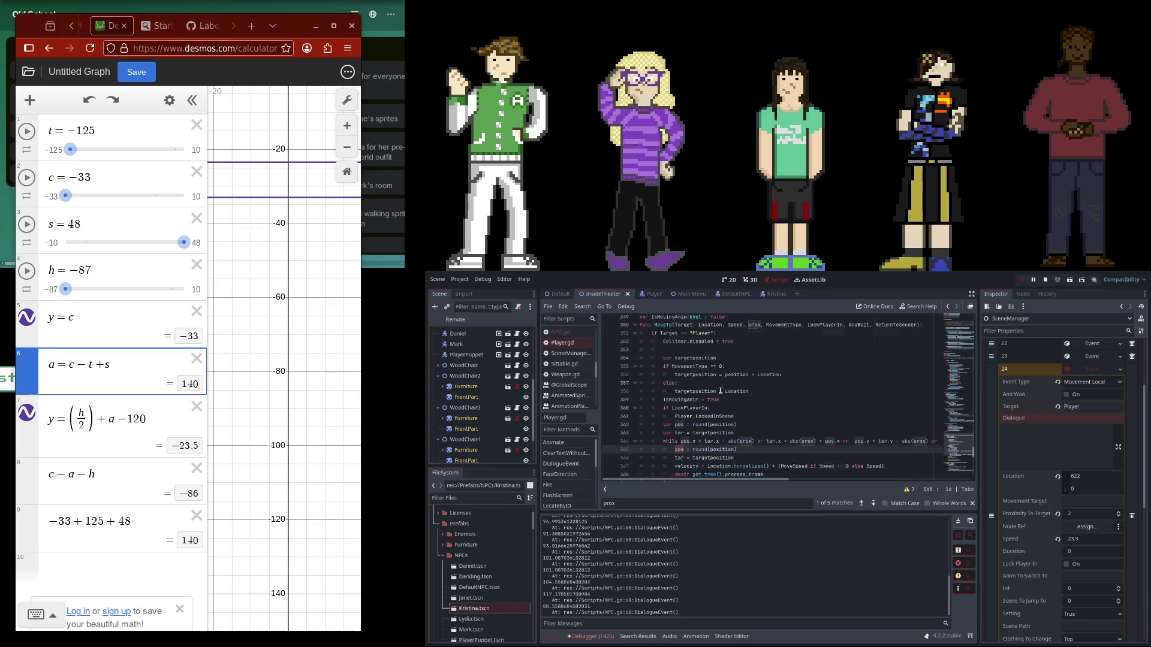
{"action": "scroll", "coordinate": [720, 391], "scroll_direction": "down", "scroll_amount": 3}
{"action": "scroll", "coordinate": [720, 390], "scroll_direction": "up", "scroll_amount": 5}
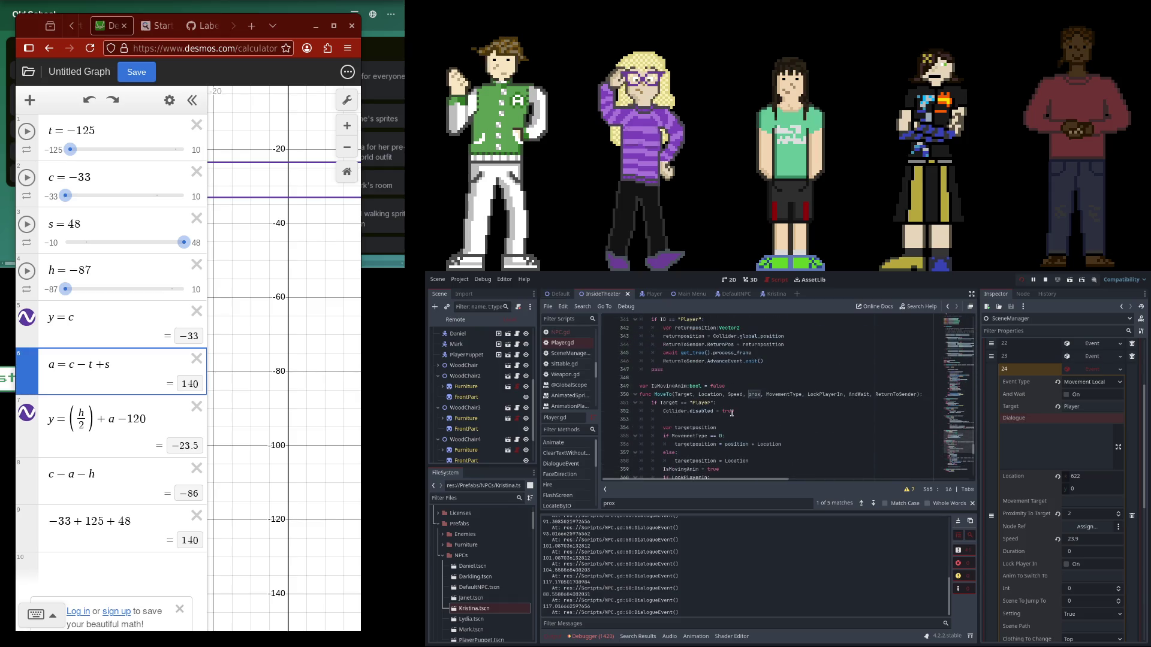
{"action": "scroll", "coordinate": [732, 414], "scroll_direction": "down", "scroll_amount": 2}
{"action": "scroll", "coordinate": [732, 414], "scroll_direction": "down", "scroll_amount": 2}
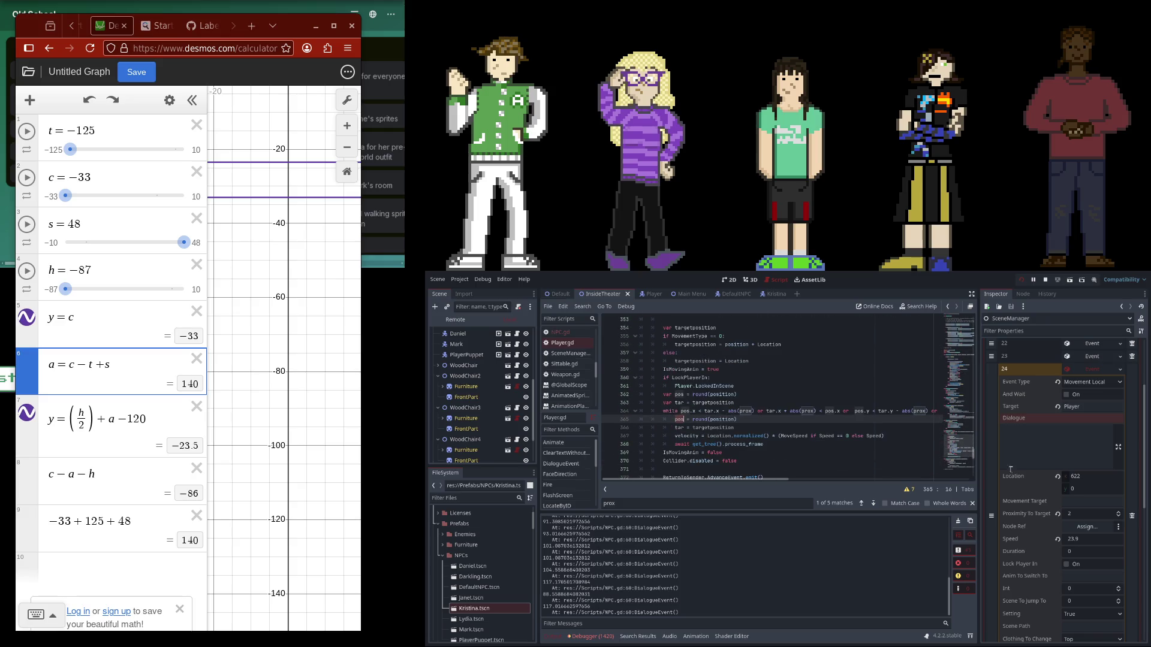
{"action": "left_click", "coordinate": [1073, 514]}
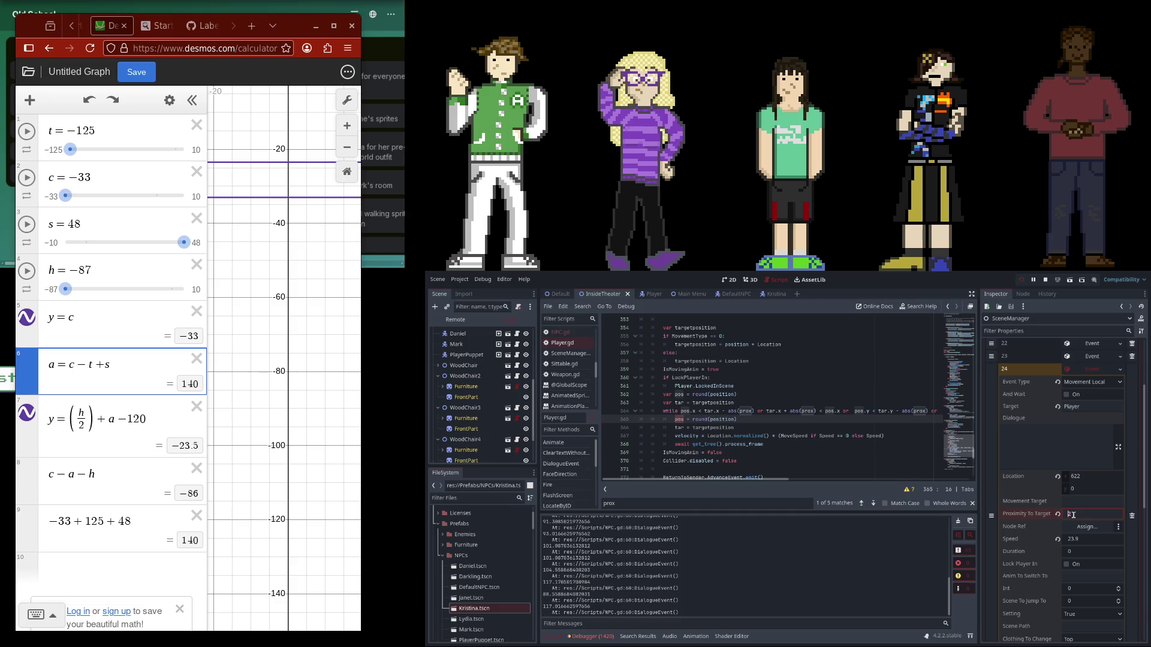
- Confirm Proximity To Target of 3 on event 24 and relaunch the game
{"action": "key", "text": "Return"}
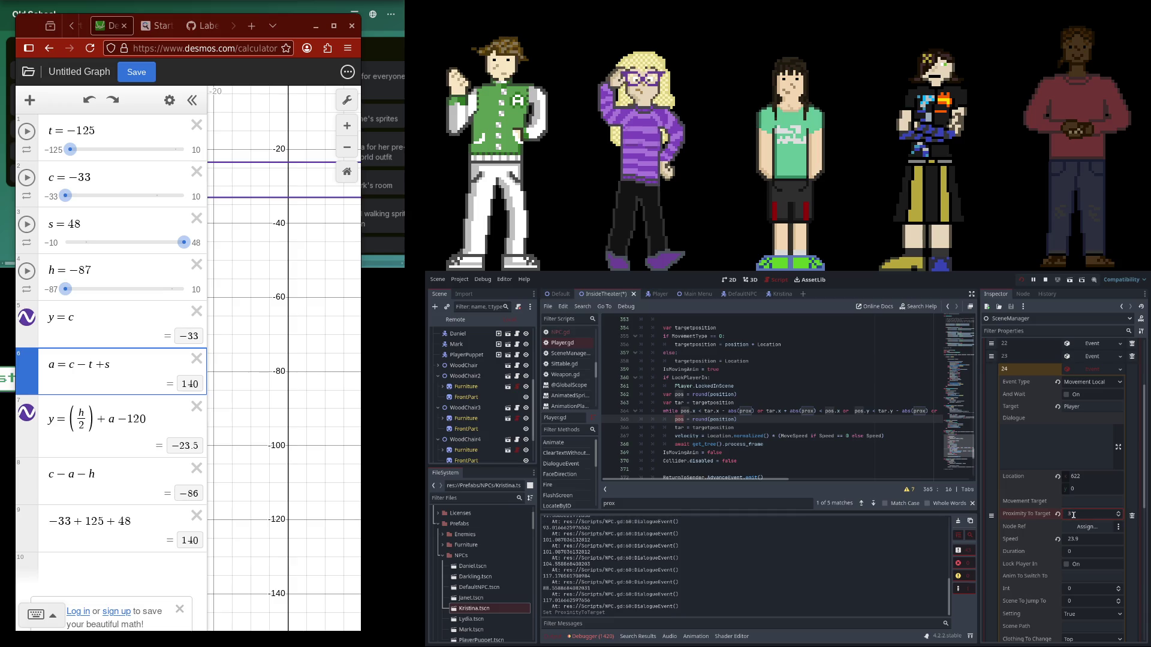
{"action": "left_click", "coordinate": [1020, 280]}
{"action": "key", "text": "F5"}
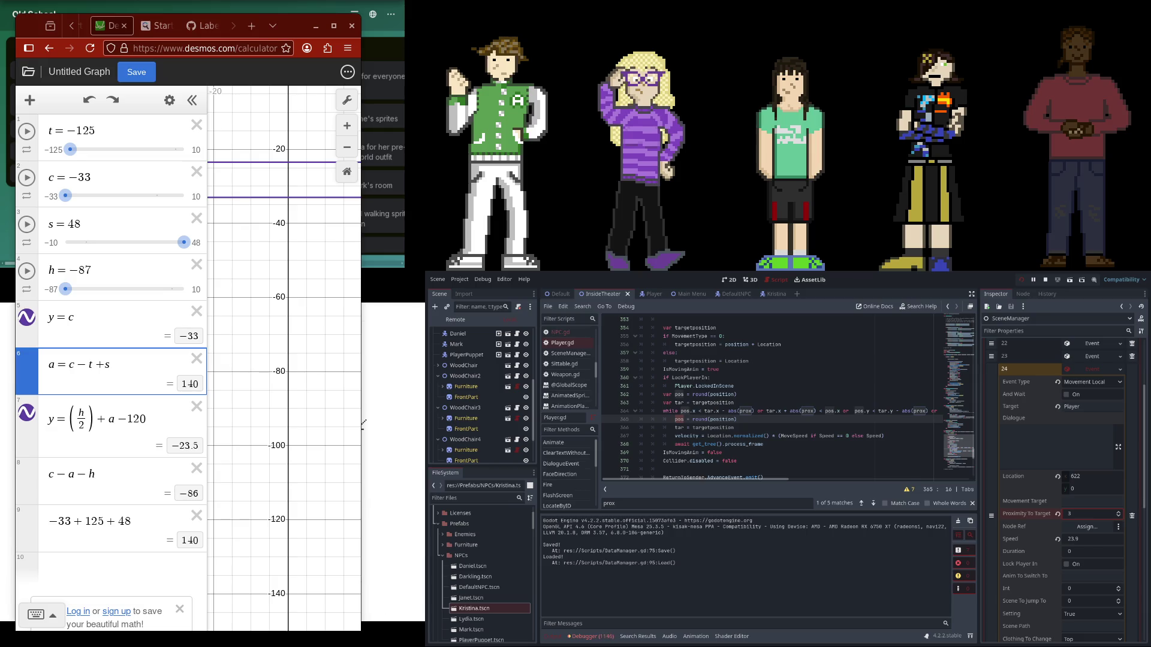
- Re-expand events 23 and 24 in the Inspector to compare their settings
{"action": "scroll", "coordinate": [1037, 430], "scroll_direction": "up", "scroll_amount": 3}
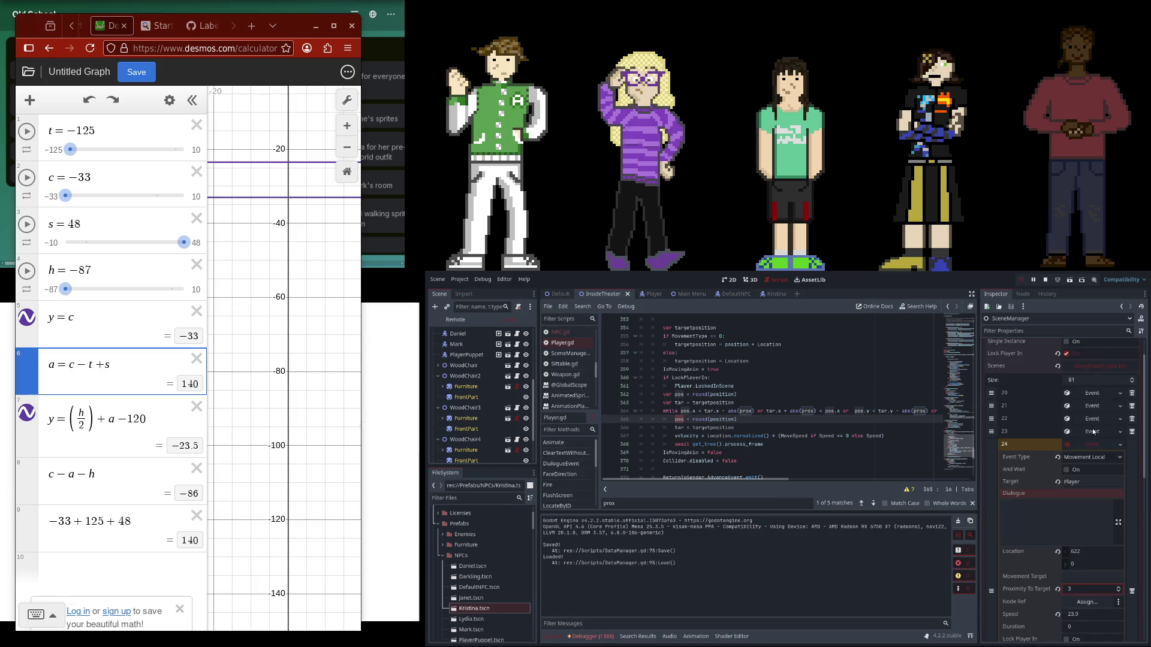
{"action": "left_click", "coordinate": [1037, 430]}
{"action": "left_click", "coordinate": [1087, 432]}
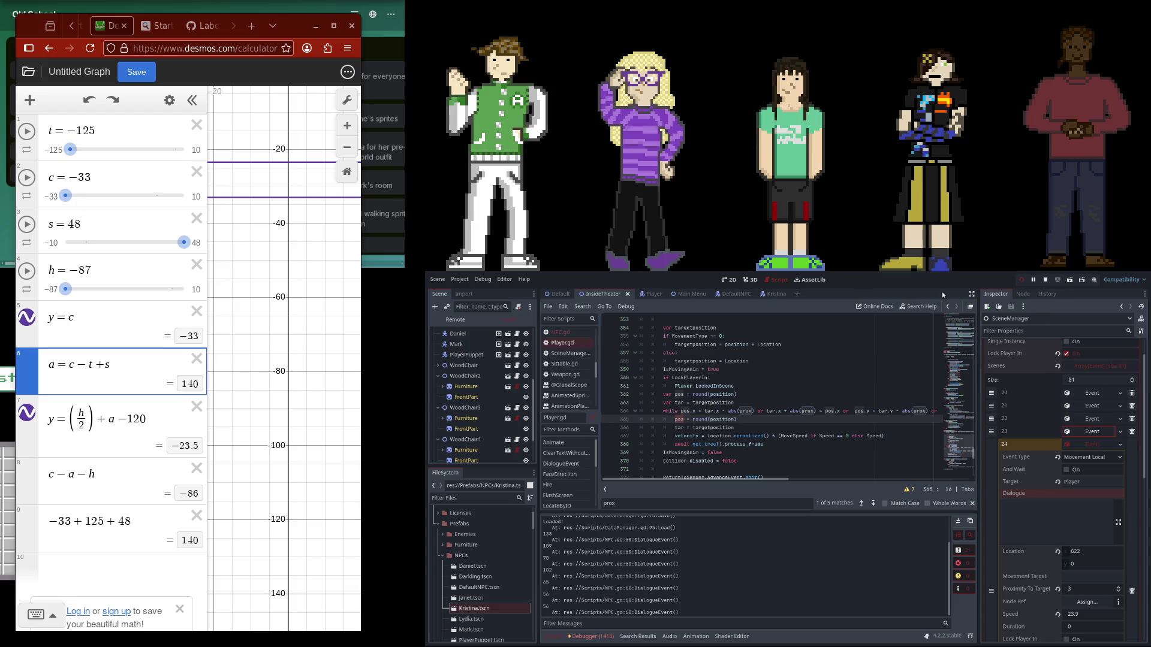
{"action": "left_click", "coordinate": [1032, 280]}
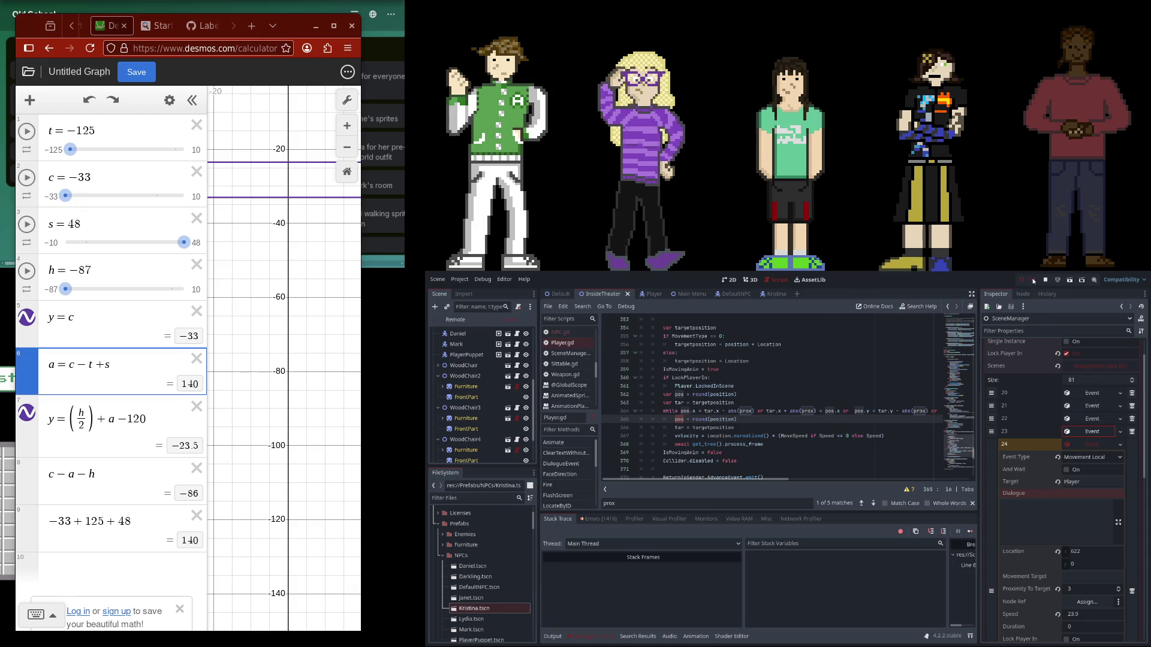
{"action": "left_click", "coordinate": [699, 411]}
{"action": "double_click", "coordinate": [708, 411]}
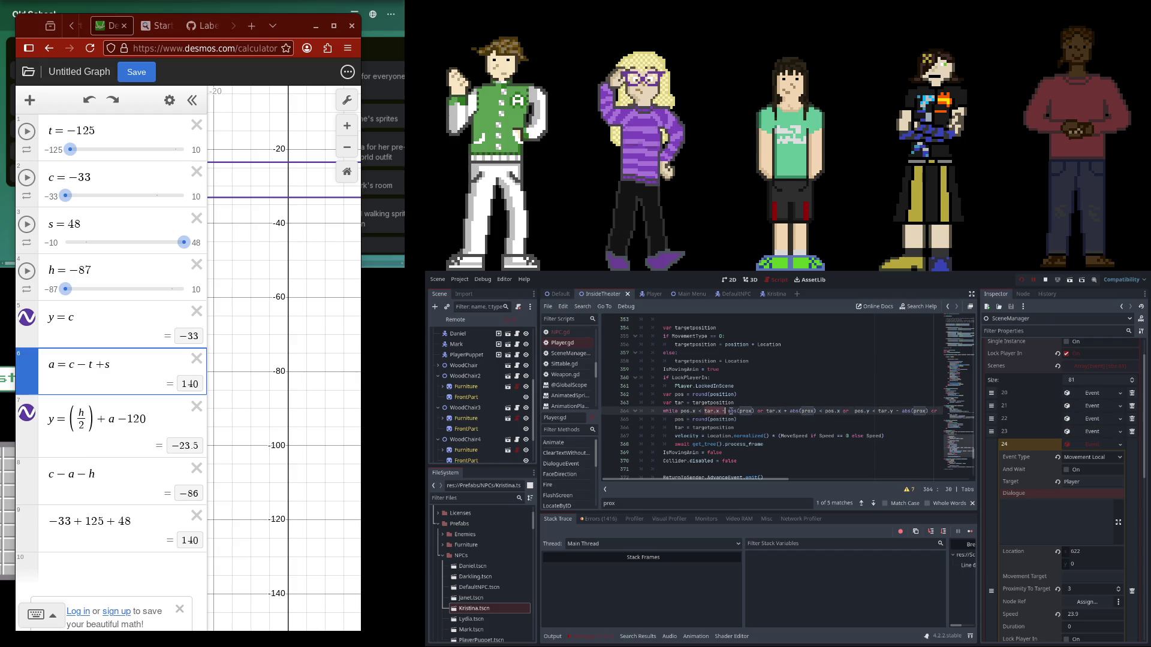
{"action": "mouse_move", "coordinate": [714, 412]}
{"action": "left_mouse_down"}
{"action": "mouse_move", "coordinate": [836, 413]}
{"action": "mouse_move", "coordinate": [802, 411]}
{"action": "left_mouse_up"}
{"action": "left_click", "coordinate": [802, 412]}
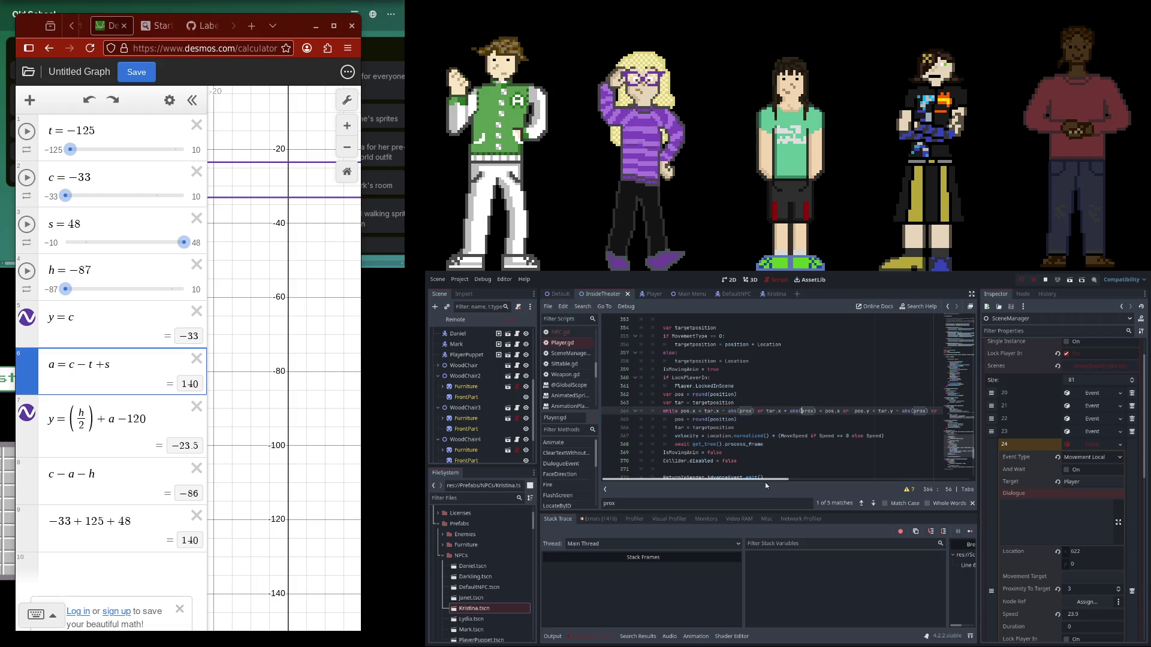
{"action": "mouse_move", "coordinate": [782, 480]}
{"action": "left_mouse_down"}
{"action": "mouse_move", "coordinate": [859, 461]}
{"action": "mouse_move", "coordinate": [799, 448]}
{"action": "mouse_move", "coordinate": [846, 447]}
{"action": "mouse_move", "coordinate": [800, 441]}
{"action": "mouse_move", "coordinate": [835, 441]}
{"action": "left_mouse_up"}
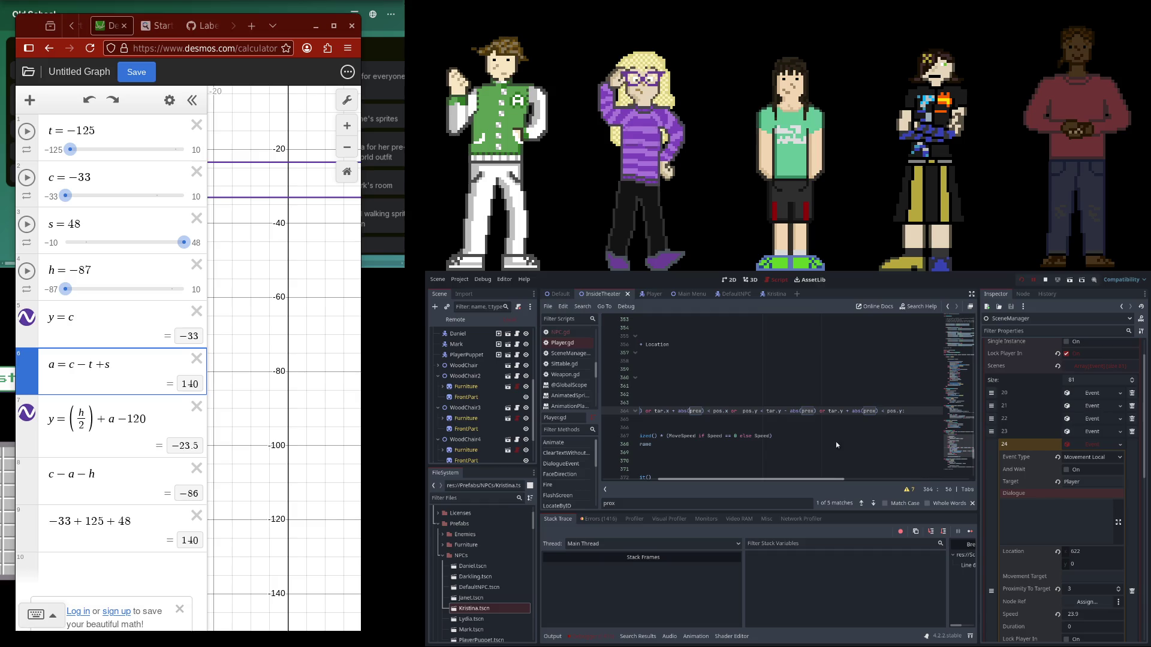
{"action": "left_click_drag", "start_coordinate": [836, 441], "coordinate": [762, 442]}
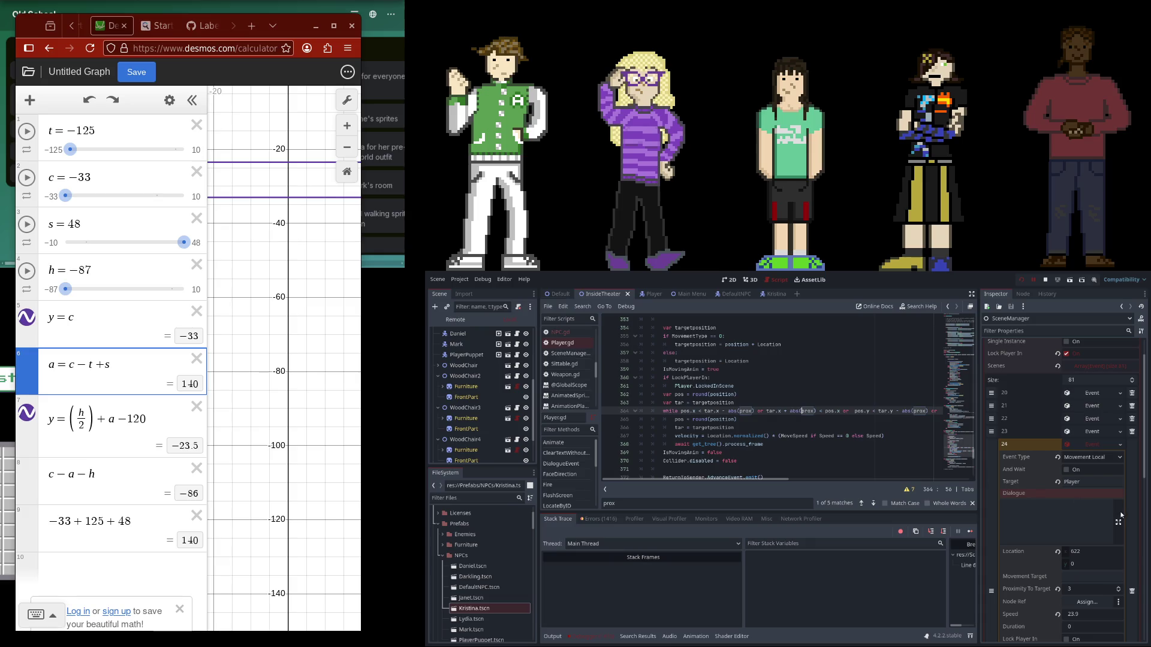
{"action": "scroll", "coordinate": [1050, 529], "scroll_direction": "down", "scroll_amount": 2}
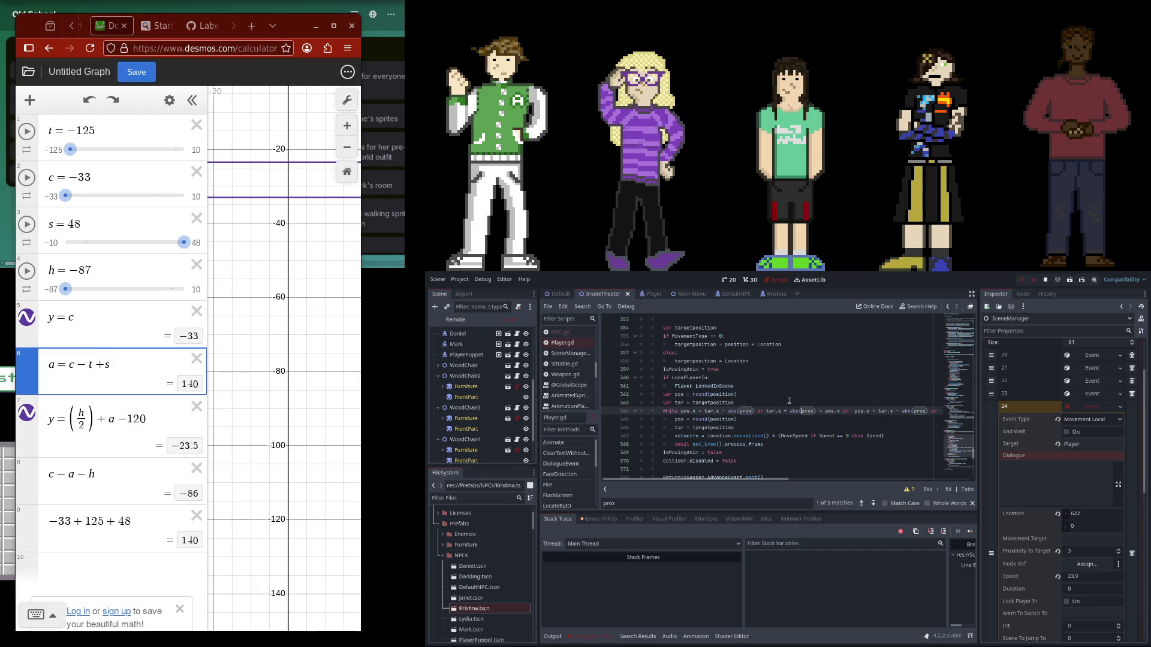
- Set event 24's Proximity To Target to 10, resume, stop and relaunch the game
{"action": "left_click", "coordinate": [1086, 558]}
{"action": "type", "text": "0"}
{"action": "key", "text": "Return"}
{"action": "key", "text": "F7"}
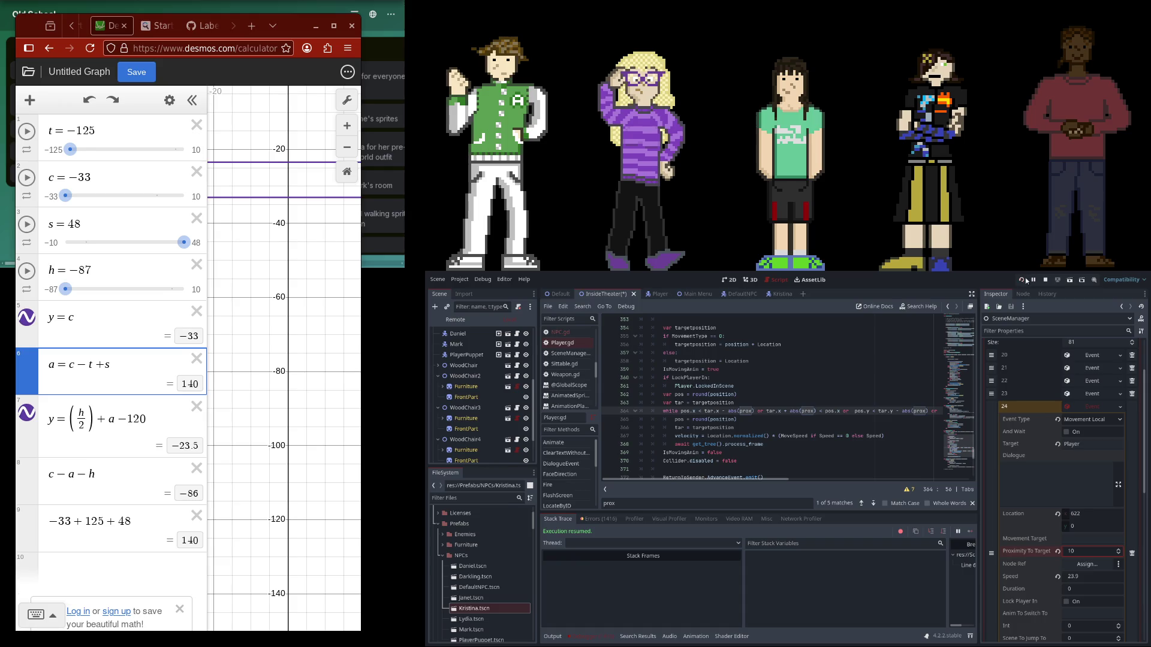
{"action": "key", "text": "F8"}
{"action": "key", "text": "F5"}
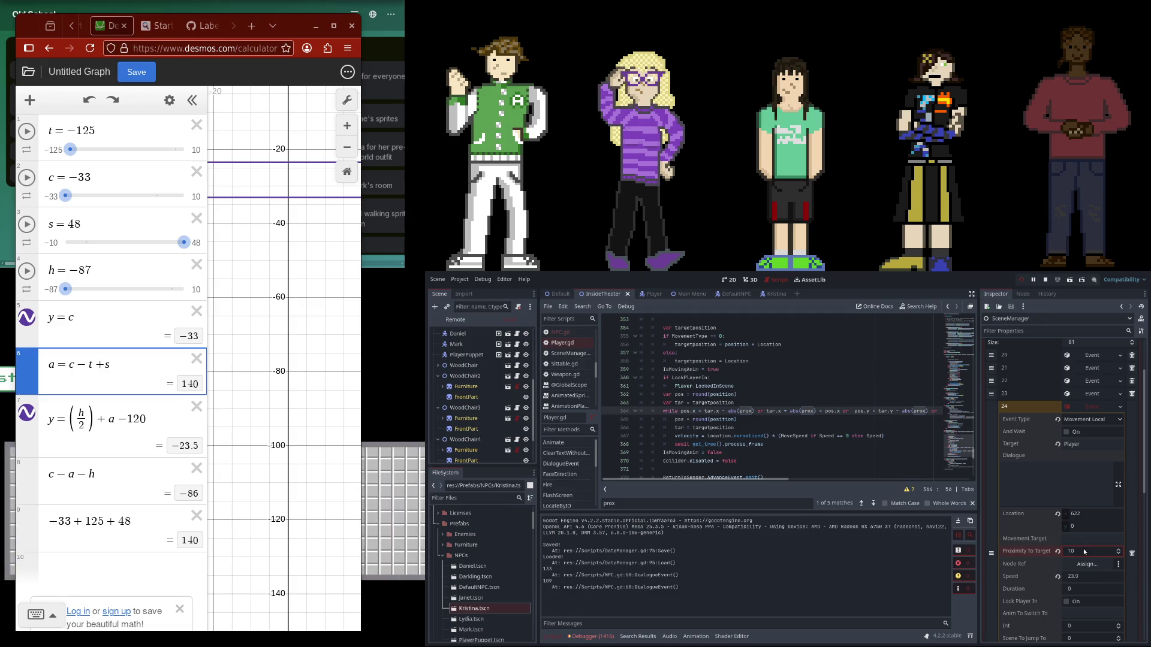
- Put event 24's Proximity To Target back to 1 and collapse its settings
{"action": "key", "text": "BackSpace"}
{"action": "key", "text": "Return"}
{"action": "scroll", "coordinate": [474, 389], "scroll_direction": "down", "scroll_amount": 1}
{"action": "scroll", "coordinate": [560, 385], "scroll_direction": "down", "scroll_amount": 2}
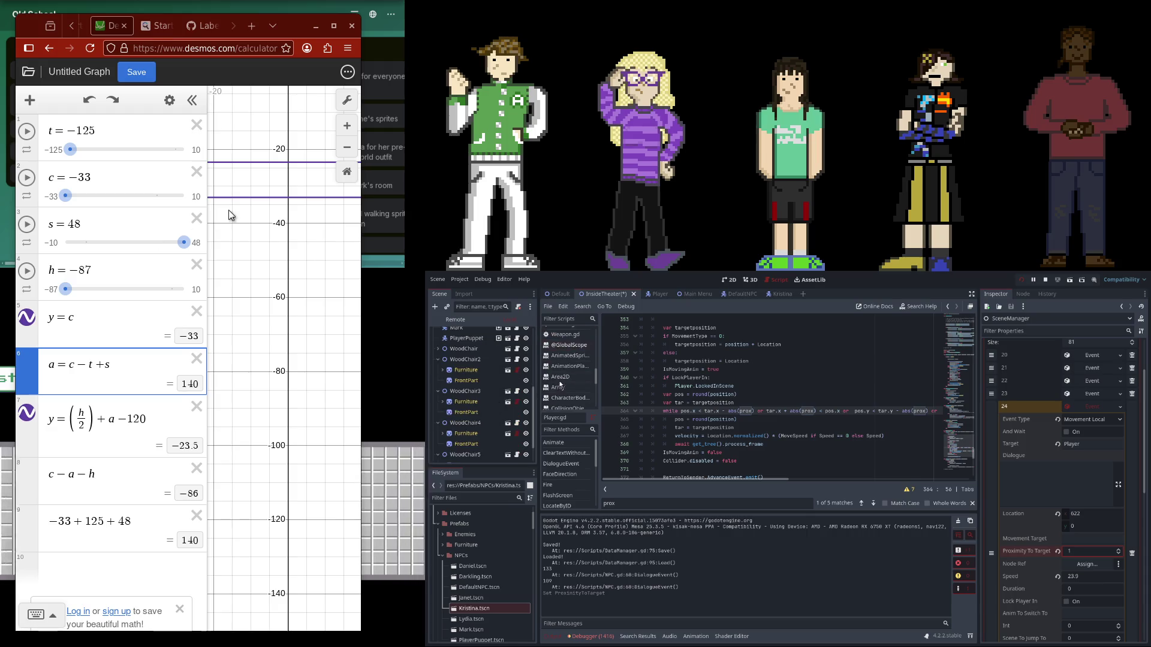
{"action": "left_click", "coordinate": [1085, 409]}
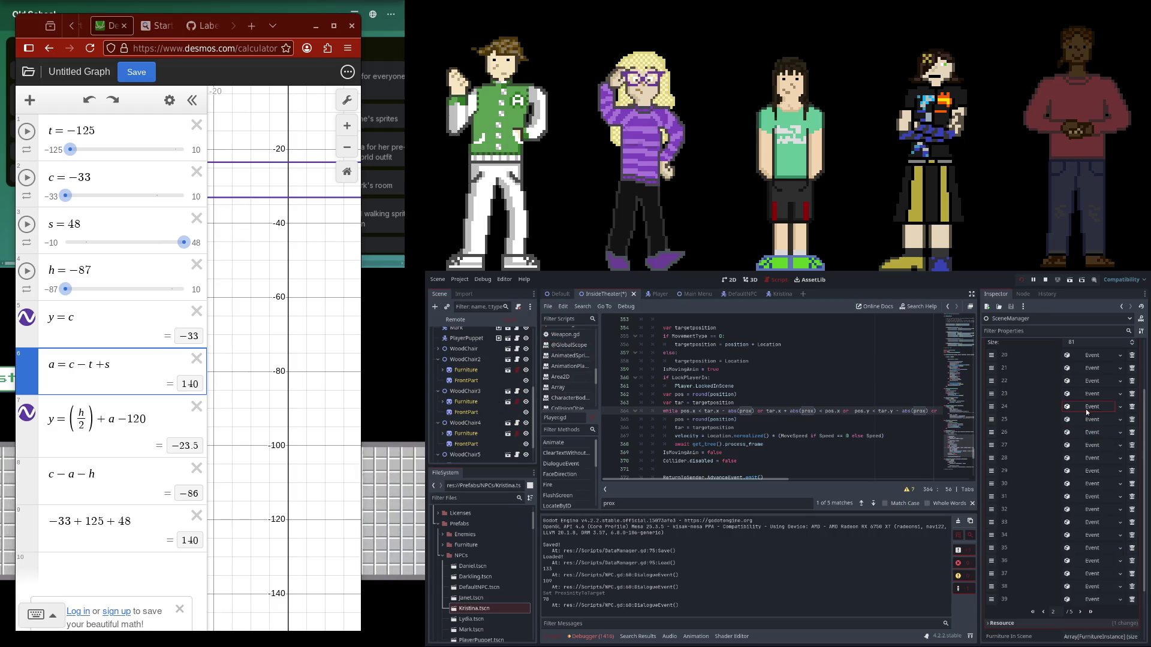
- Reopen event 24, change its Proximity To Target from 10 to 0, and stop the game
{"action": "left_click", "coordinate": [1088, 420]}
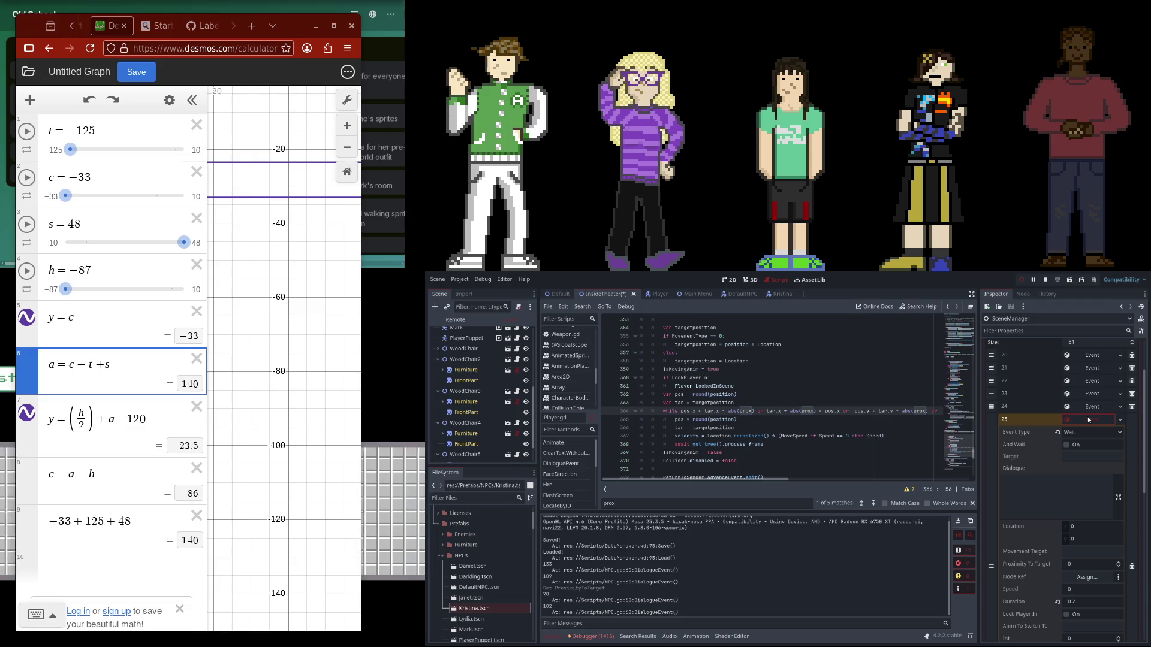
{"action": "left_click", "coordinate": [1090, 419]}
{"action": "left_click", "coordinate": [1088, 410]}
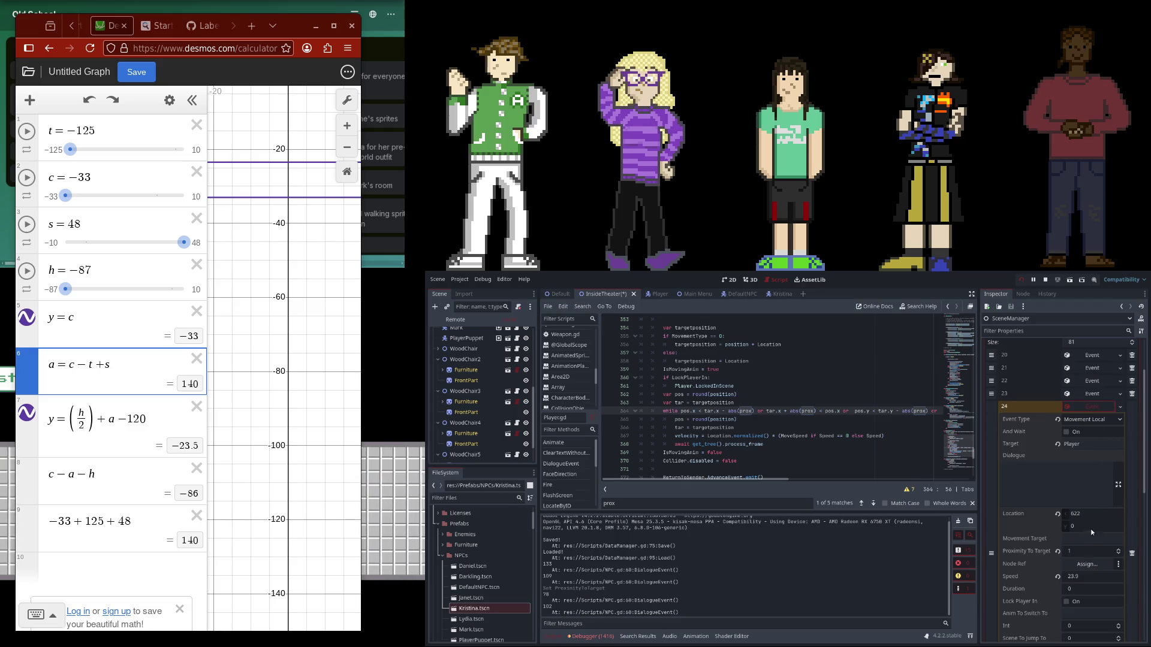
{"action": "left_click", "coordinate": [1082, 551]}
{"action": "type", "text": "10"}
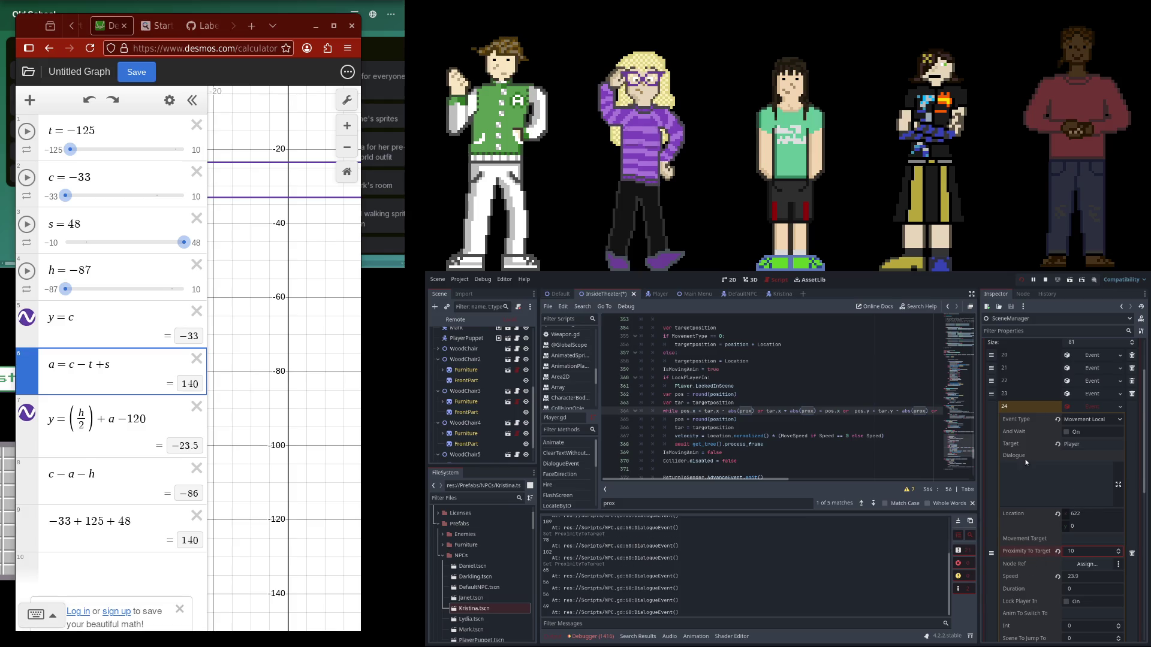
{"action": "scroll", "coordinate": [1025, 459], "scroll_direction": "down", "scroll_amount": 5}
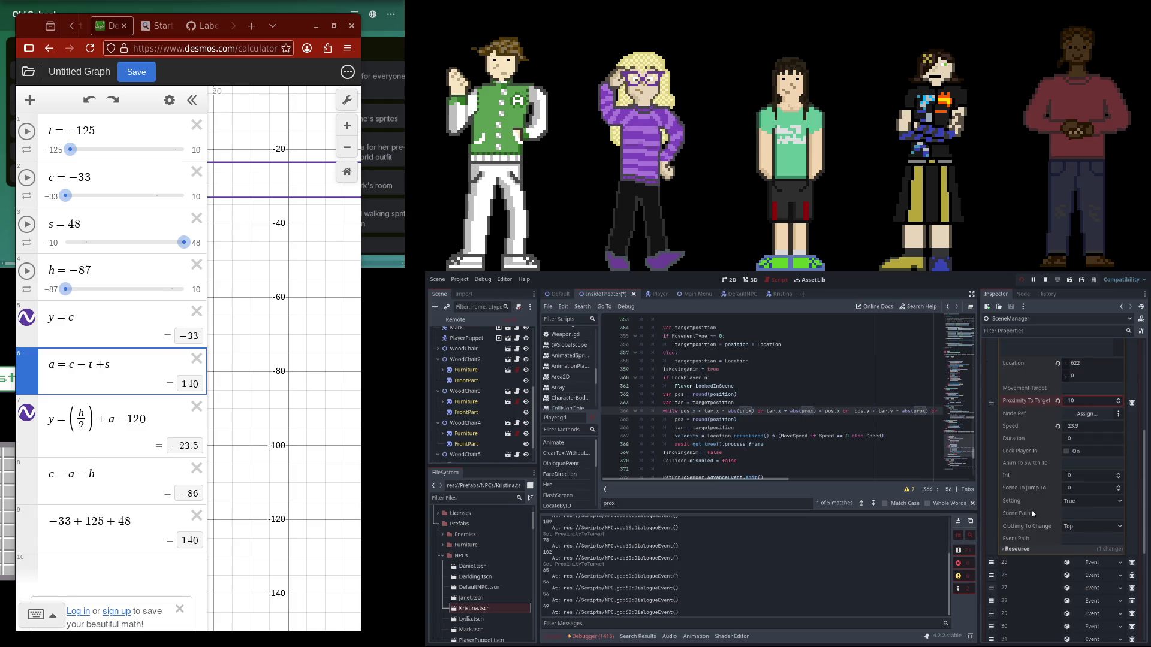
{"action": "scroll", "coordinate": [1080, 489], "scroll_direction": "up", "scroll_amount": 5}
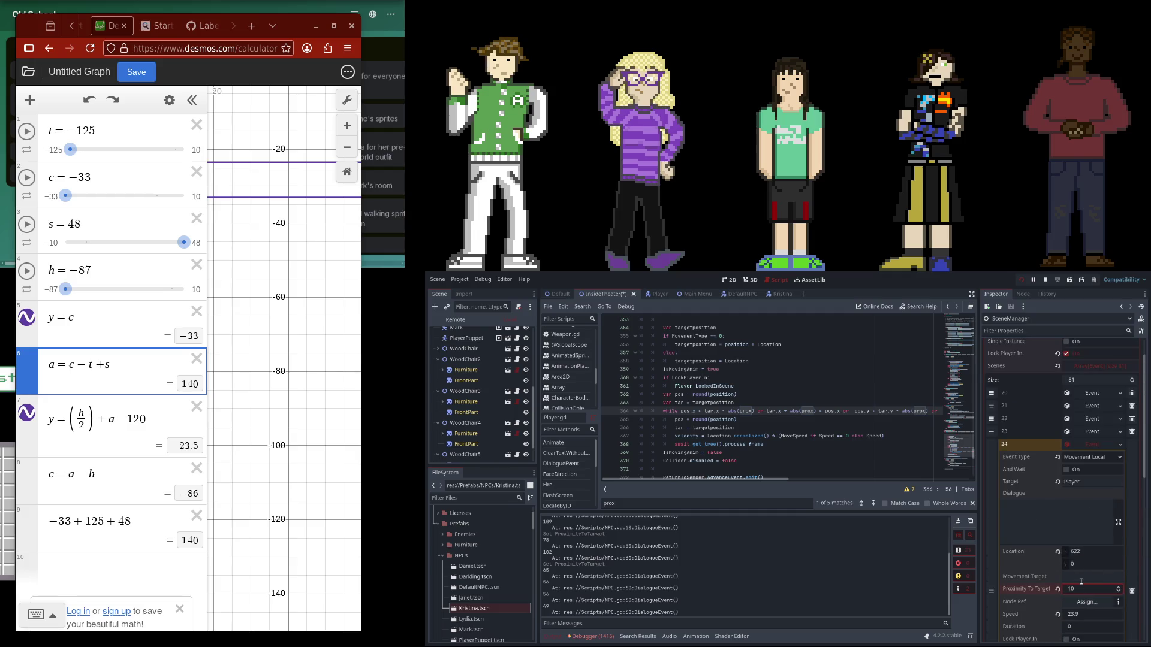
{"action": "type", "text": "0"}
{"action": "key", "text": "Return"}
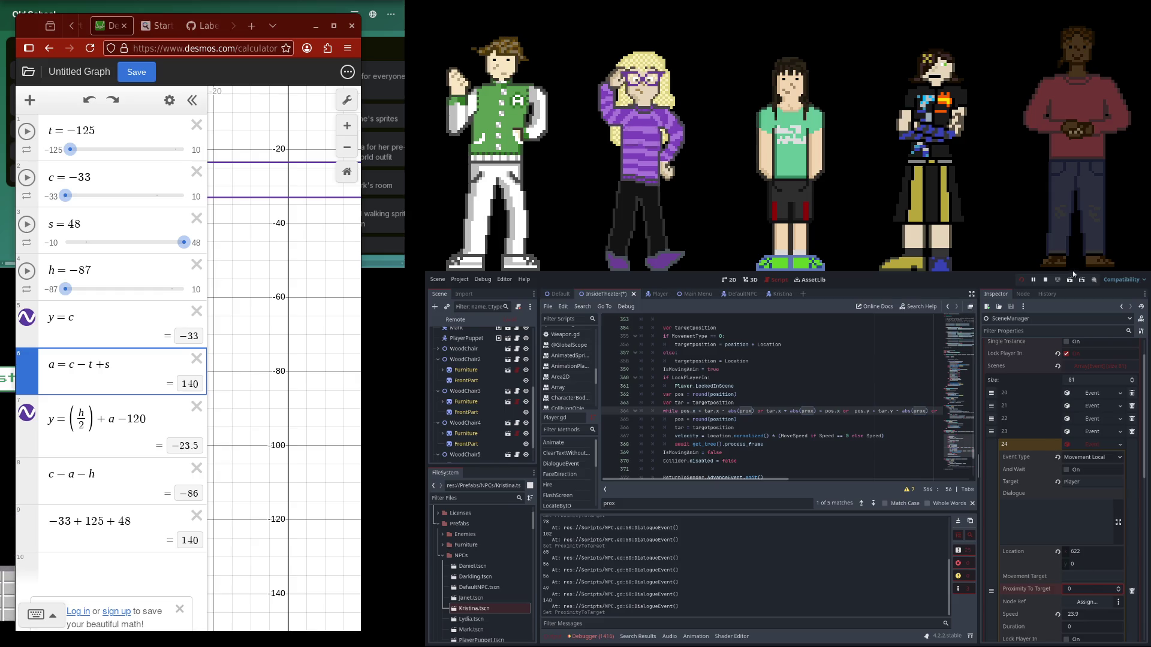
{"action": "left_click", "coordinate": [1046, 280]}
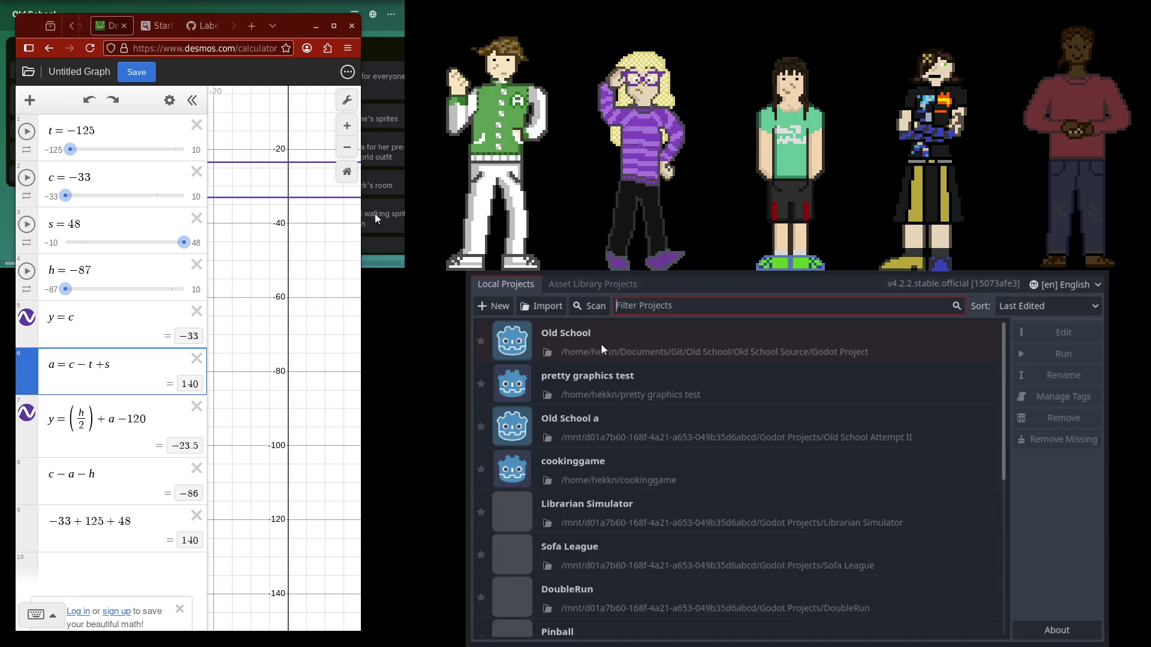
- Open the Old School project from the Project Manager and run it
{"action": "double_click", "coordinate": [624, 345]}
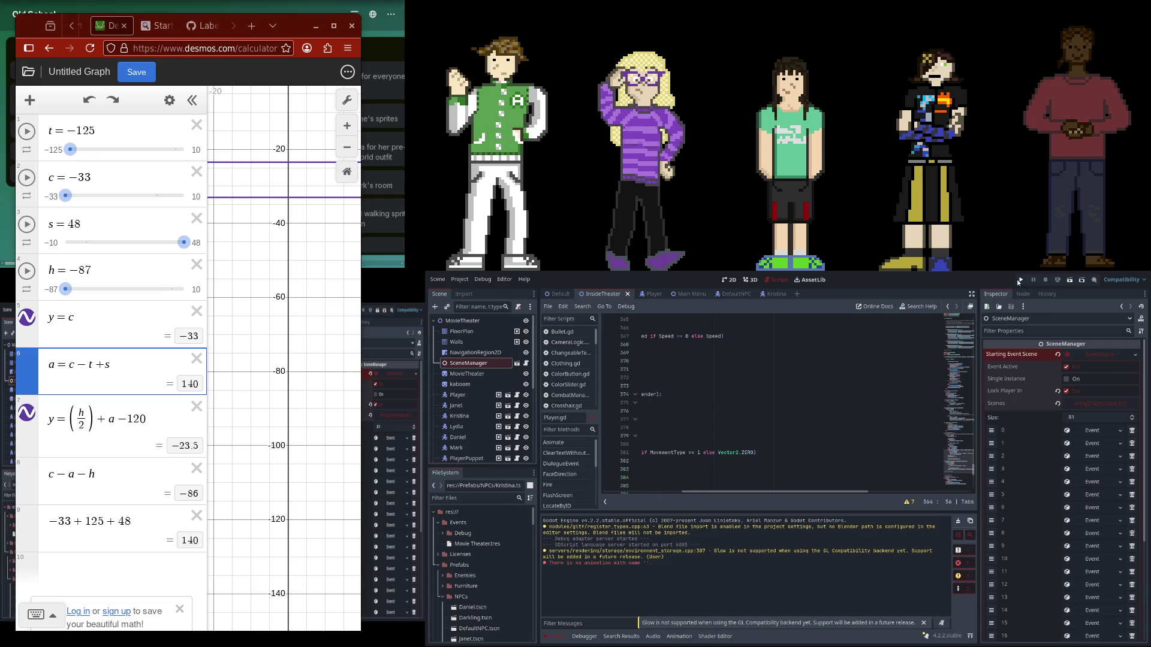
{"action": "left_click", "coordinate": [1019, 282]}
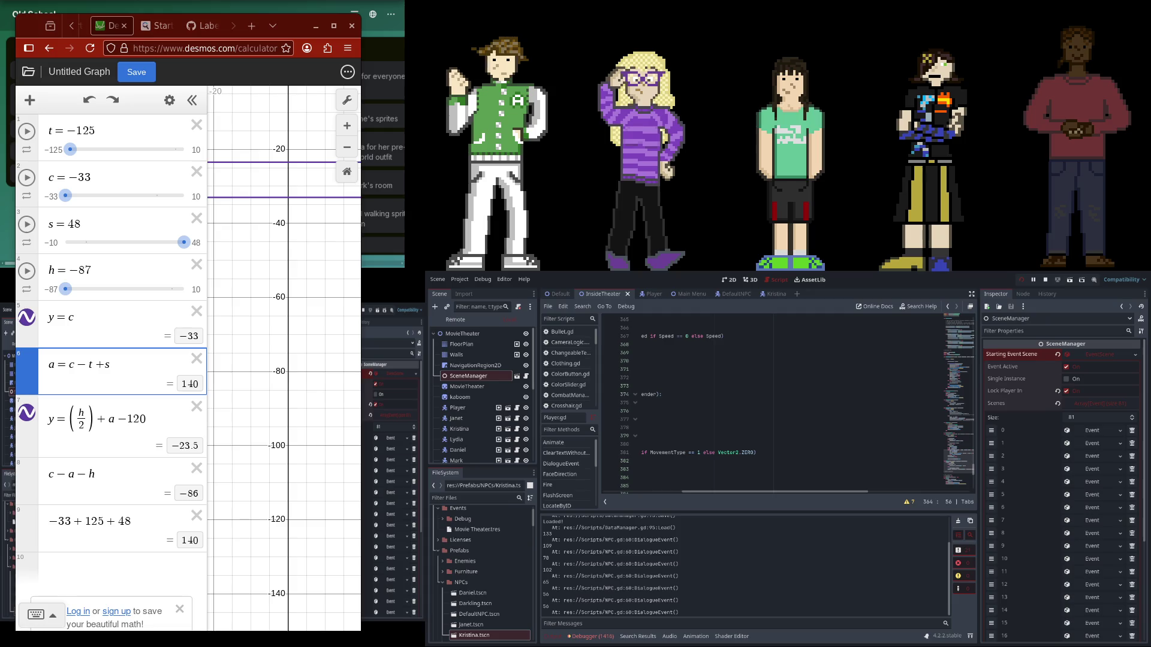
- Stop the game and scroll to the pos = round(position) line in Player.gd's MoveTo loop
{"action": "left_click", "coordinate": [1045, 280]}
{"action": "scroll", "coordinate": [749, 408], "scroll_direction": "left", "scroll_amount": 3}
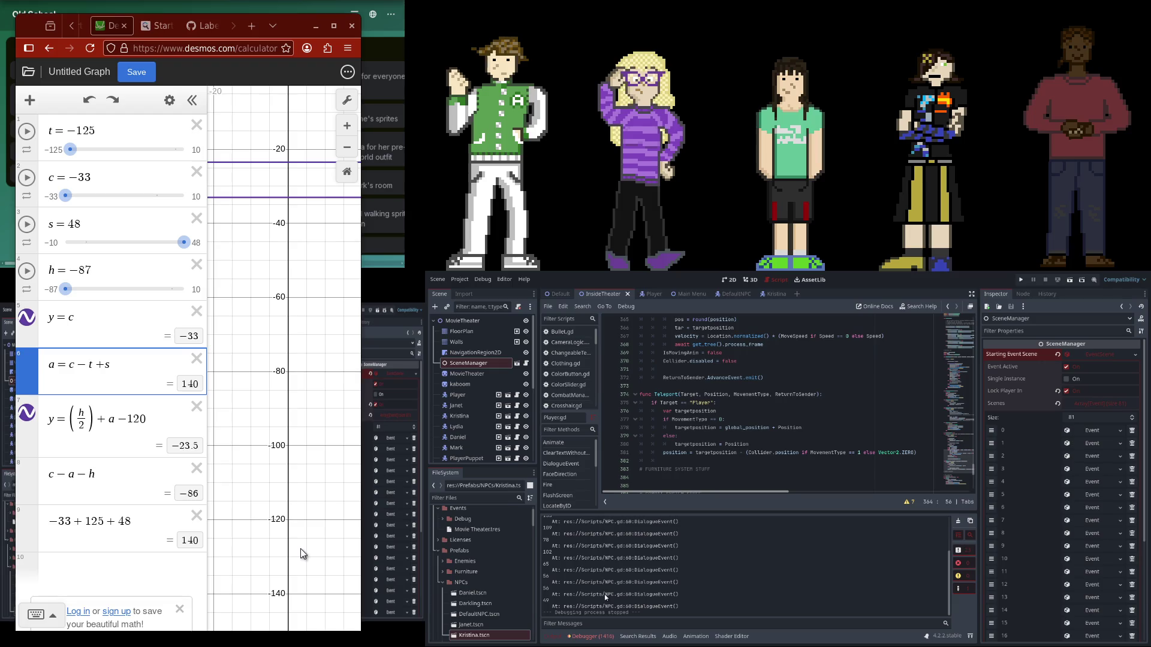
{"action": "scroll", "coordinate": [591, 390], "scroll_direction": "down", "scroll_amount": 3}
{"action": "scroll", "coordinate": [589, 390], "scroll_direction": "down", "scroll_amount": 5}
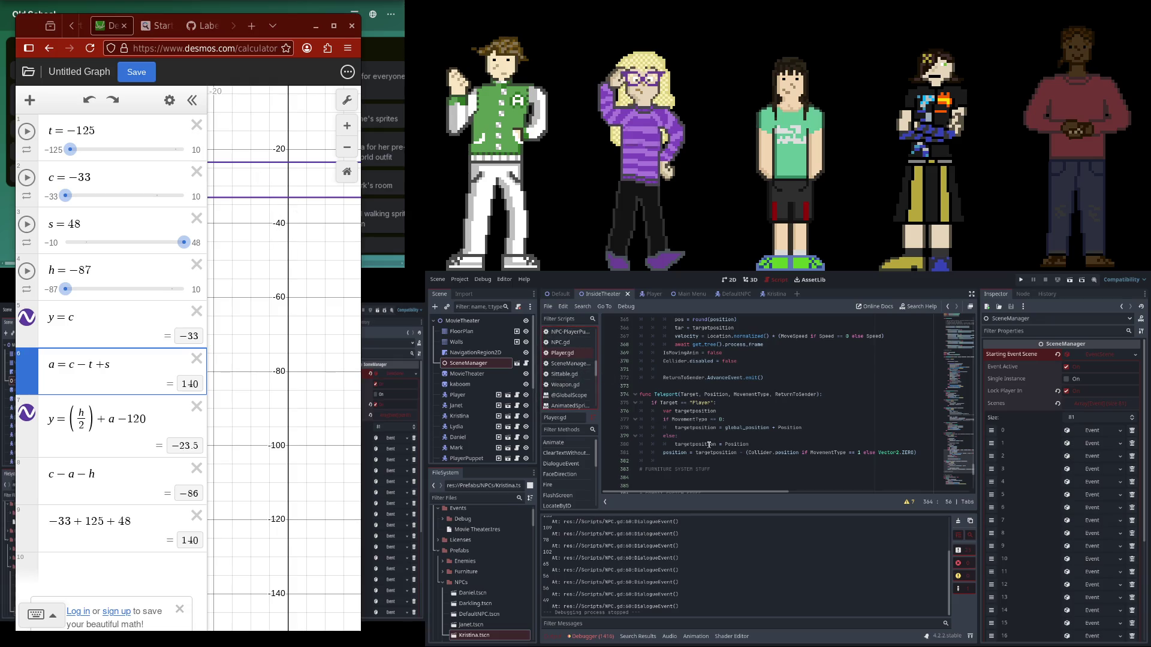
{"action": "scroll", "coordinate": [705, 440], "scroll_direction": "up", "scroll_amount": 4}
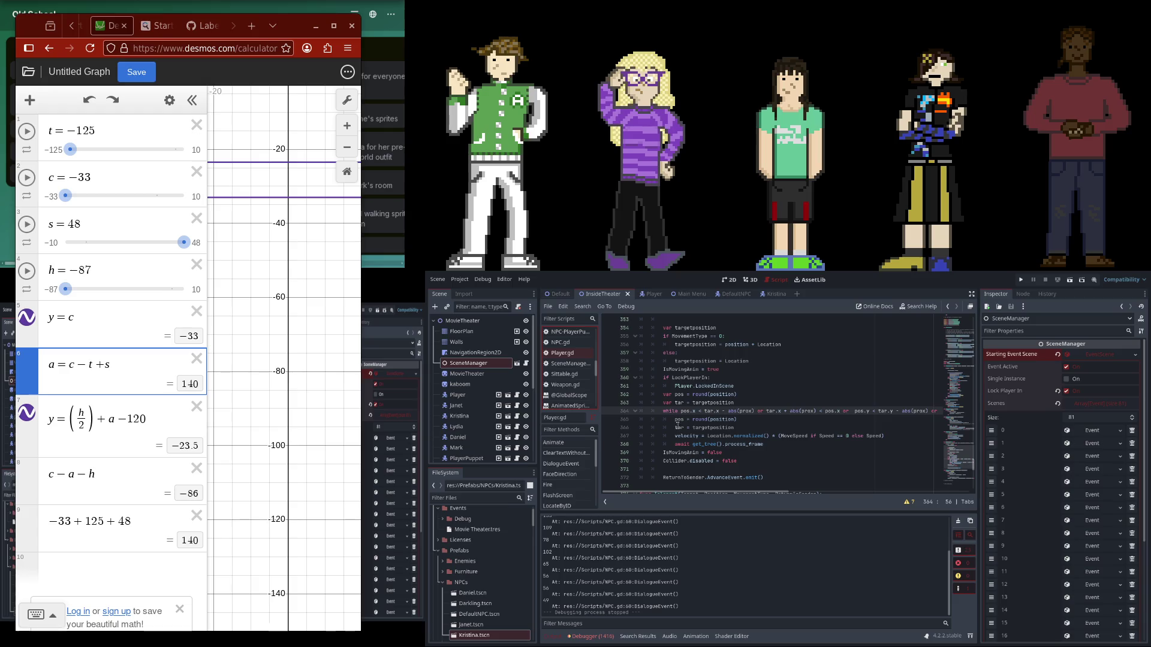
- Insert print_debug(pos.x) on a new line after pos = round(position)
{"action": "left_click", "coordinate": [746, 420]}
{"action": "key", "text": "Return"}
{"action": "key", "text": "Return"}
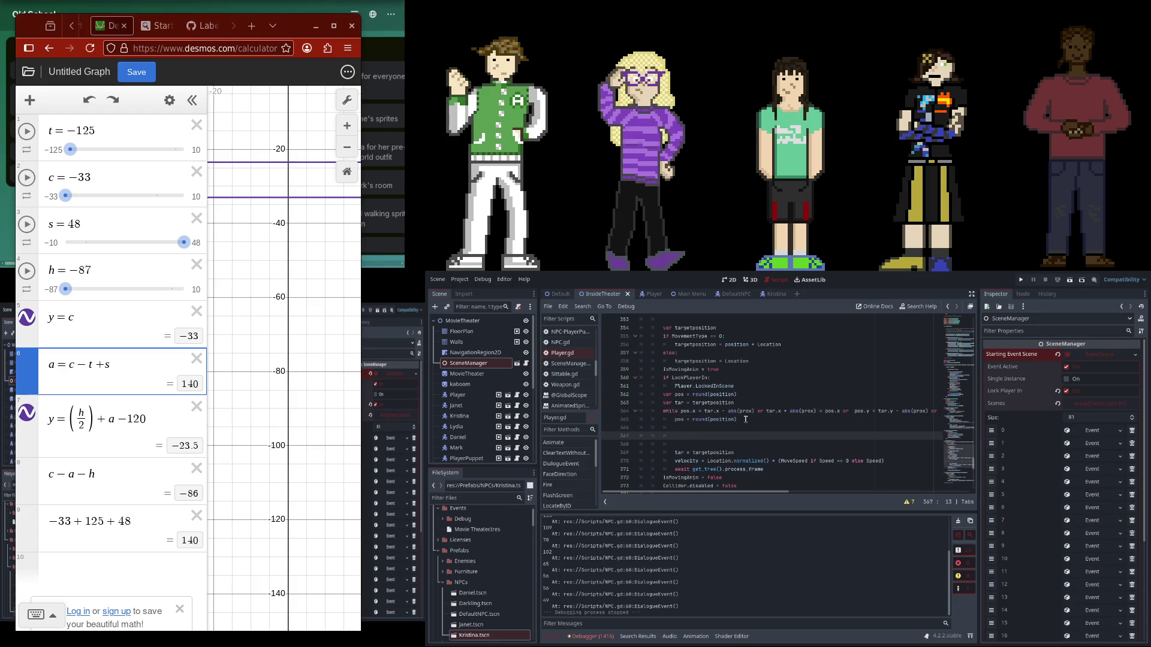
{"action": "type", "text": "bu"}
{"action": "key", "text": "Return"}
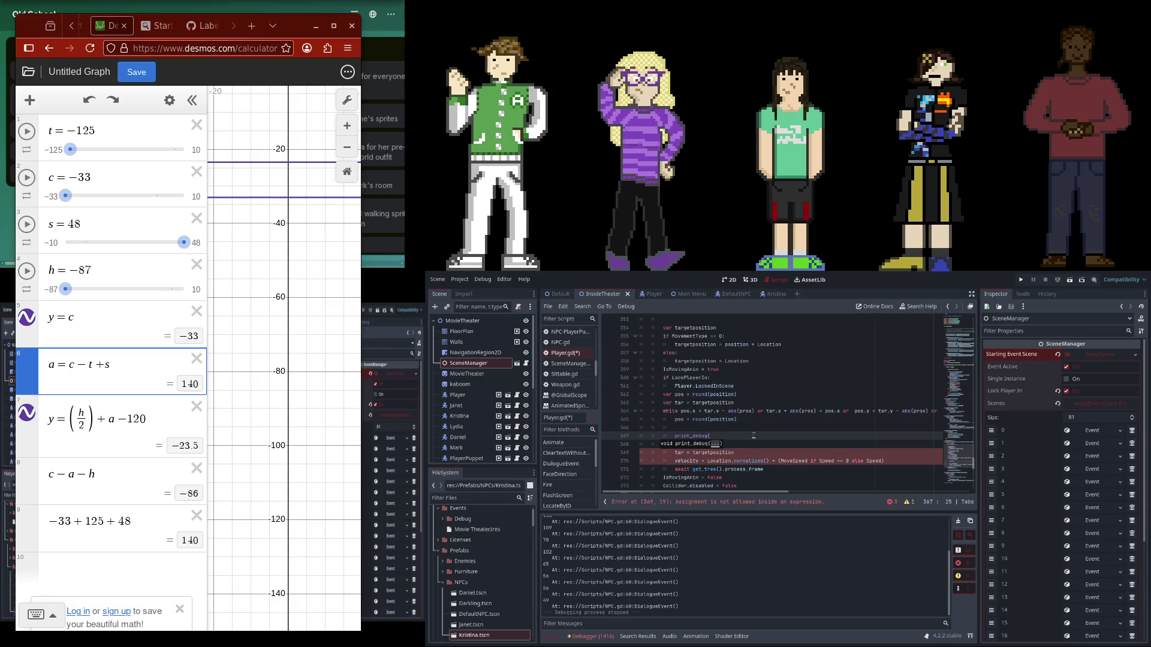
{"action": "type", "text": "pos.x"}
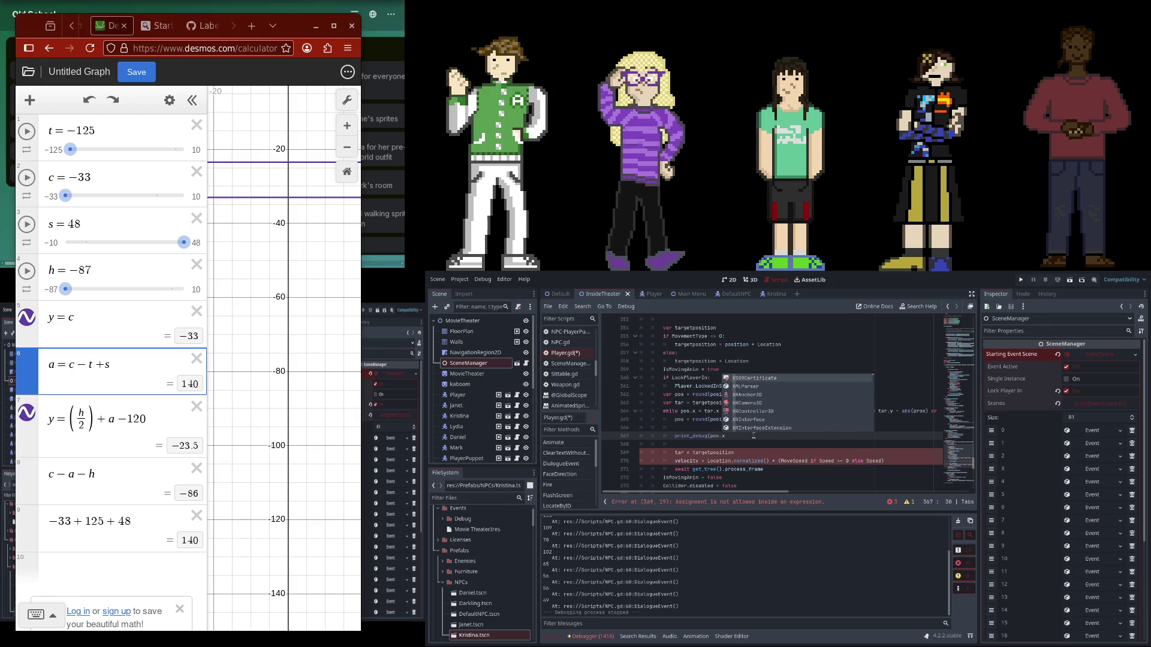
{"action": "type", "text": ")"}
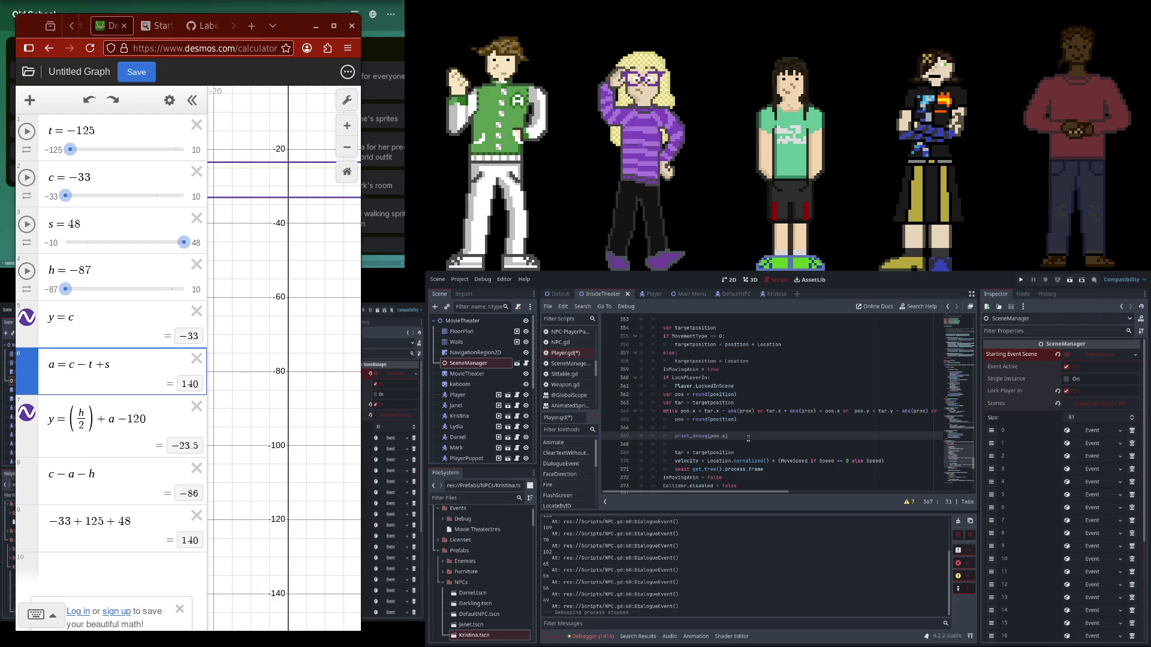
- Select targetposition in the tar assignment on line 369 to examine it
{"action": "left_click", "coordinate": [676, 453]}
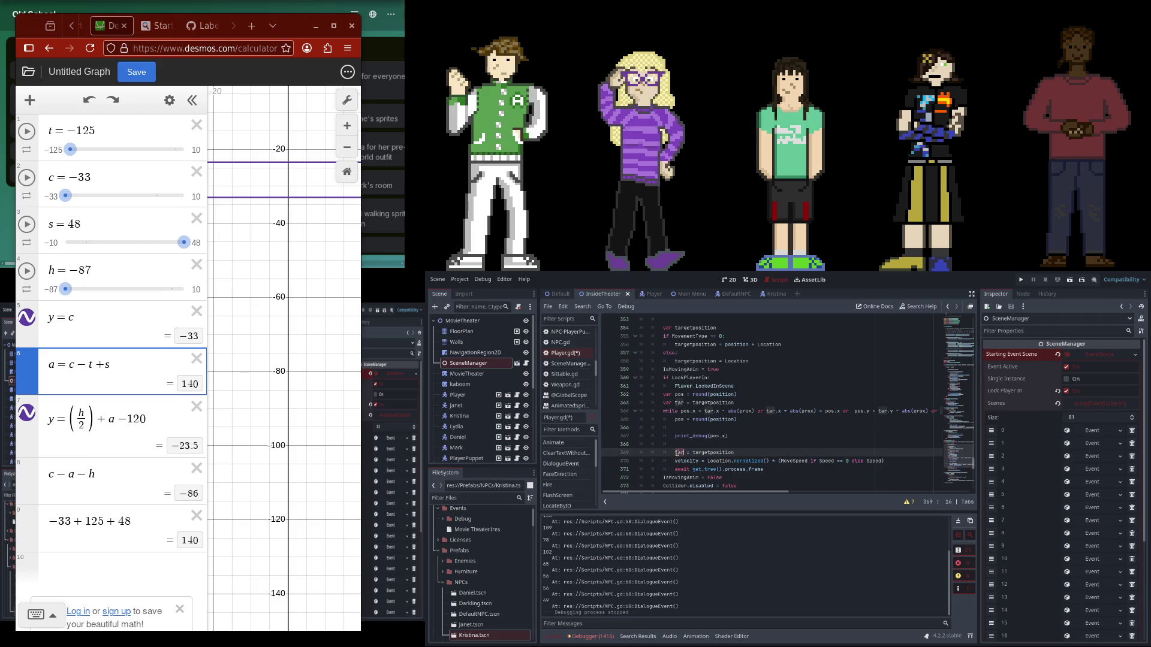
{"action": "double_click", "coordinate": [697, 451]}
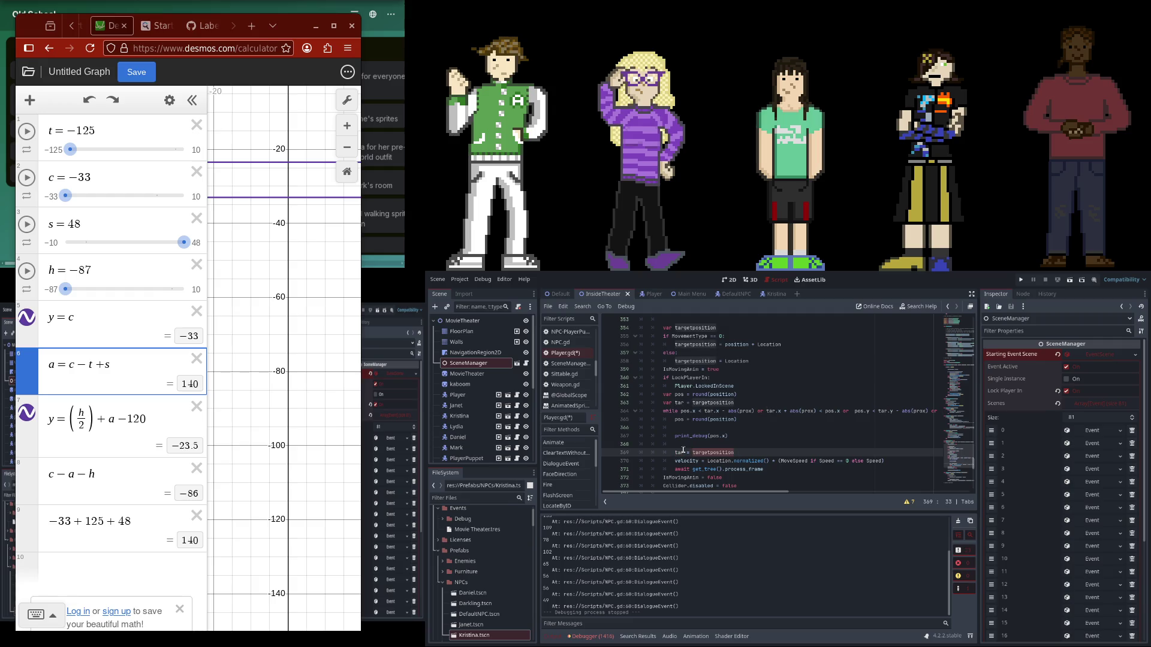
{"action": "scroll", "coordinate": [683, 450], "scroll_direction": "up", "scroll_amount": 3}
{"action": "scroll", "coordinate": [682, 450], "scroll_direction": "down", "scroll_amount": 4}
{"action": "key", "text": "Right"}
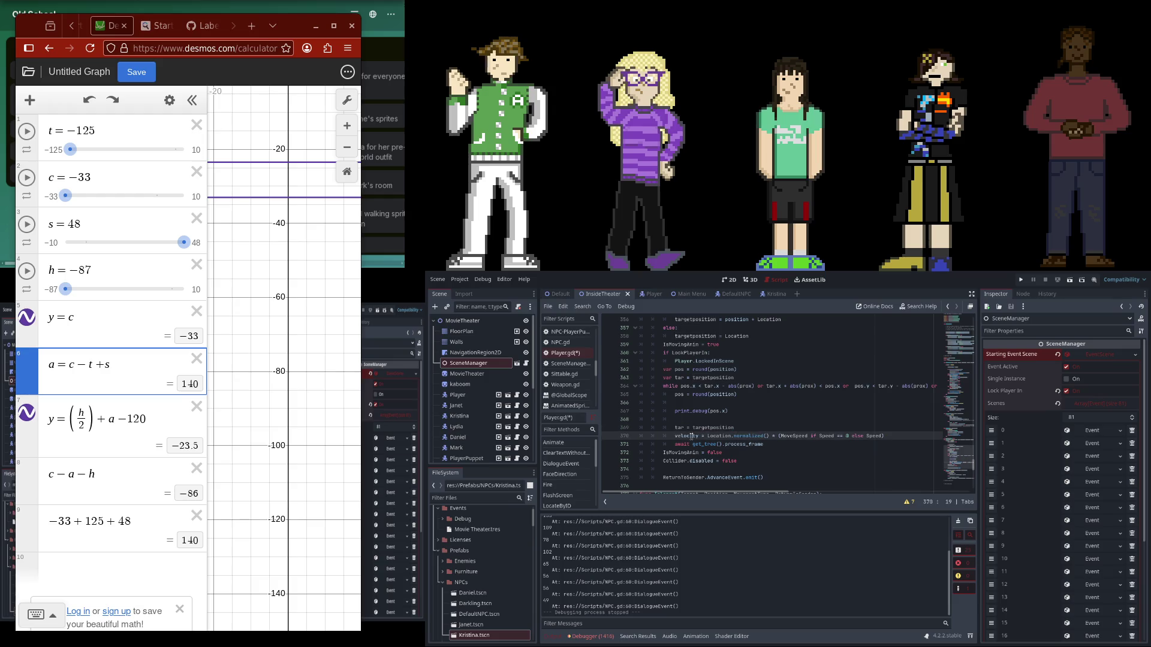
- Inspect the tar, MoveSpeed and velocity lines, highlighting every use of Location
{"action": "left_click", "coordinate": [679, 427]}
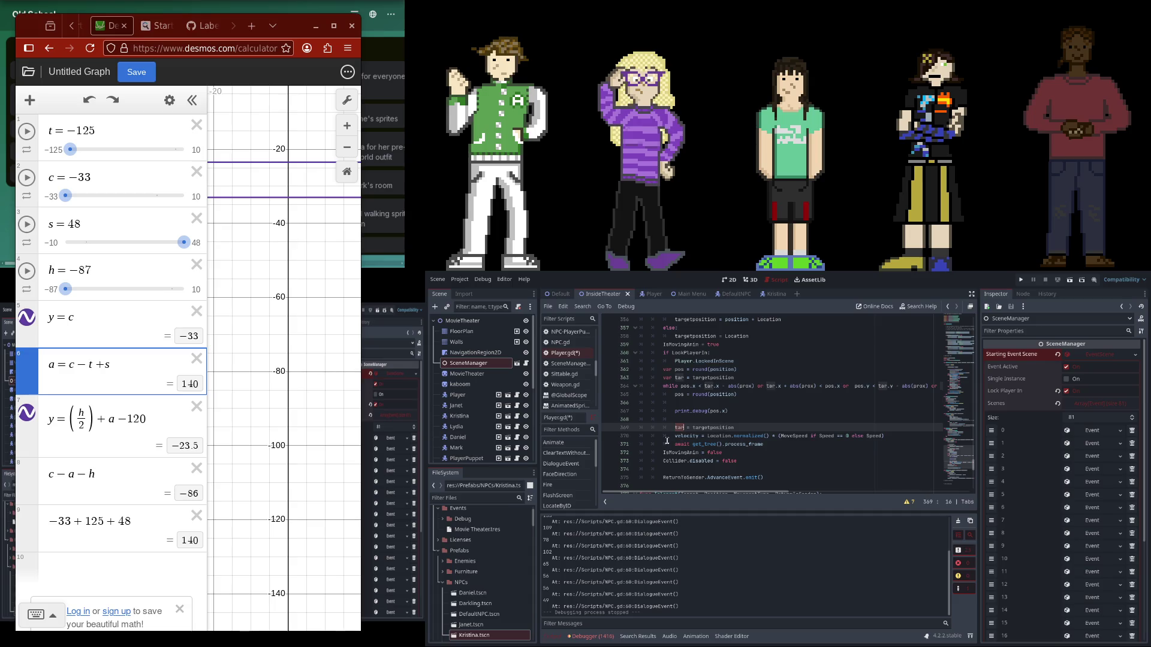
{"action": "left_click", "coordinate": [686, 436]}
{"action": "left_click", "coordinate": [751, 436]}
{"action": "left_click", "coordinate": [789, 436]}
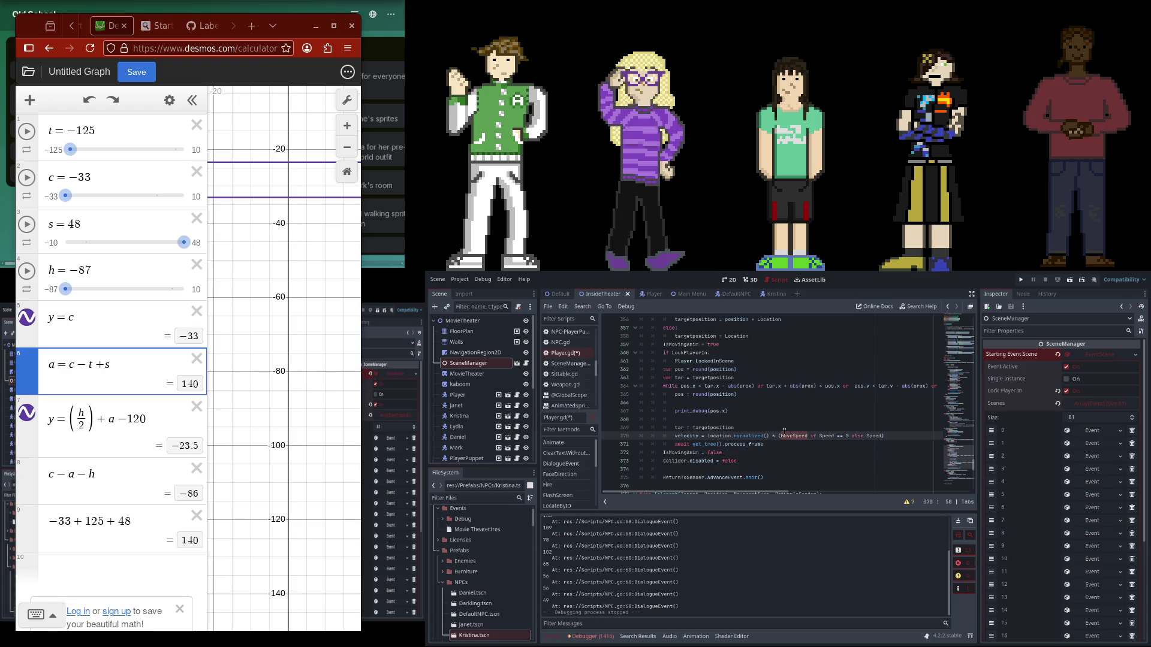
{"action": "left_click", "coordinate": [705, 436]}
{"action": "double_click", "coordinate": [710, 436]}
{"action": "scroll", "coordinate": [711, 433], "scroll_direction": "up", "scroll_amount": 3}
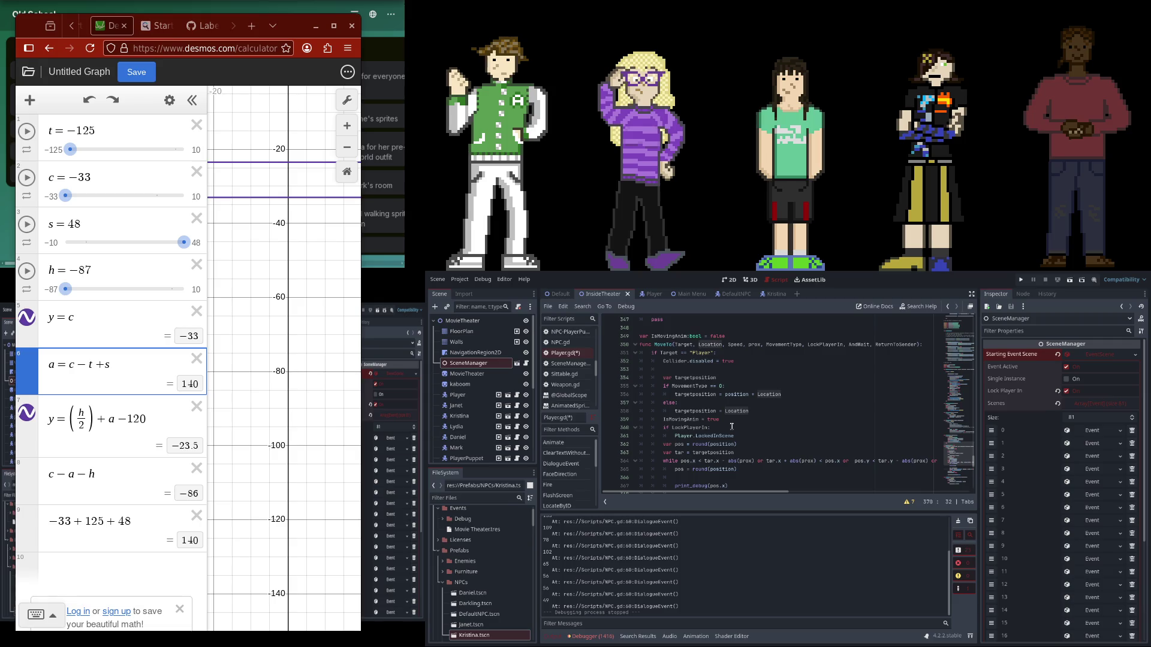
{"action": "scroll", "coordinate": [732, 427], "scroll_direction": "down", "scroll_amount": 4}
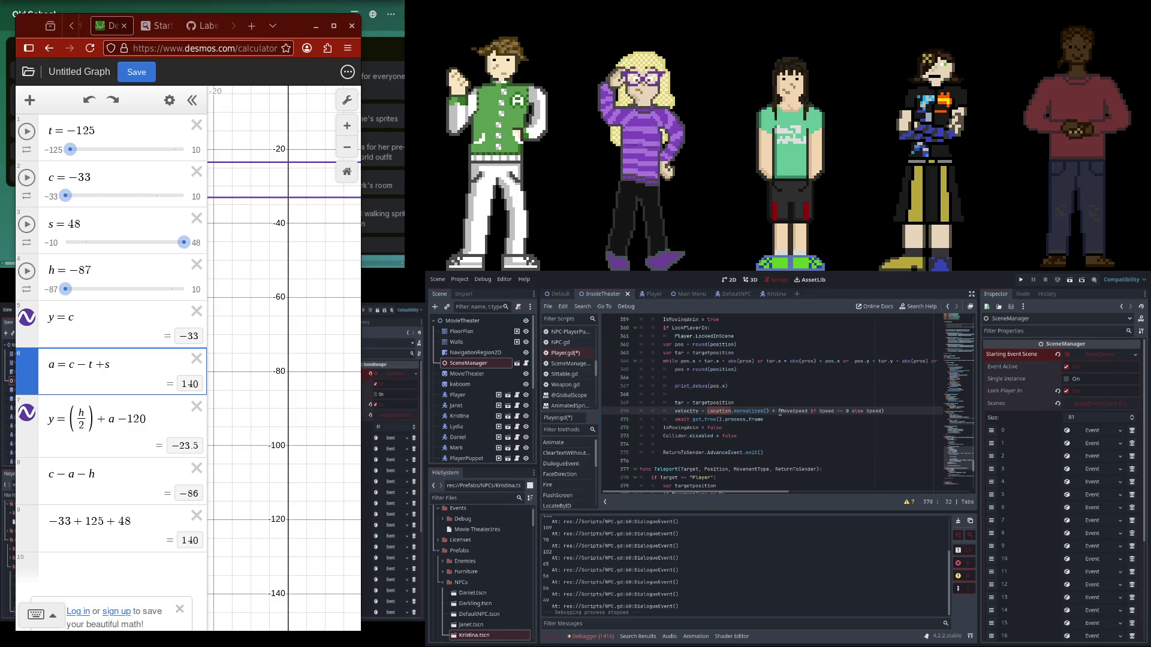
- Insert an empty line below print_debug(pos.x) on line 367
{"action": "left_click", "coordinate": [767, 388]}
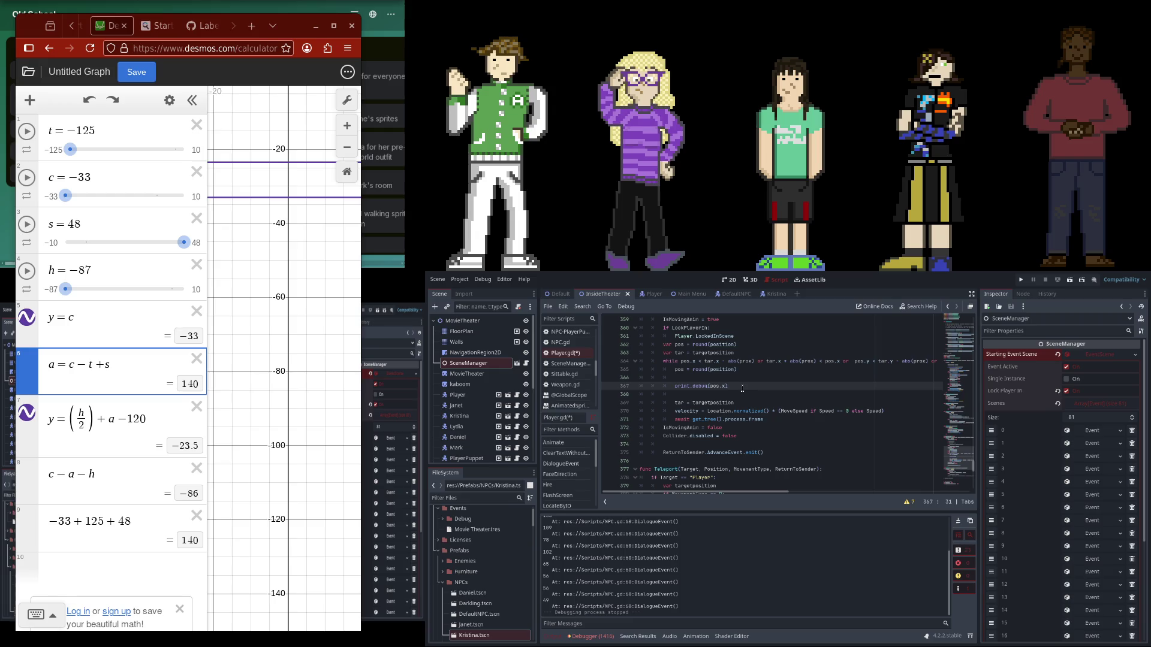
{"action": "key", "text": "Return"}
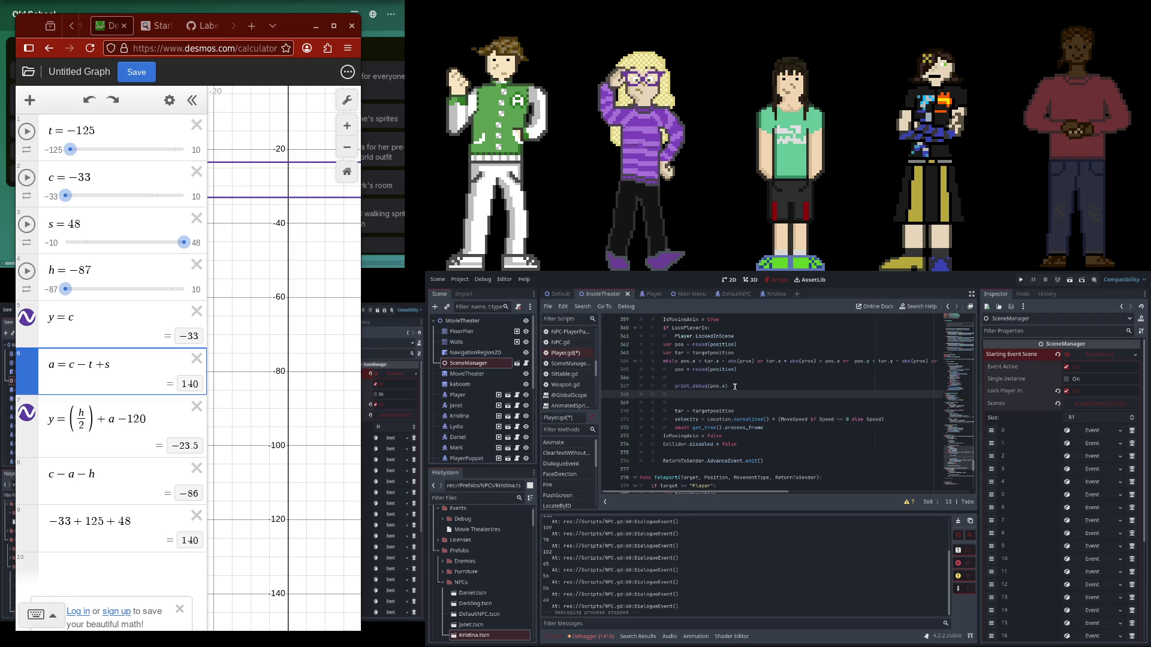
{"action": "left_click", "coordinate": [735, 387]}
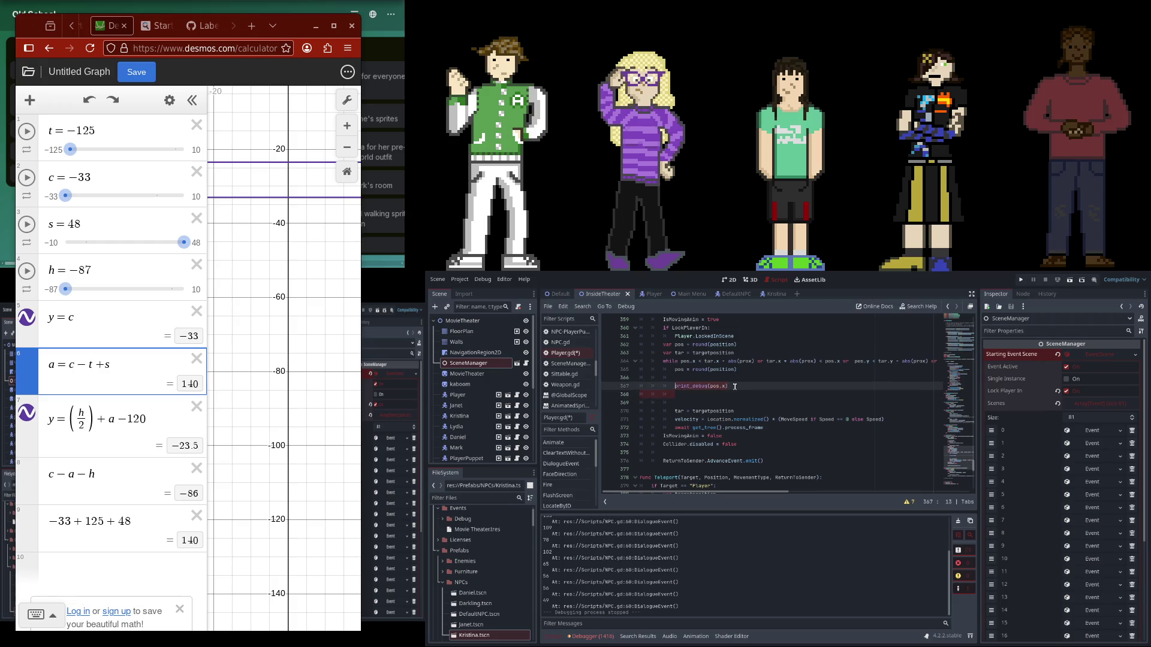
{"action": "key", "text": "Down"}
{"action": "scroll", "coordinate": [724, 362], "scroll_direction": "up", "scroll_amount": 3}
{"action": "scroll", "coordinate": [724, 361], "scroll_direction": "up", "scroll_amount": 3}
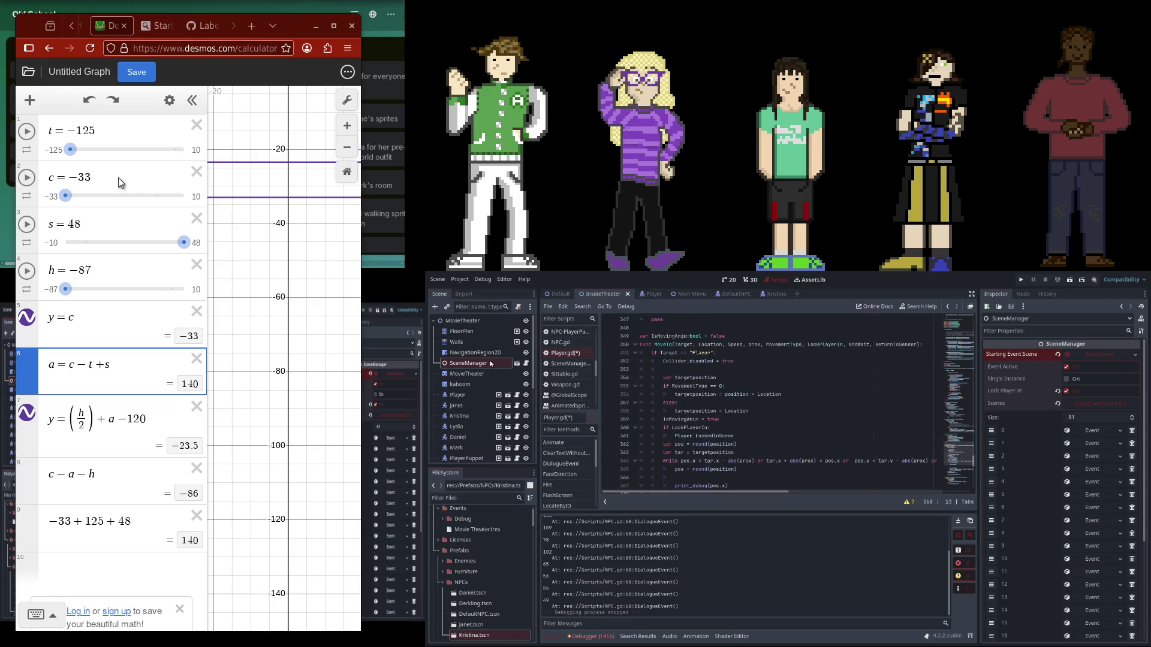
{"action": "left_click", "coordinate": [560, 342]}
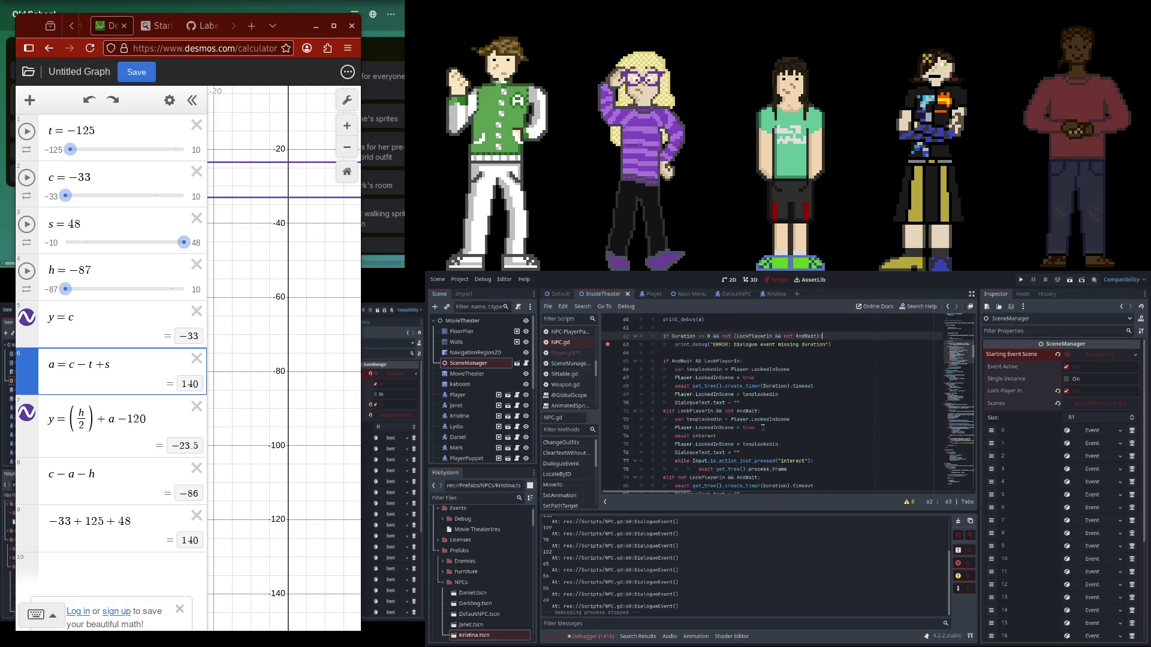
{"action": "left_click", "coordinate": [959, 390]}
{"action": "left_click_drag", "start_coordinate": [959, 389], "coordinate": [962, 426]}
{"action": "scroll", "coordinate": [961, 426], "scroll_direction": "up", "scroll_amount": 10}
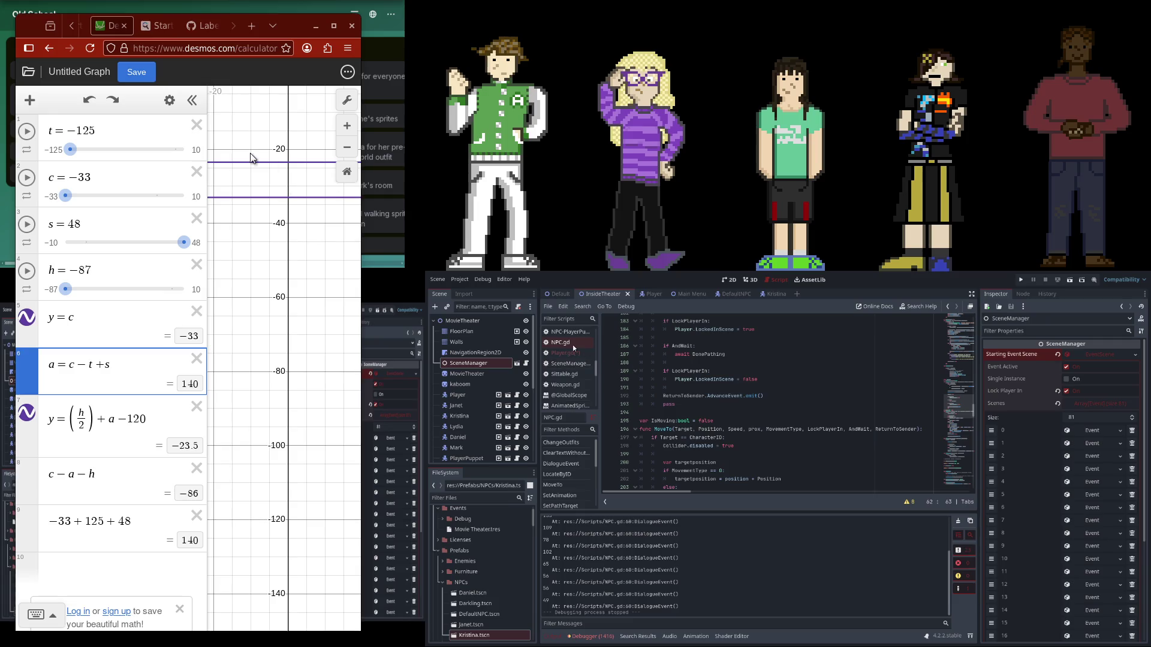
{"action": "scroll", "coordinate": [959, 413], "scroll_direction": "down", "scroll_amount": 5}
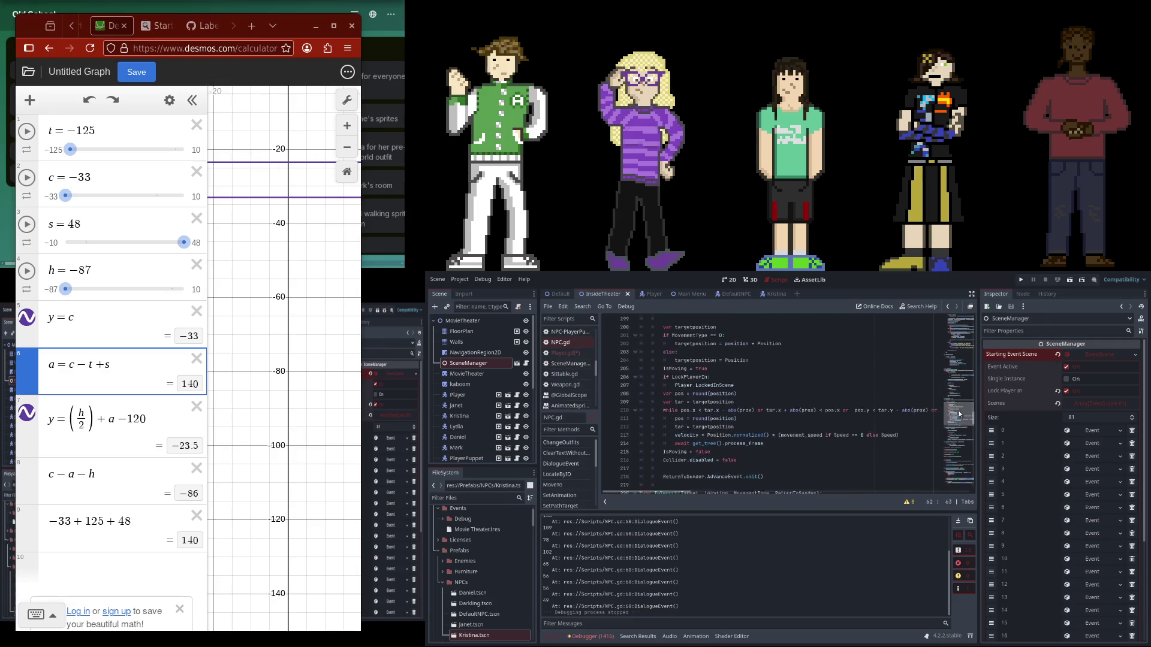
{"action": "scroll", "coordinate": [959, 413], "scroll_direction": "up", "scroll_amount": 1}
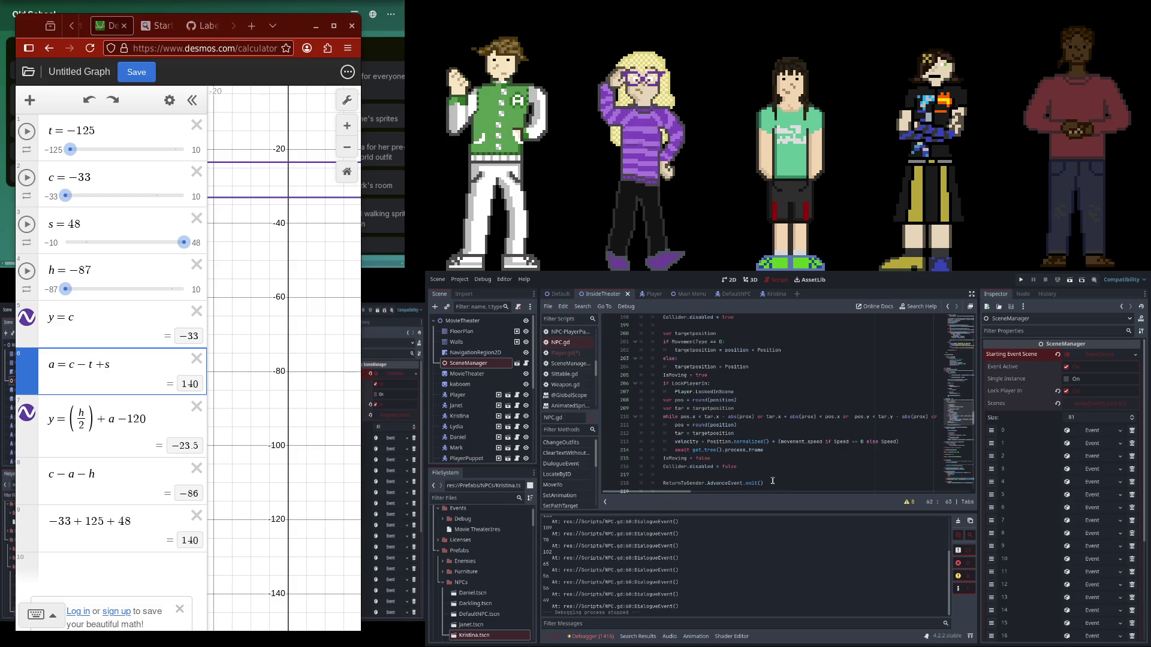
{"action": "mouse_move", "coordinate": [771, 482]}
{"action": "left_mouse_down"}
{"action": "mouse_move", "coordinate": [732, 365]}
{"action": "mouse_move", "coordinate": [671, 326]}
{"action": "mouse_move", "coordinate": [635, 321]}
{"action": "mouse_move", "coordinate": [622, 346]}
{"action": "left_mouse_up"}
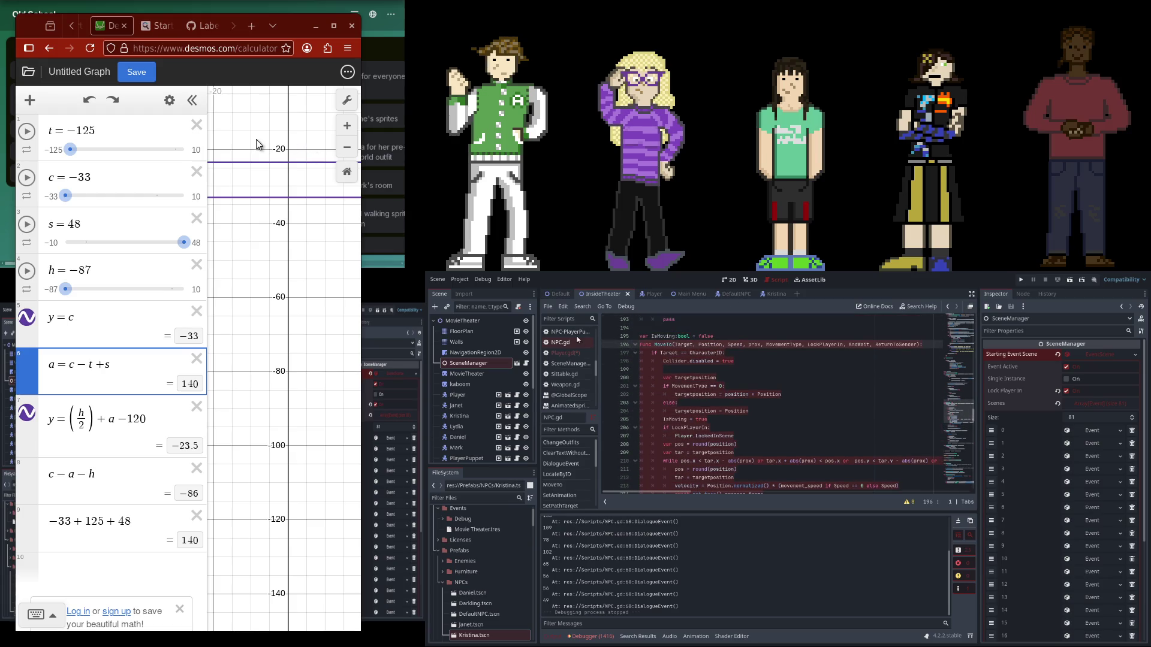
{"action": "left_click", "coordinate": [566, 332]}
{"action": "scroll", "coordinate": [706, 372], "scroll_direction": "up", "scroll_amount": 6}
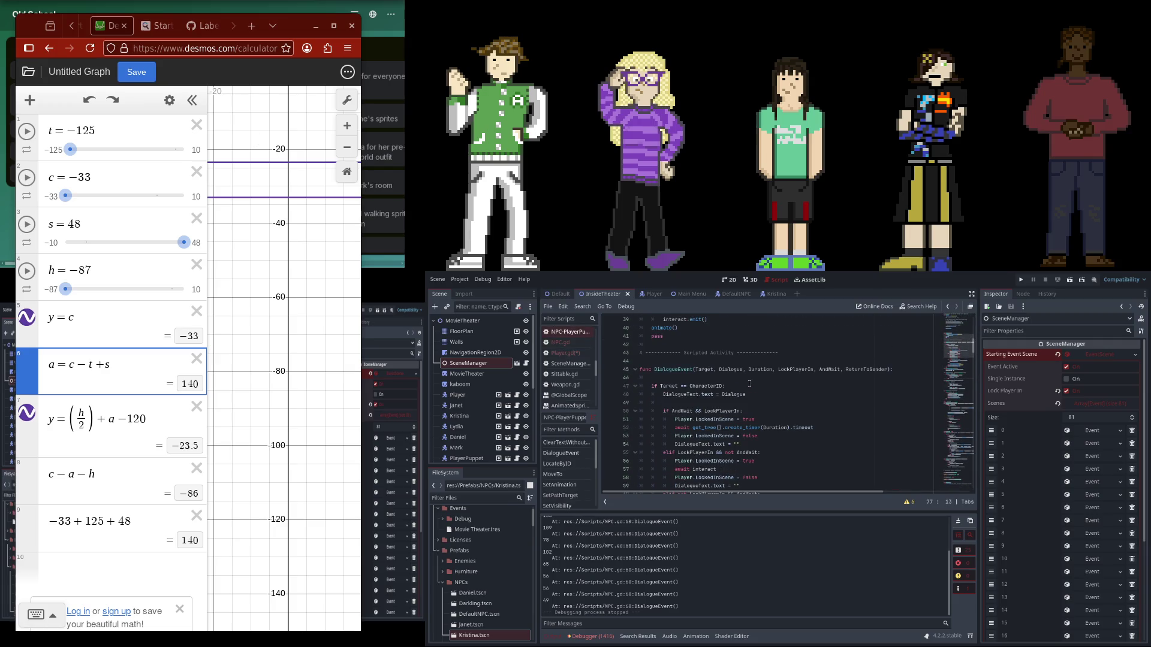
{"action": "scroll", "coordinate": [950, 396], "scroll_direction": "down", "scroll_amount": 20}
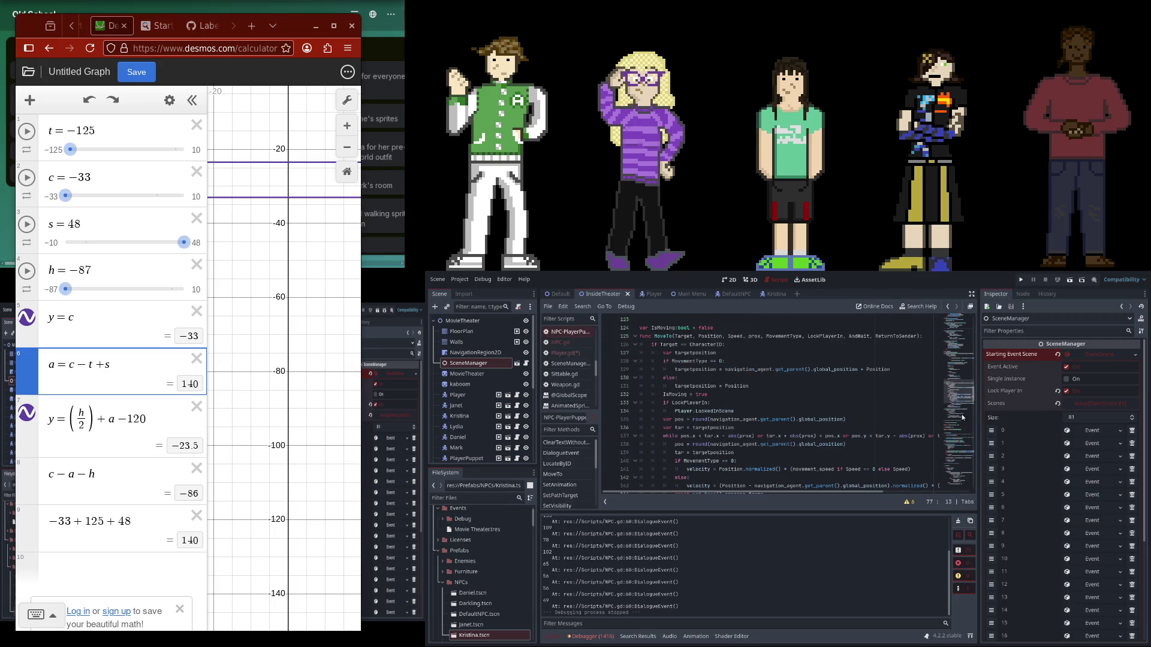
{"action": "left_click", "coordinate": [565, 353]}
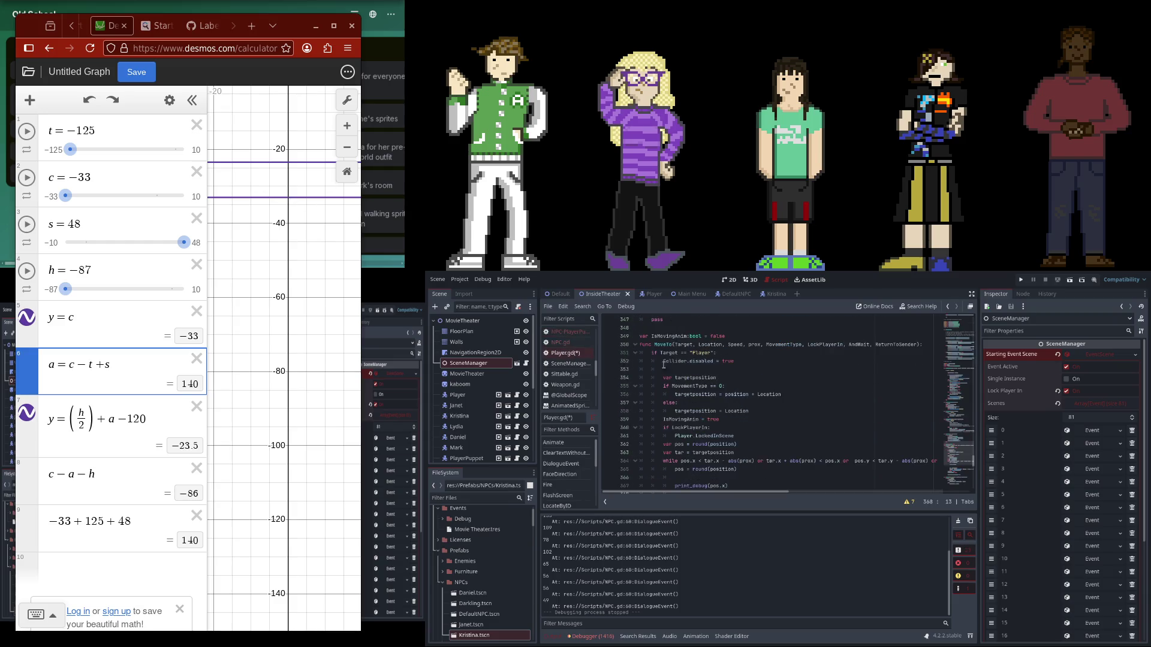
{"action": "scroll", "coordinate": [746, 437], "scroll_direction": "up", "scroll_amount": 5}
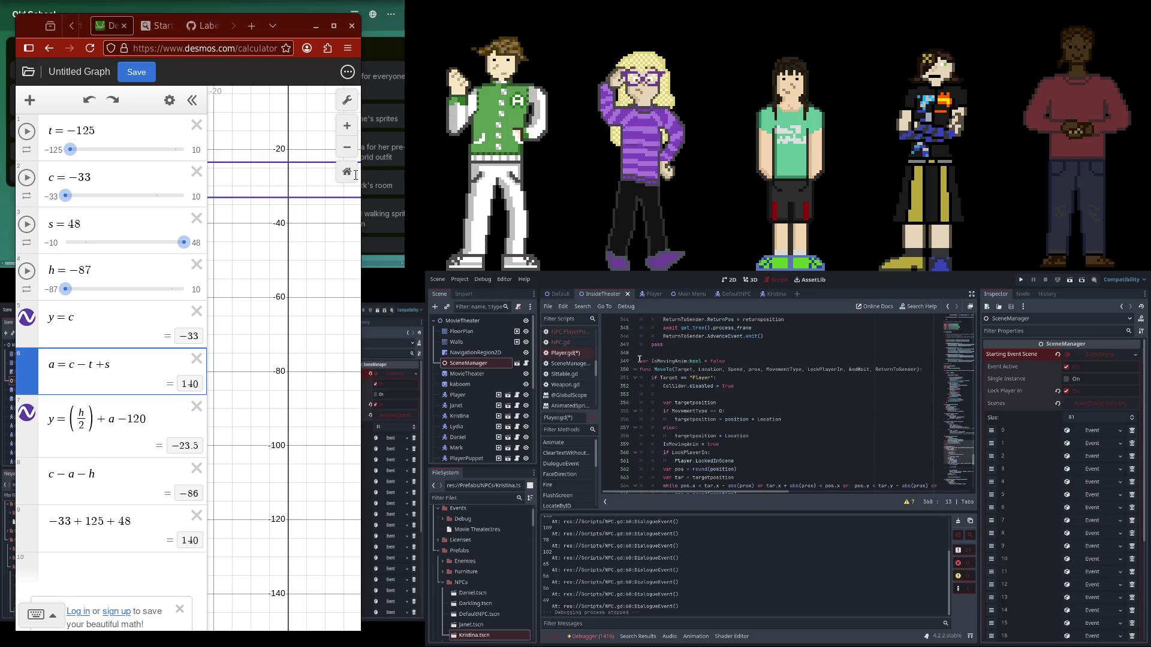
{"action": "left_click", "coordinate": [648, 377]}
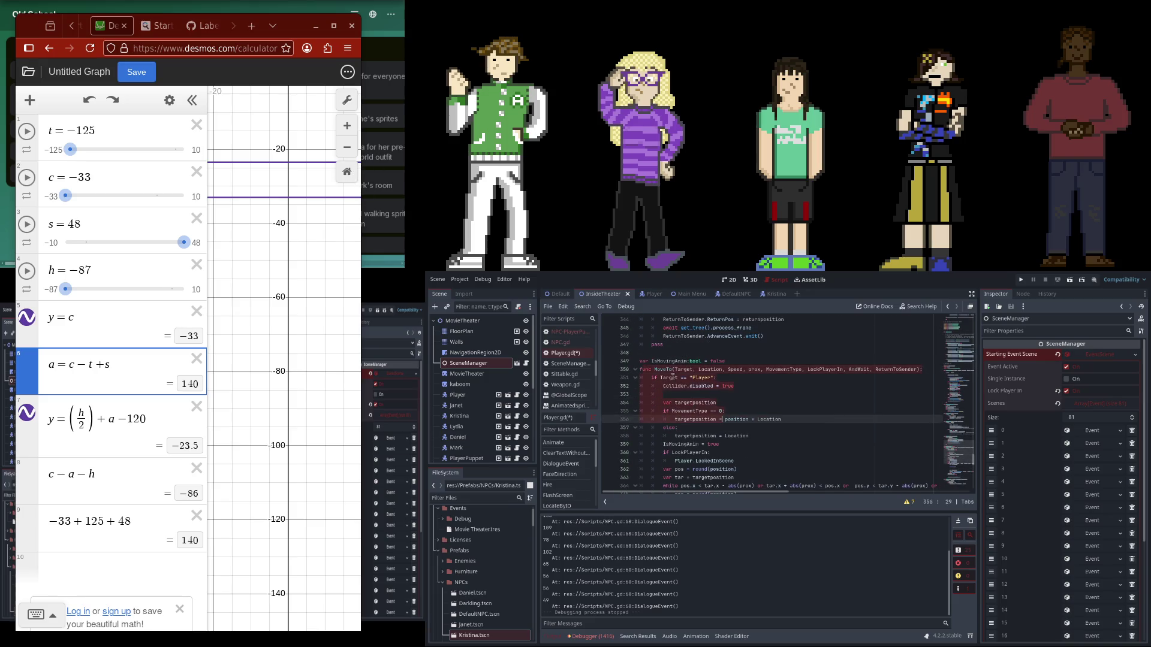
{"action": "left_click", "coordinate": [671, 379]}
{"action": "scroll", "coordinate": [734, 446], "scroll_direction": "down", "scroll_amount": 4}
{"action": "scroll", "coordinate": [734, 445], "scroll_direction": "down", "scroll_amount": 3}
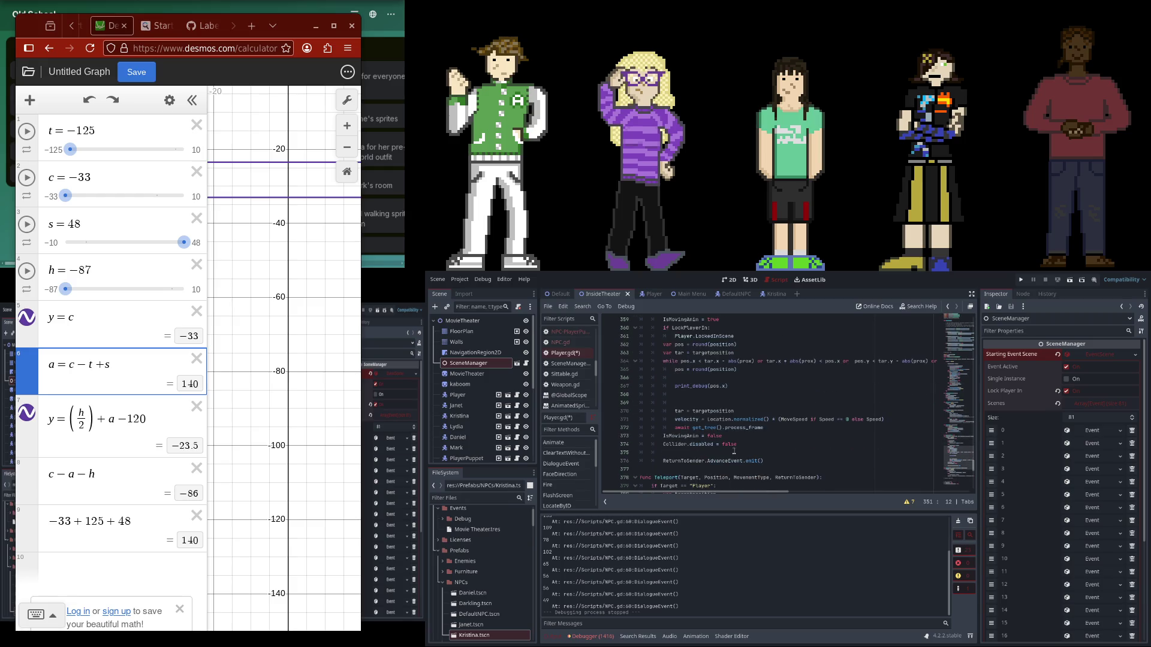
{"action": "scroll", "coordinate": [761, 467], "scroll_direction": "up", "scroll_amount": 2}
{"action": "left_click", "coordinate": [733, 391]}
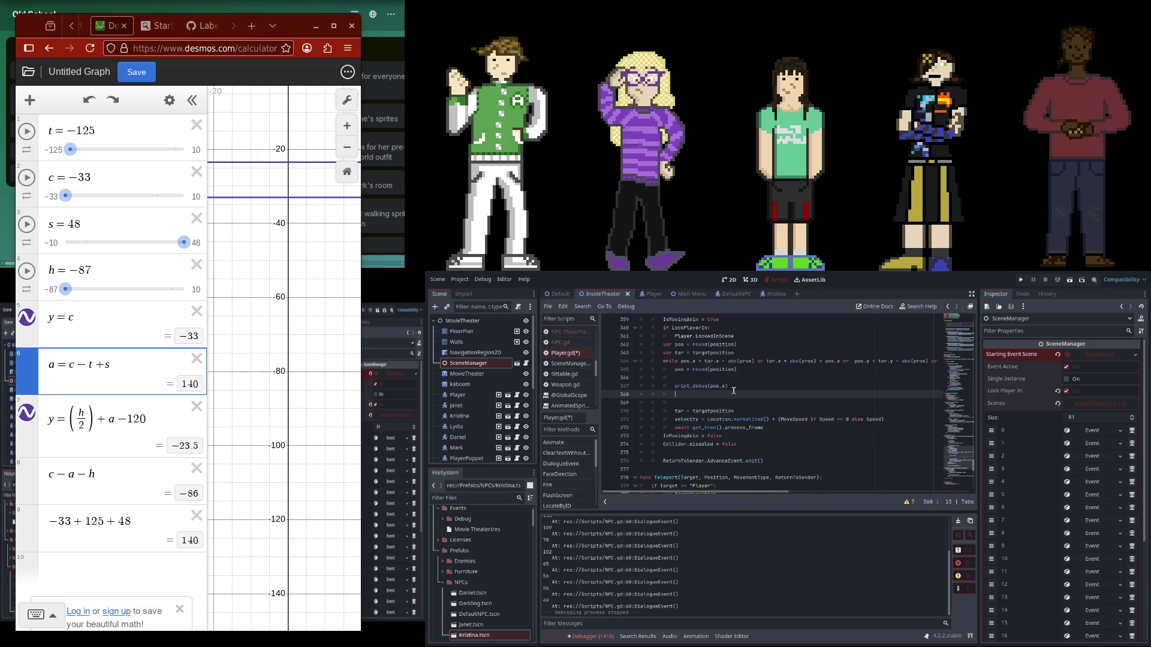
- Duplicate the print_debug(pos.x) statement onto two new lines below it
{"action": "key", "text": "Up"}
{"action": "key", "text": "shift+Right"}
{"action": "key", "text": "shift+Right"}
{"action": "key", "text": "shift+Right"}
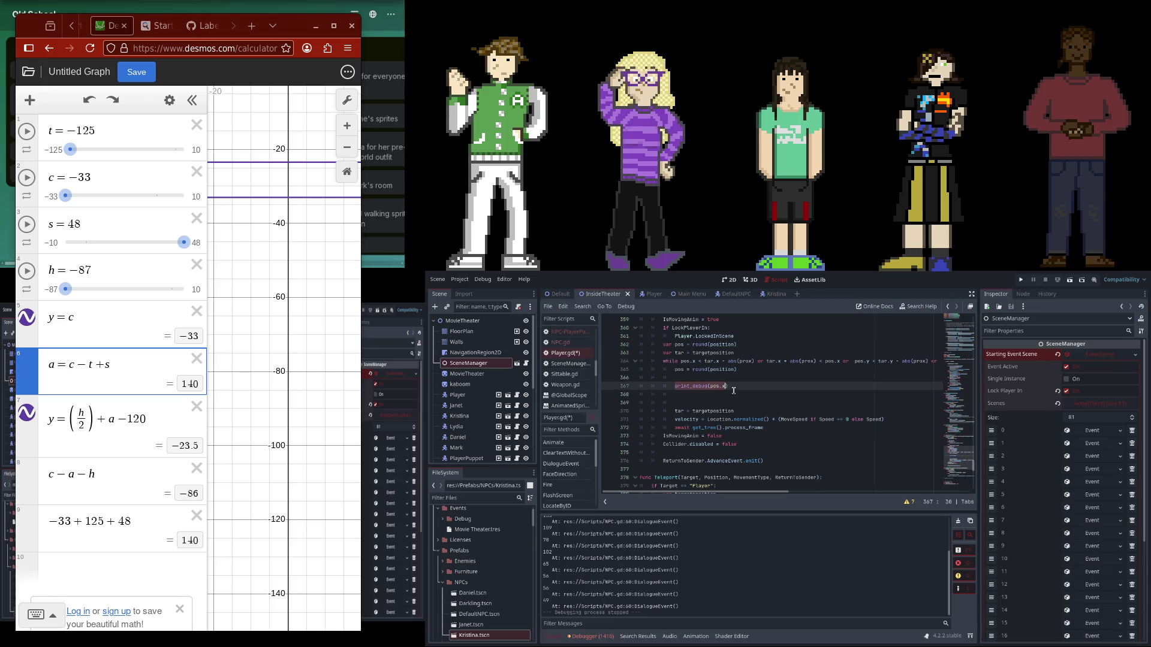
{"action": "key", "text": "Right"}
{"action": "key", "text": "Down"}
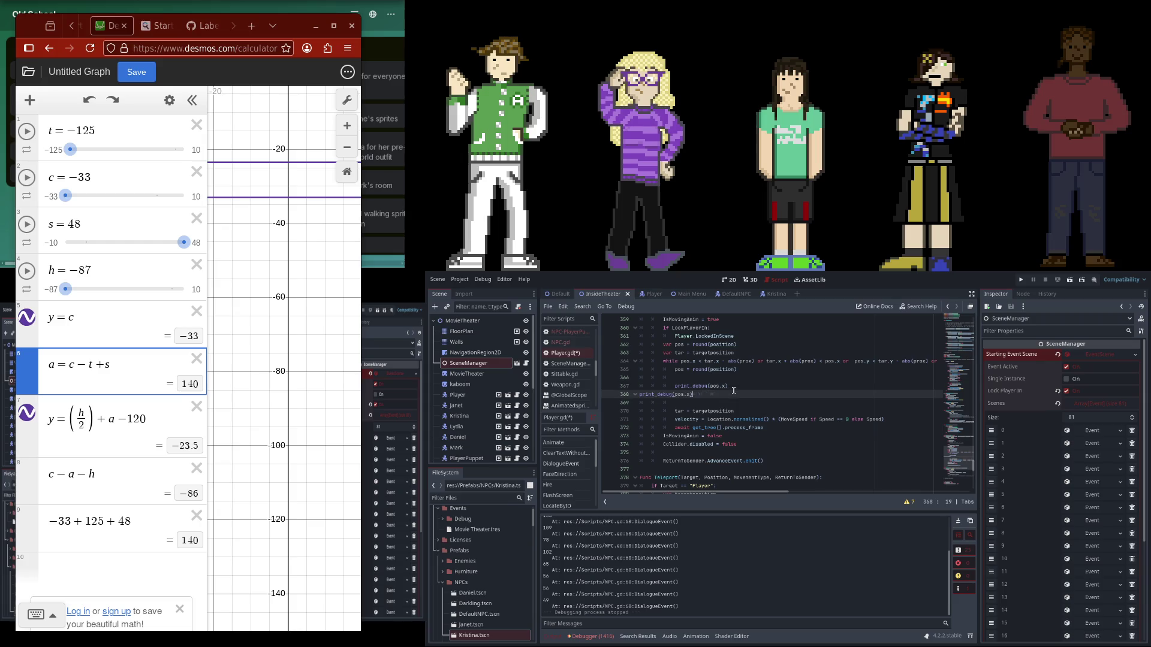
{"action": "type", "text": "print_debug(pos.x)"}
{"action": "key", "text": "Return"}
{"action": "type", "text": "print_debug(pos.x)"}
- Change the first copy to print_debug(tar.x - abs(prox))
{"action": "key", "text": "Up"}
{"action": "key", "text": "Left"}
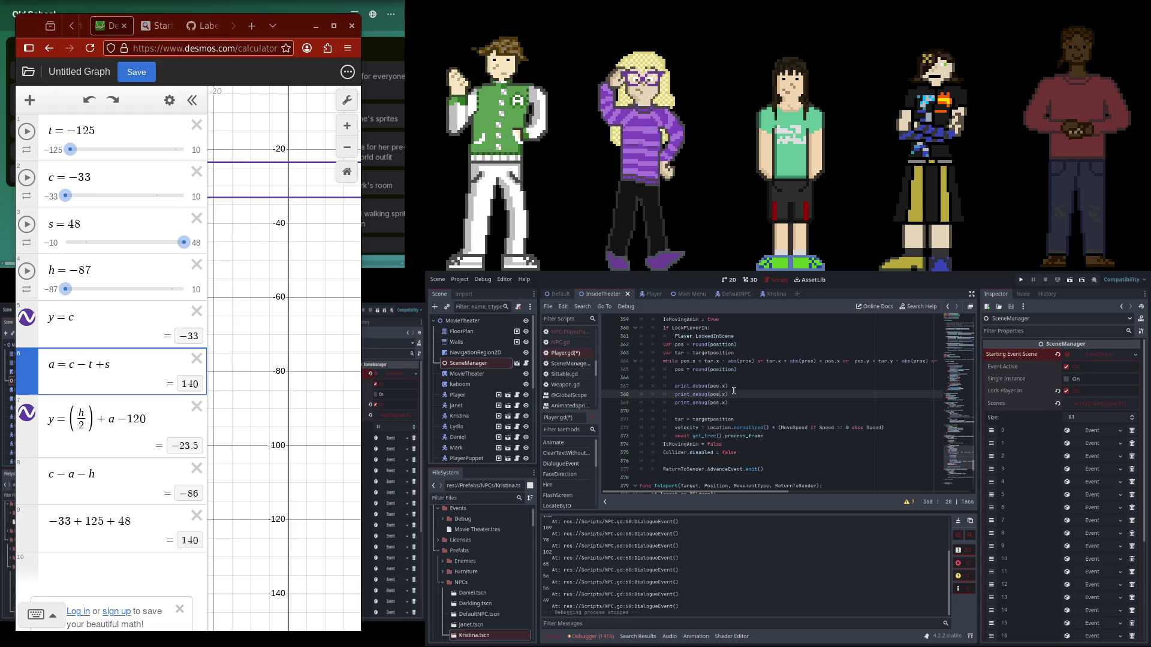
{"action": "left_click_drag", "start_coordinate": [703, 361], "coordinate": [754, 361]}
{"action": "key", "text": "ctrl+c"}
{"action": "left_click_drag", "start_coordinate": [704, 394], "coordinate": [723, 395]}
{"action": "key", "text": "ctrl+v"}
{"action": "type", "text": ")"}
- Change the second copy to print_debug(tar.x + abs(prox)) and run the game
{"action": "left_click", "coordinate": [719, 405]}
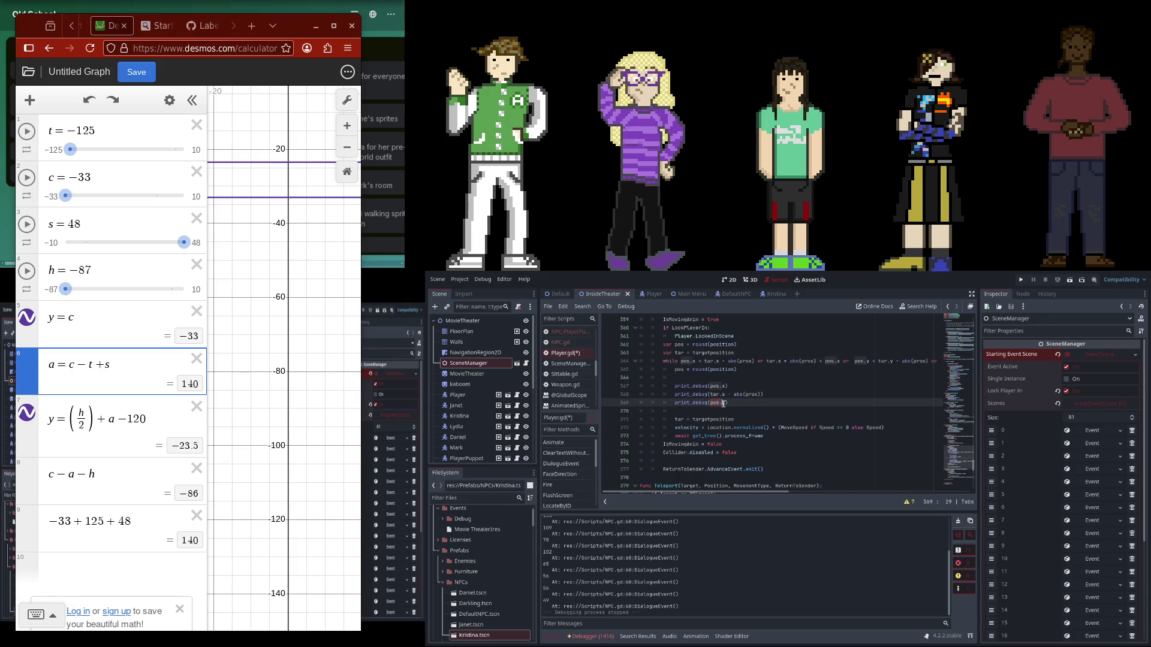
{"action": "key", "text": "Right"}
{"action": "key", "text": "shift+Left"}
{"action": "key", "text": "shift+Left"}
{"action": "key", "text": "shift+Left"}
{"action": "key", "text": "ctrl+v"}
{"action": "type", "text": ")"}
{"action": "key", "text": "BackSpace"}
{"action": "key", "text": "BackSpace"}
{"action": "type", "text": "+"}
{"action": "key", "text": "F5"}
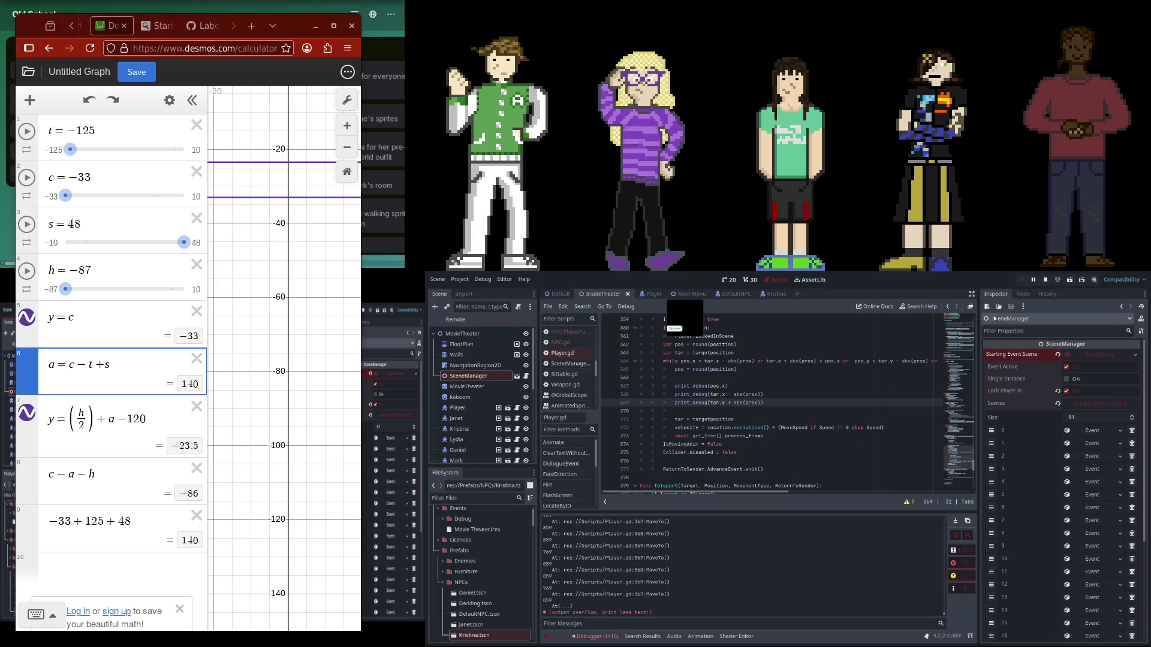
- Pause the game and scroll to the print_debug(pos.x) line in MoveTo
{"action": "left_click", "coordinate": [1033, 281]}
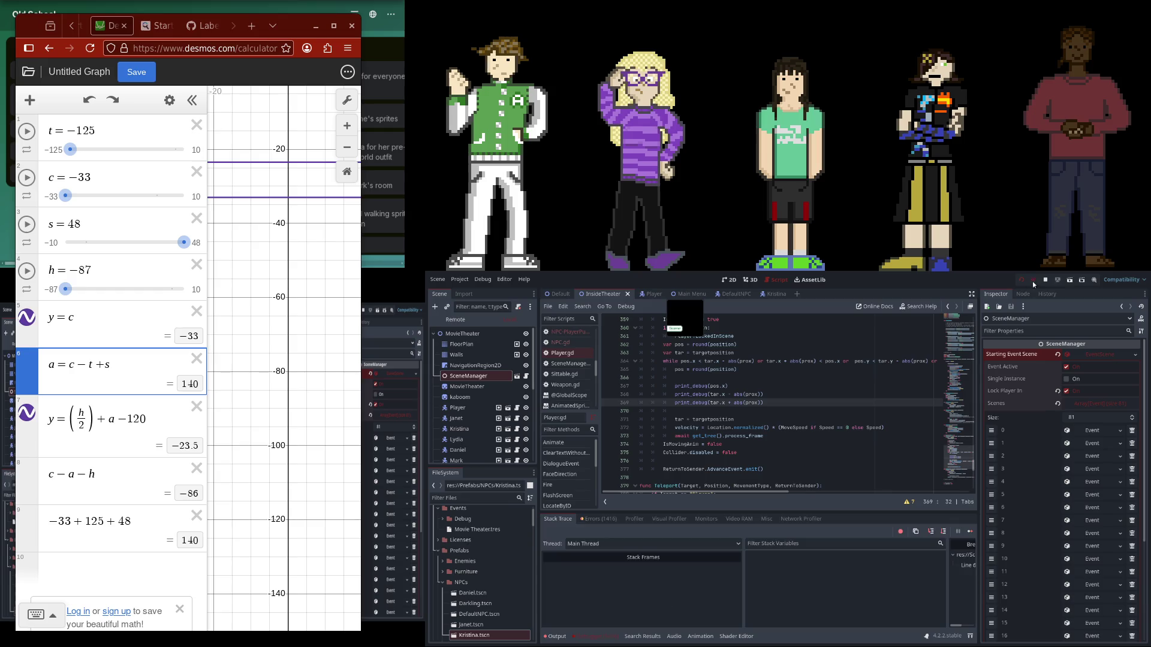
{"action": "scroll", "coordinate": [706, 412], "scroll_direction": "up", "scroll_amount": 1}
{"action": "left_click", "coordinate": [711, 409]}
{"action": "scroll", "coordinate": [782, 419], "scroll_direction": "up", "scroll_amount": 3}
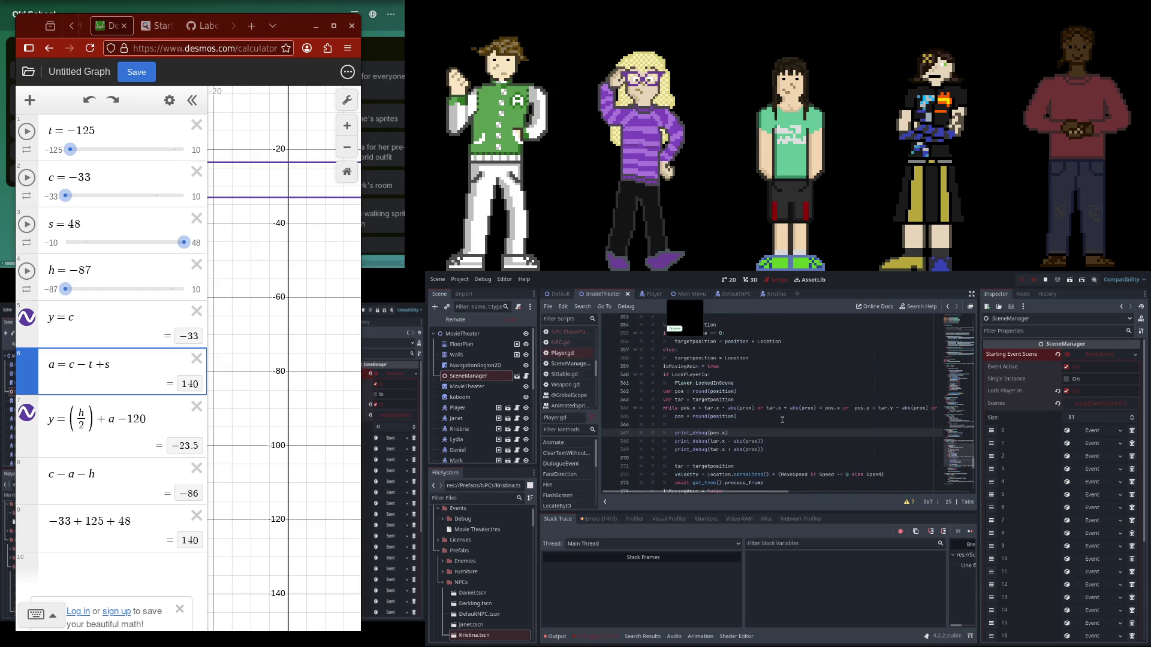
{"action": "scroll", "coordinate": [781, 420], "scroll_direction": "down", "scroll_amount": 4}
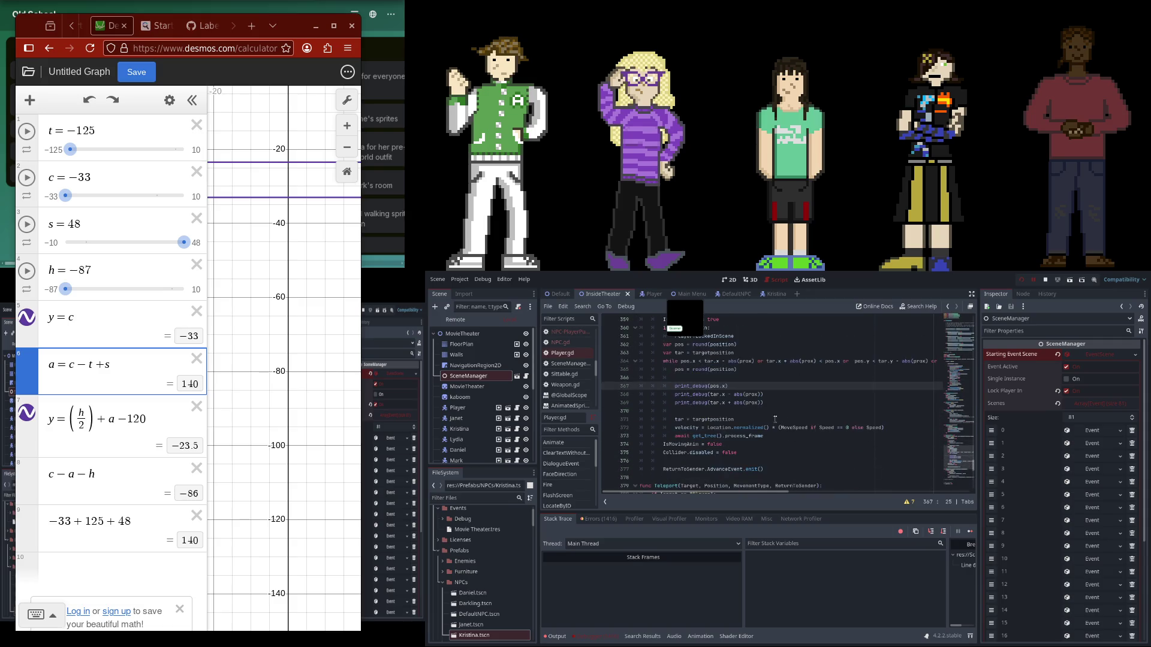
{"action": "scroll", "coordinate": [768, 432], "scroll_direction": "up", "scroll_amount": 1}
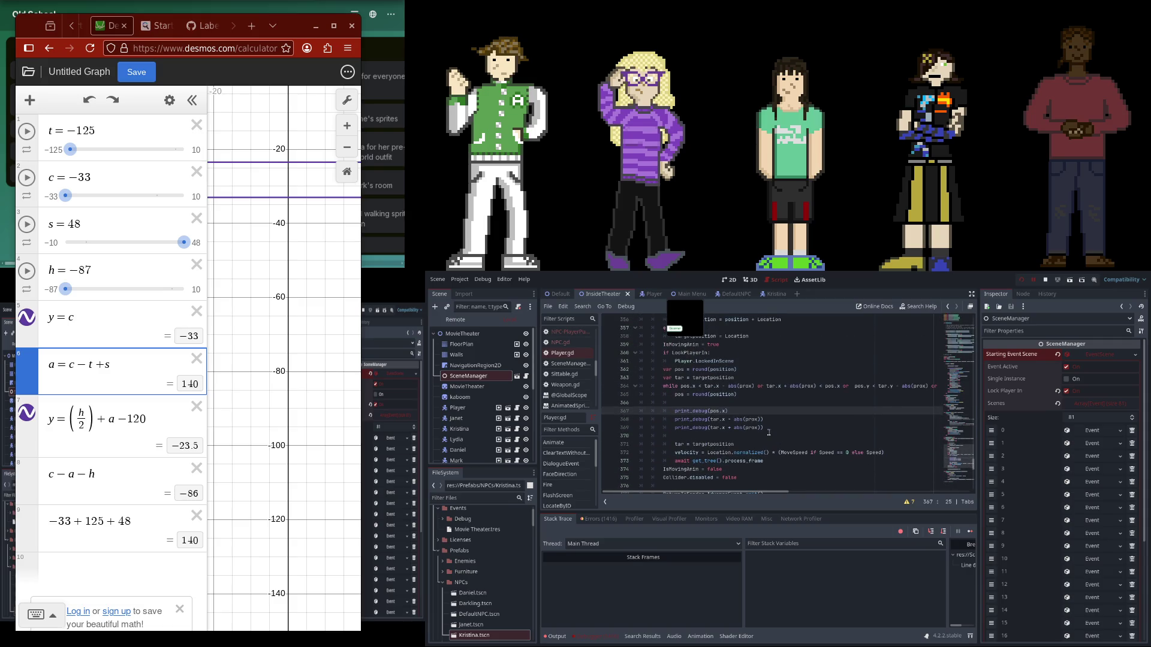
- Replace process_frame with physics_frame in the await line, then stop and relaunch the game
{"action": "double_click", "coordinate": [739, 460]}
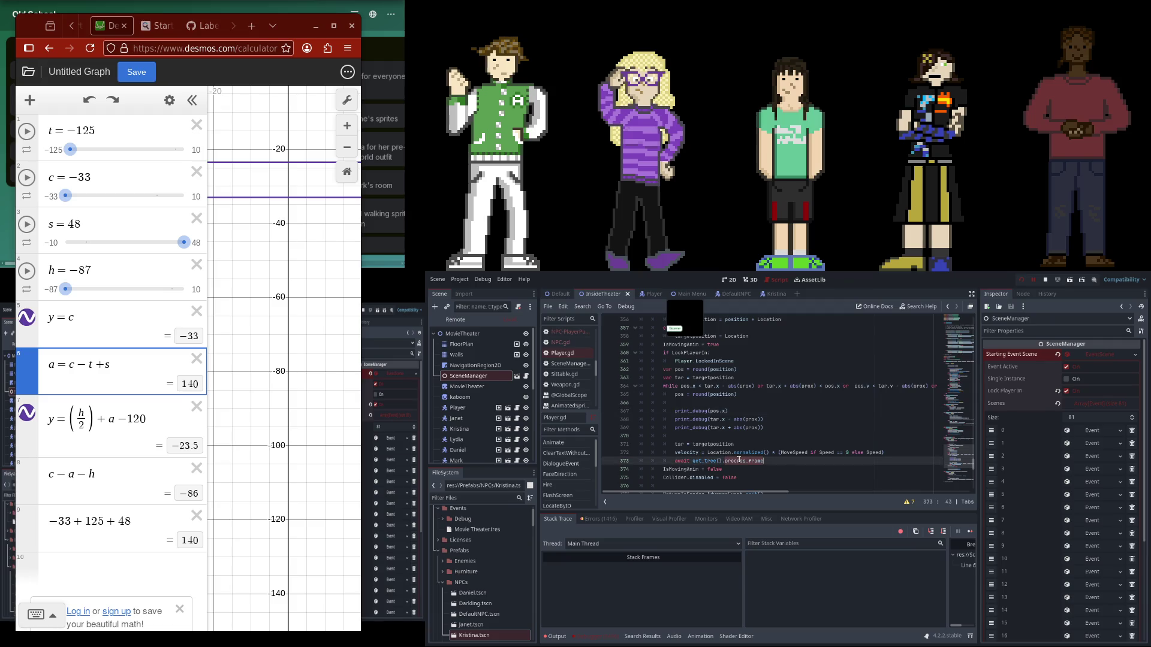
{"action": "type", "text": "physics_frame"}
{"action": "key", "text": "F8"}
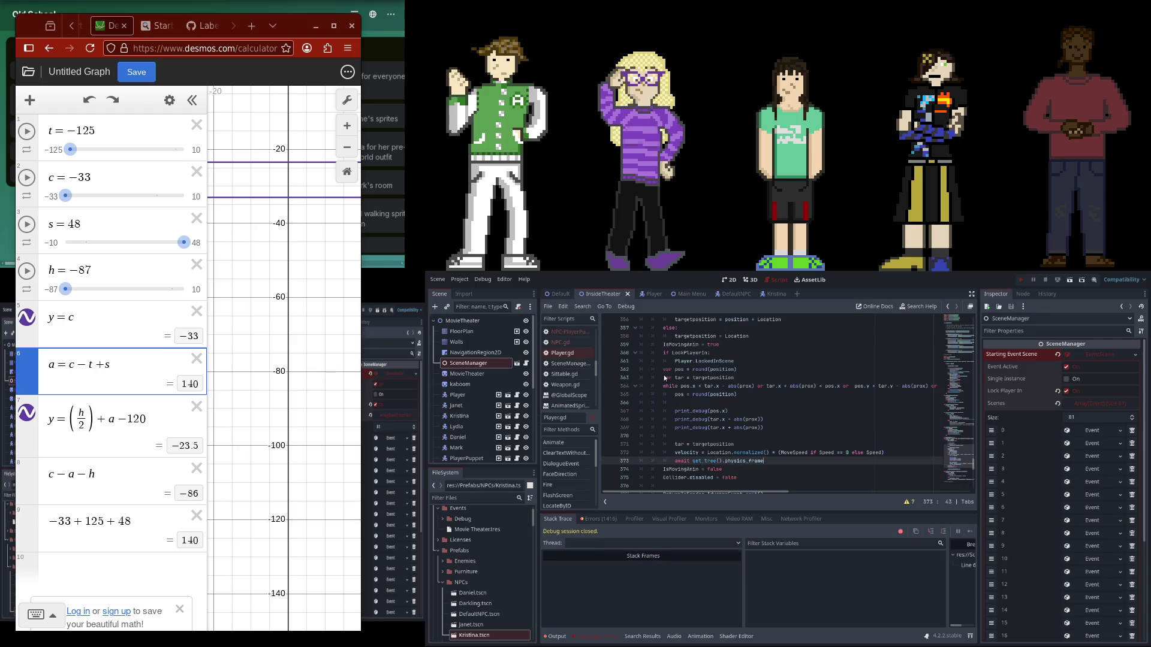
{"action": "key", "text": "F5"}
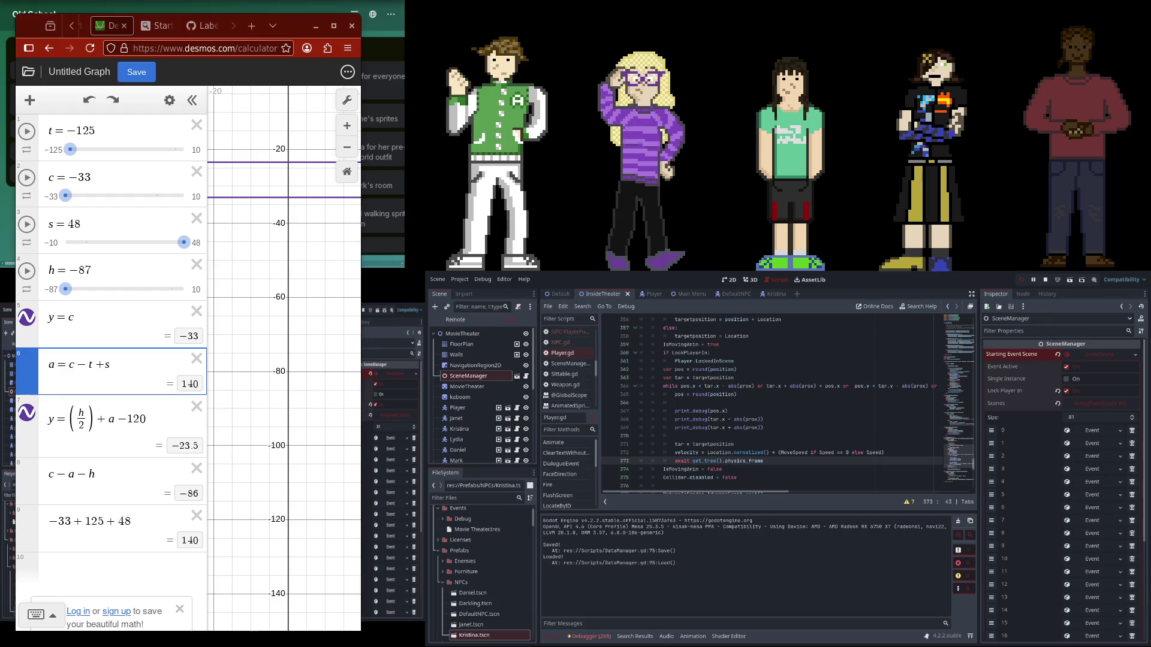
- Add "pos = " and "low = " labels to the first two print_debug calls
{"action": "left_click", "coordinate": [710, 411]}
{"action": "type", "text": "\"pos "}
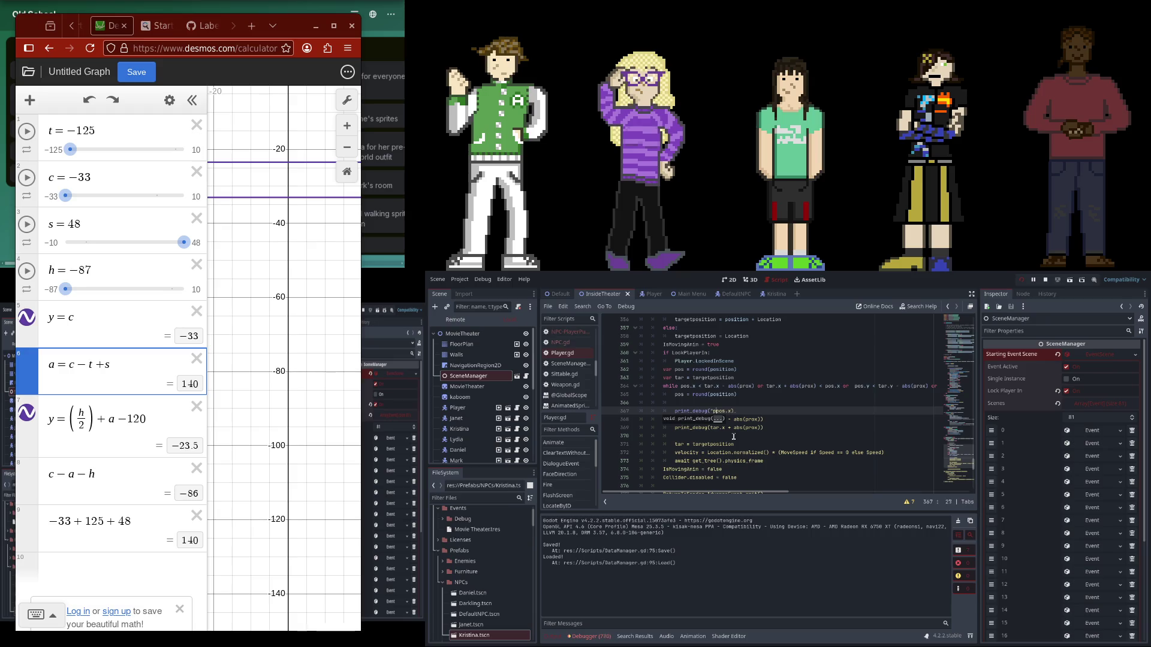
{"action": "type", "text": "= \","}
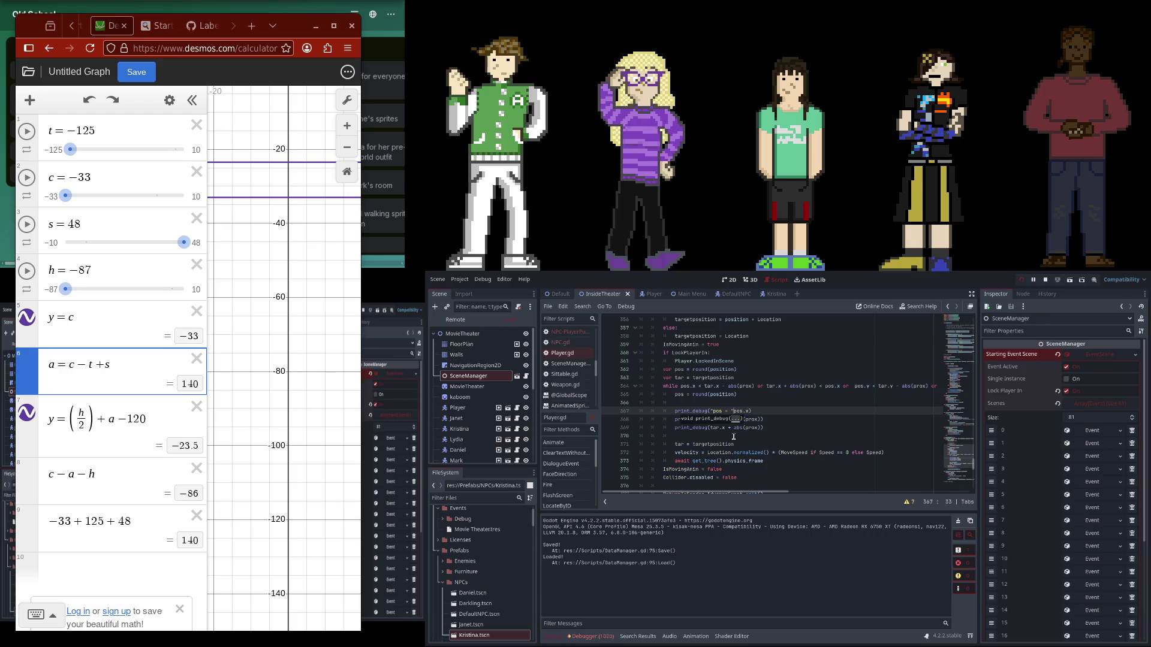
{"action": "key", "text": "Down"}
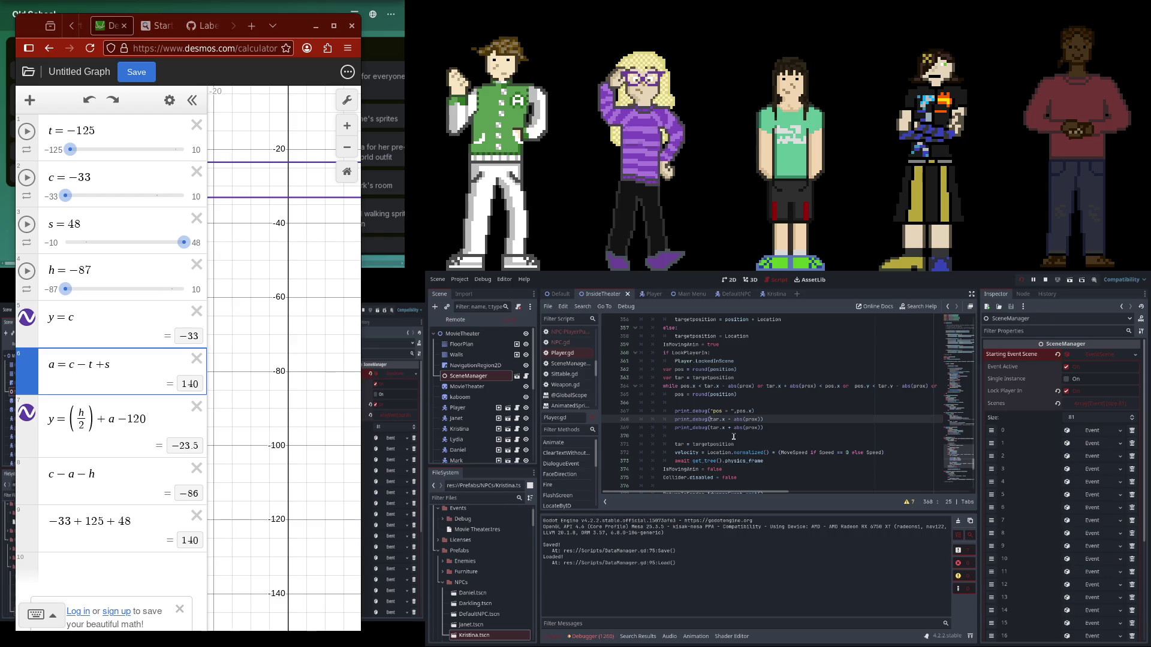
{"action": "type", "text": "\"low = \","}
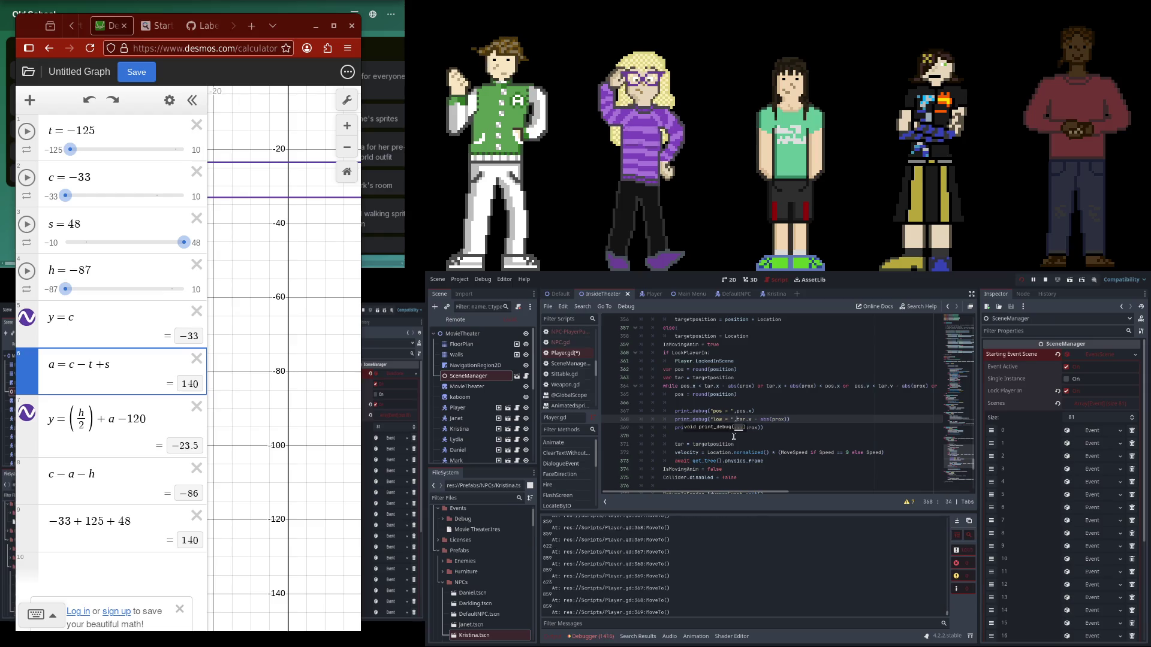
- Label the third print_debug call "high = " on line 369 and stop the running game
{"action": "key", "text": "Down"}
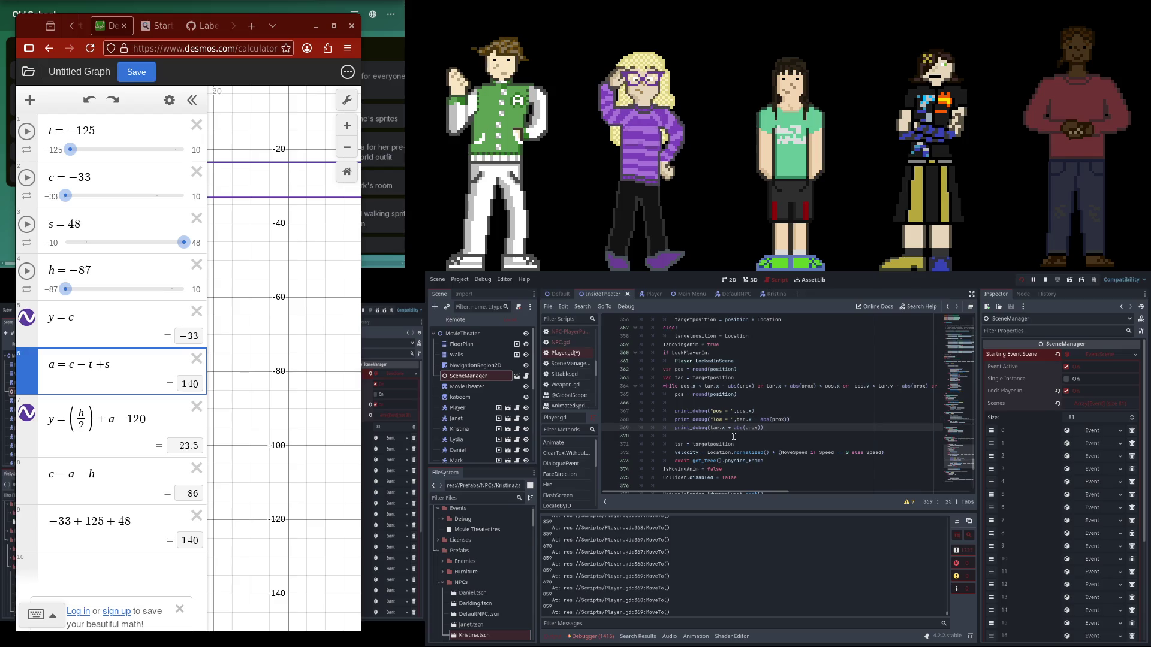
{"action": "type", "text": "\"hi"}
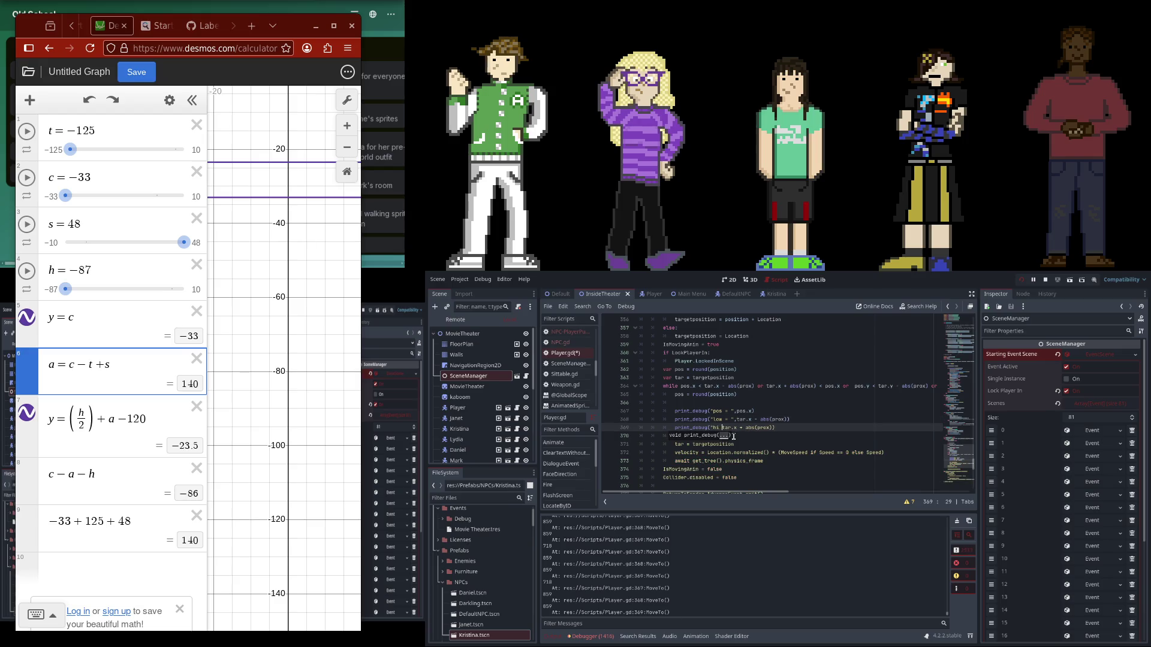
{"action": "key", "text": "BackSpace"}
{"action": "type", "text": "gh = \","}
{"action": "key", "text": "Left"}
{"action": "key", "text": "Left"}
{"action": "key", "text": "Left"}
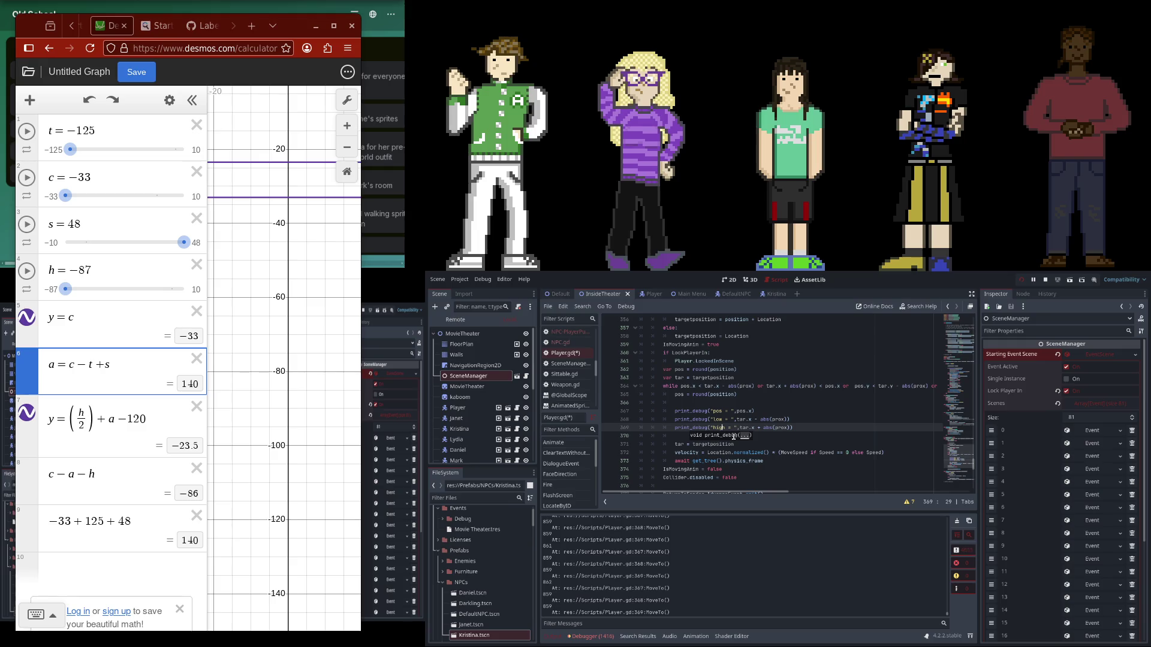
{"action": "left_click", "coordinate": [1021, 281]}
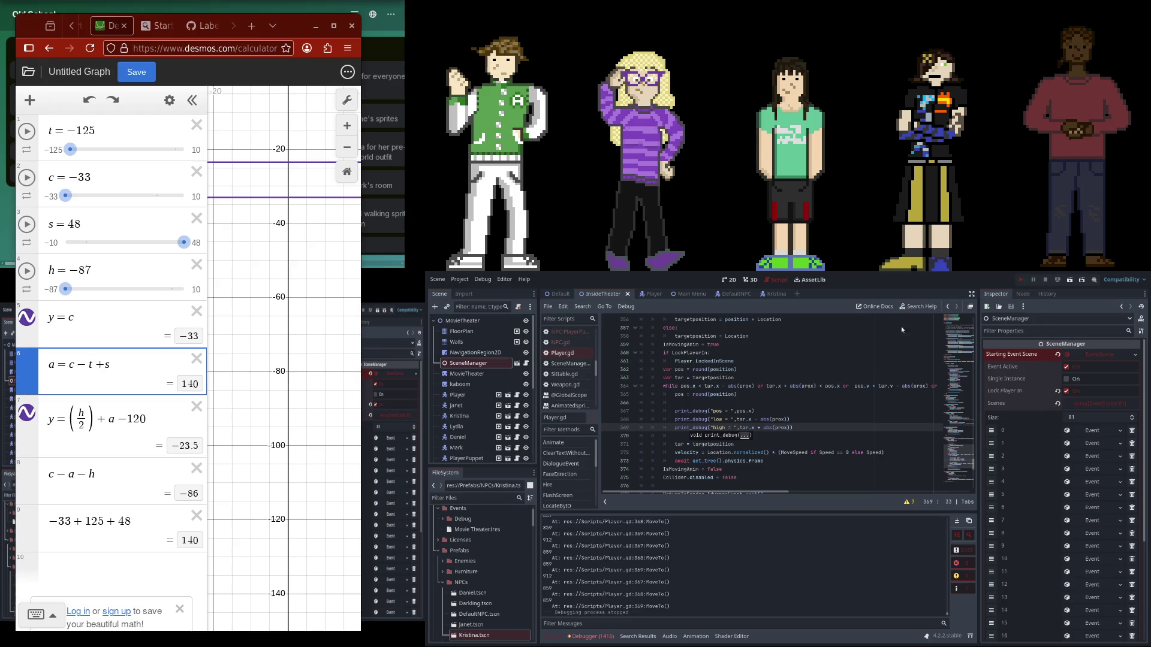
- Trim line 369's label to "hi = ", restart the game with F8 and F5, and scroll the scene event list
{"action": "key", "text": "F5"}
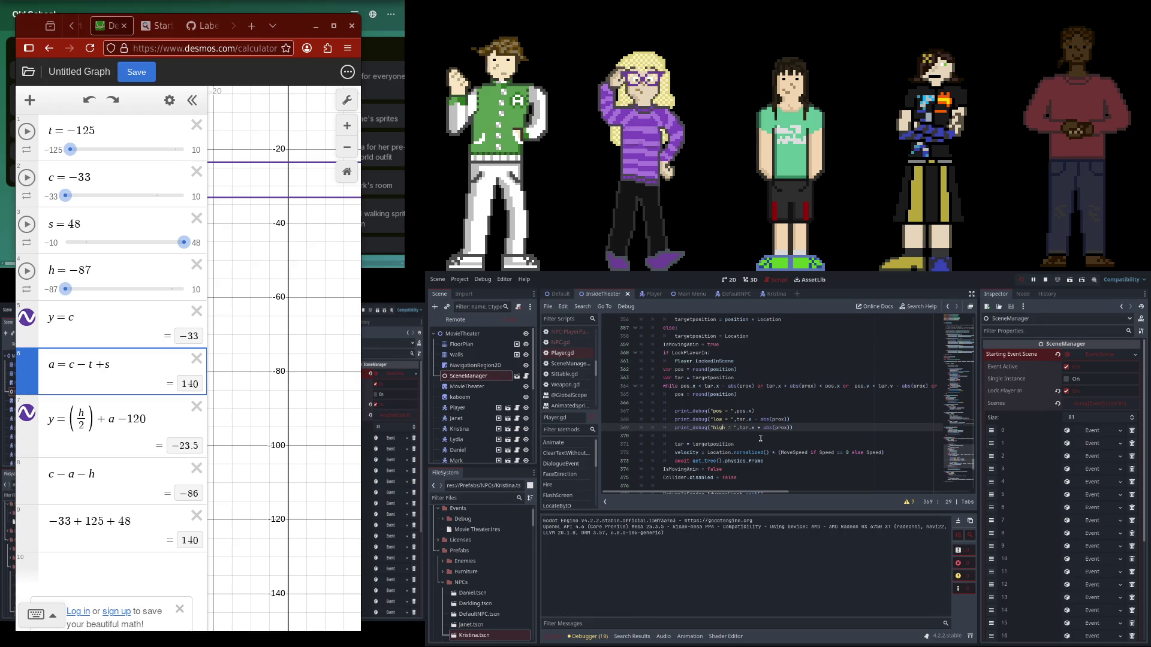
{"action": "key", "text": "BackSpace"}
{"action": "key", "text": "BackSpace"}
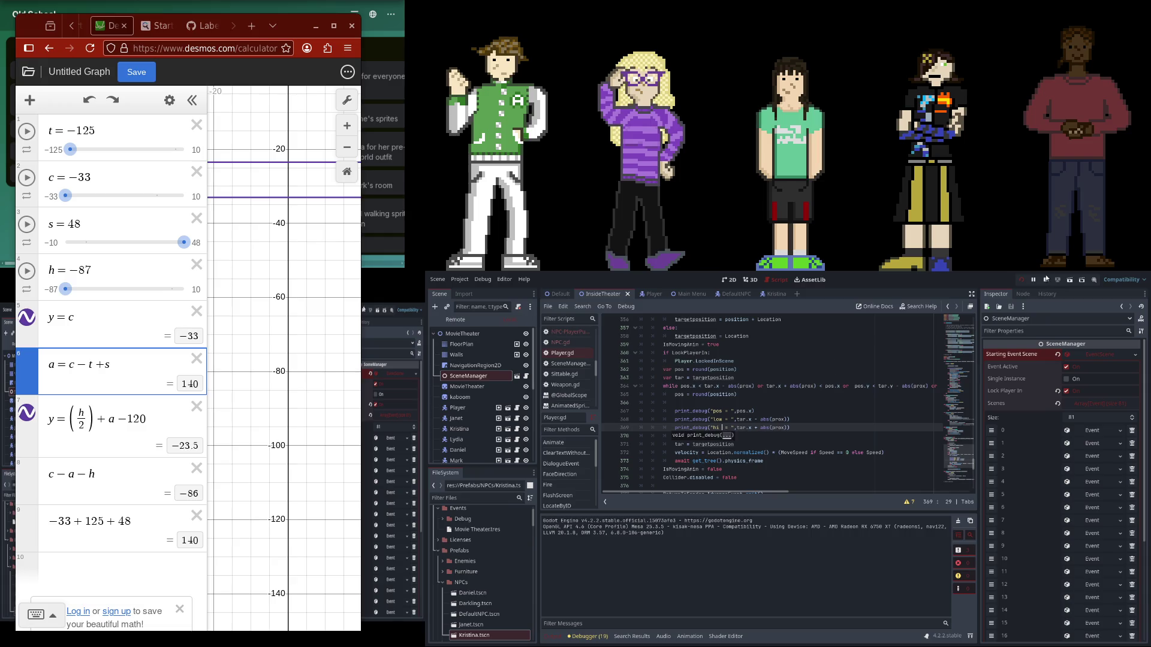
{"action": "key", "text": "F8"}
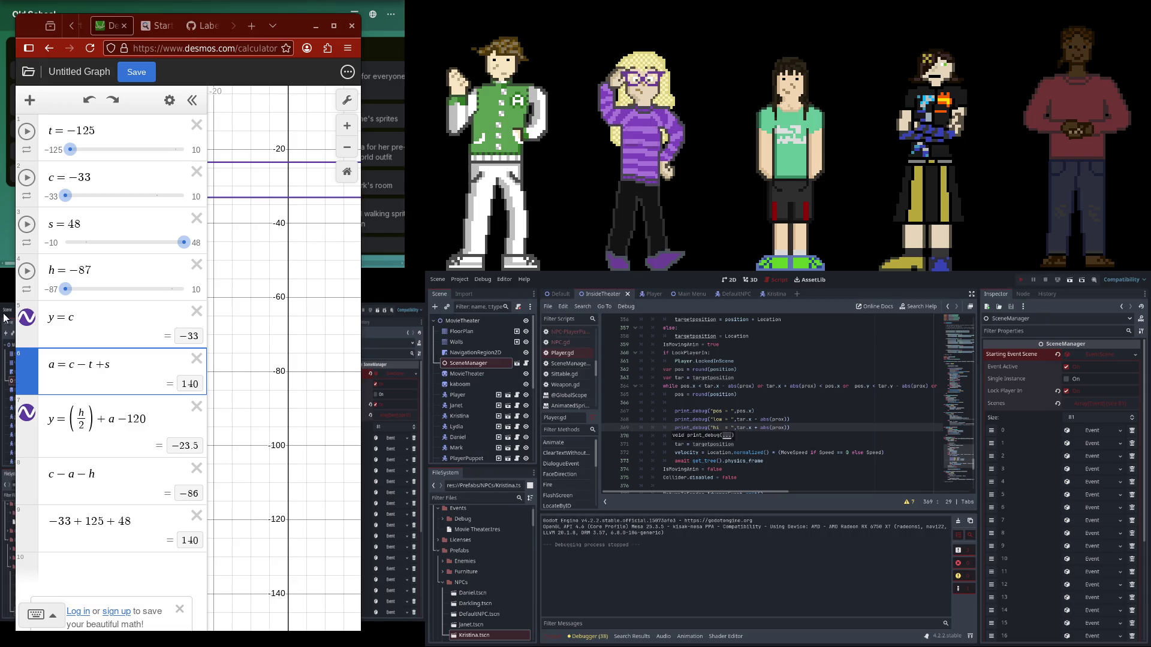
{"action": "key", "text": "F5"}
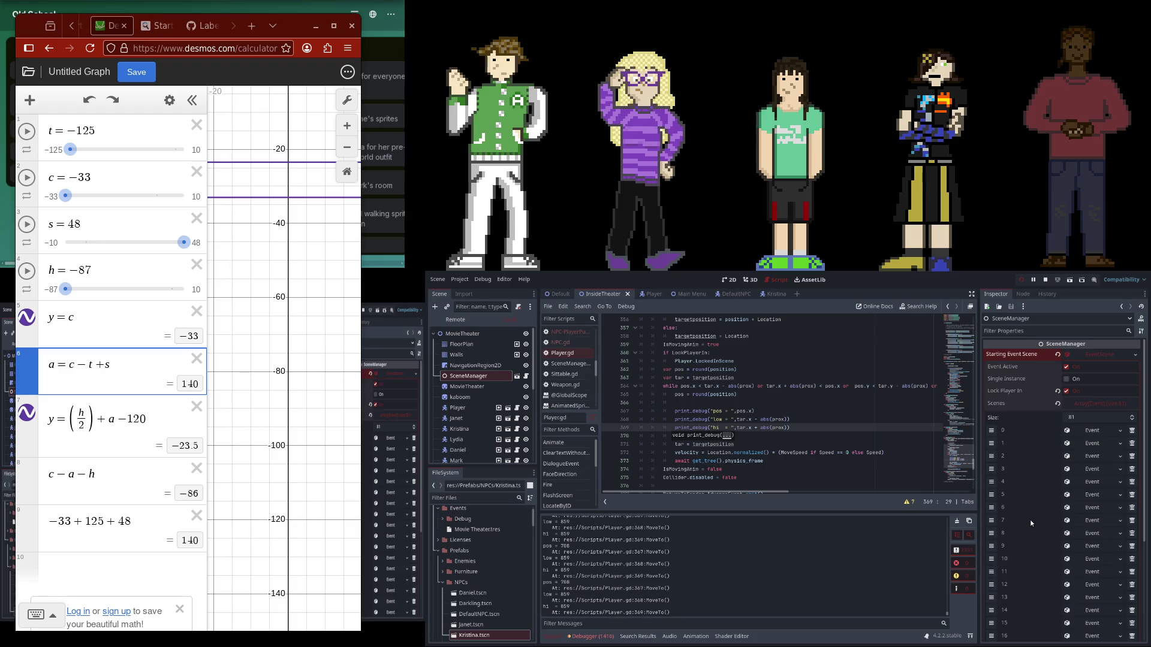
{"action": "scroll", "coordinate": [1033, 518], "scroll_direction": "down", "scroll_amount": 5}
{"action": "left_click", "coordinate": [1073, 488]}
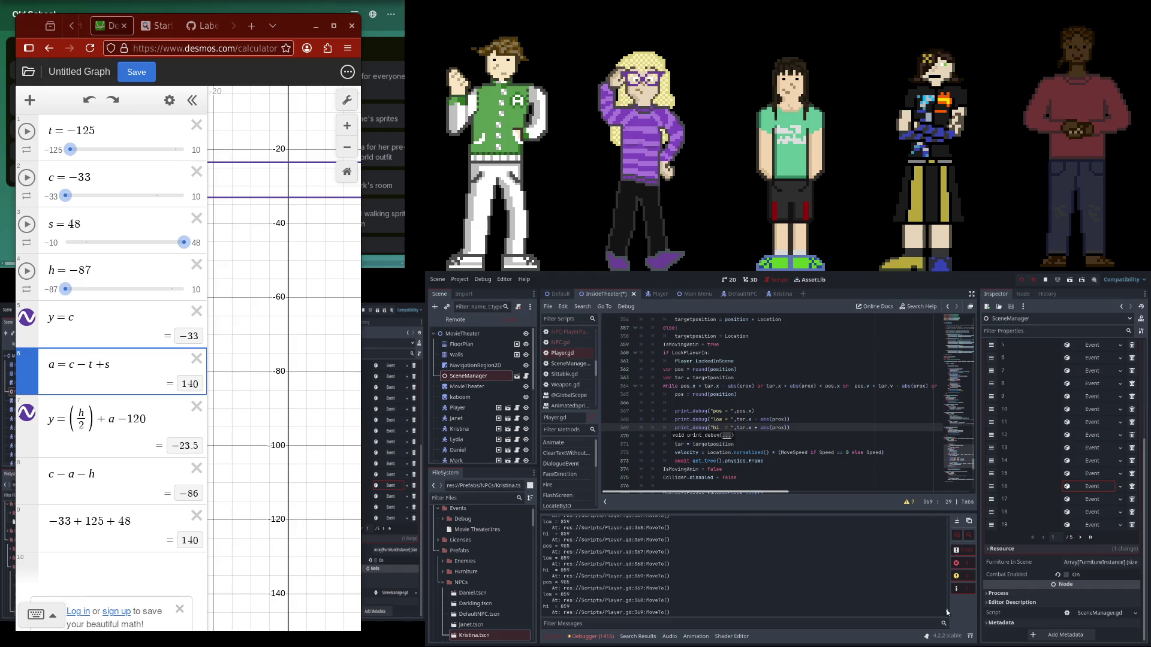
{"action": "left_click", "coordinate": [683, 624]}
{"action": "type", "text": "pos =5"}
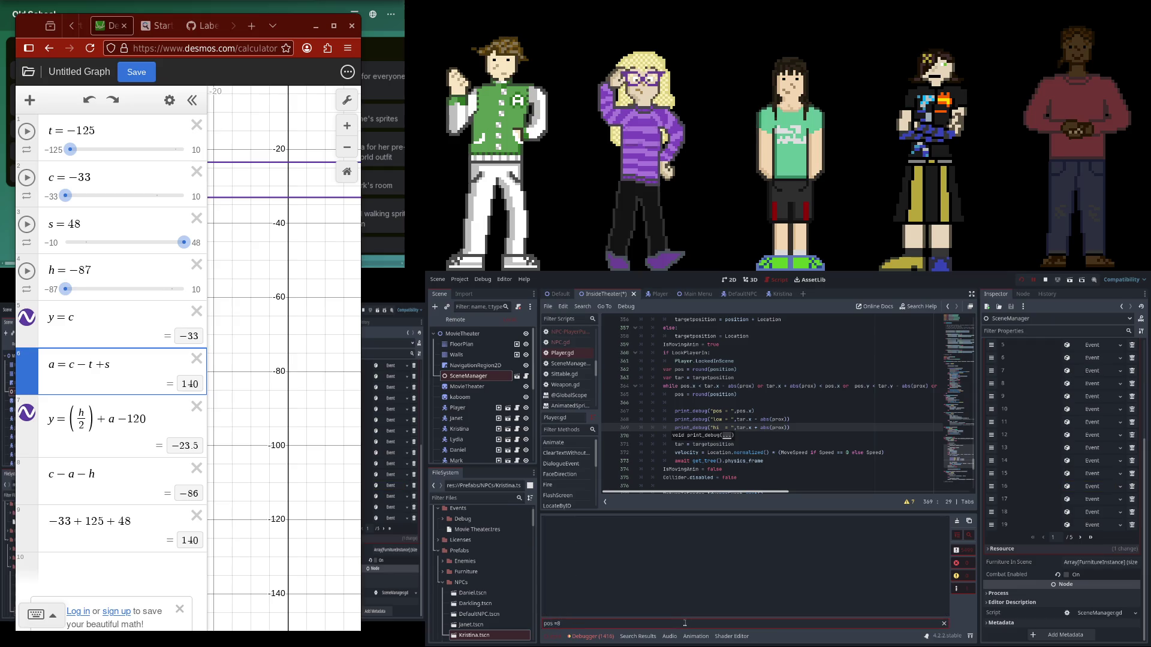
{"action": "key", "text": "BackSpace"}
{"action": "key", "text": "BackSpace"}
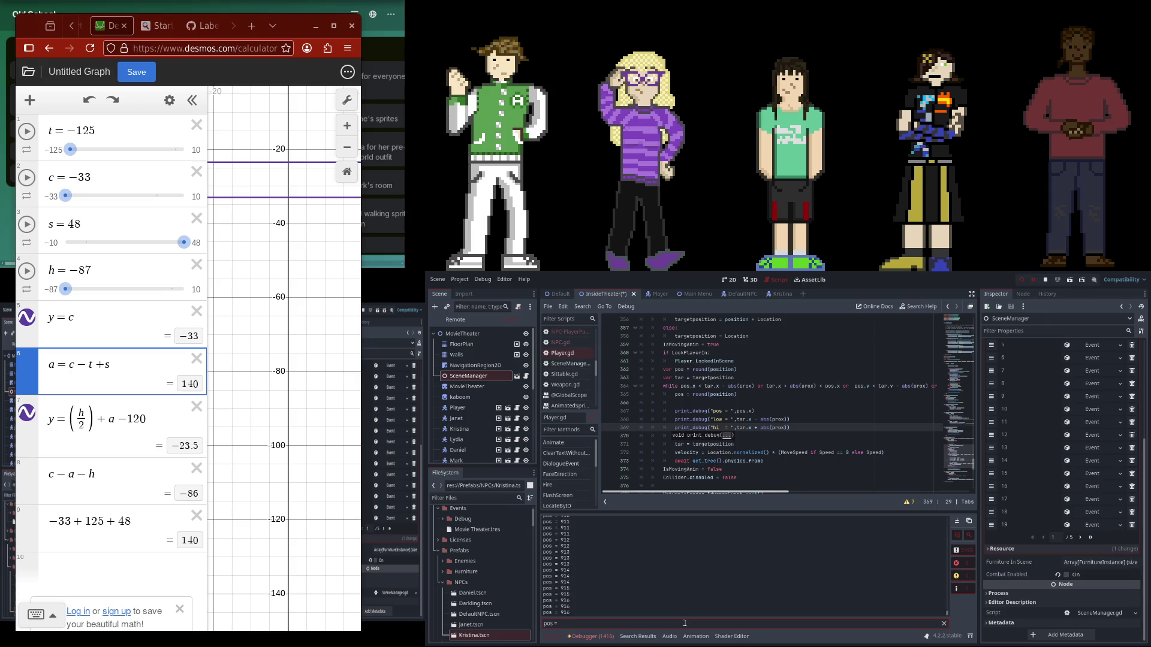
{"action": "type", "text": "1"}
{"action": "key", "text": "BackSpace"}
{"action": "type", "text": "8"}
{"action": "scroll", "coordinate": [681, 580], "scroll_direction": "up", "scroll_amount": 5}
{"action": "scroll", "coordinate": [577, 544], "scroll_direction": "up", "scroll_amount": 1}
{"action": "scroll", "coordinate": [563, 532], "scroll_direction": "up", "scroll_amount": 1}
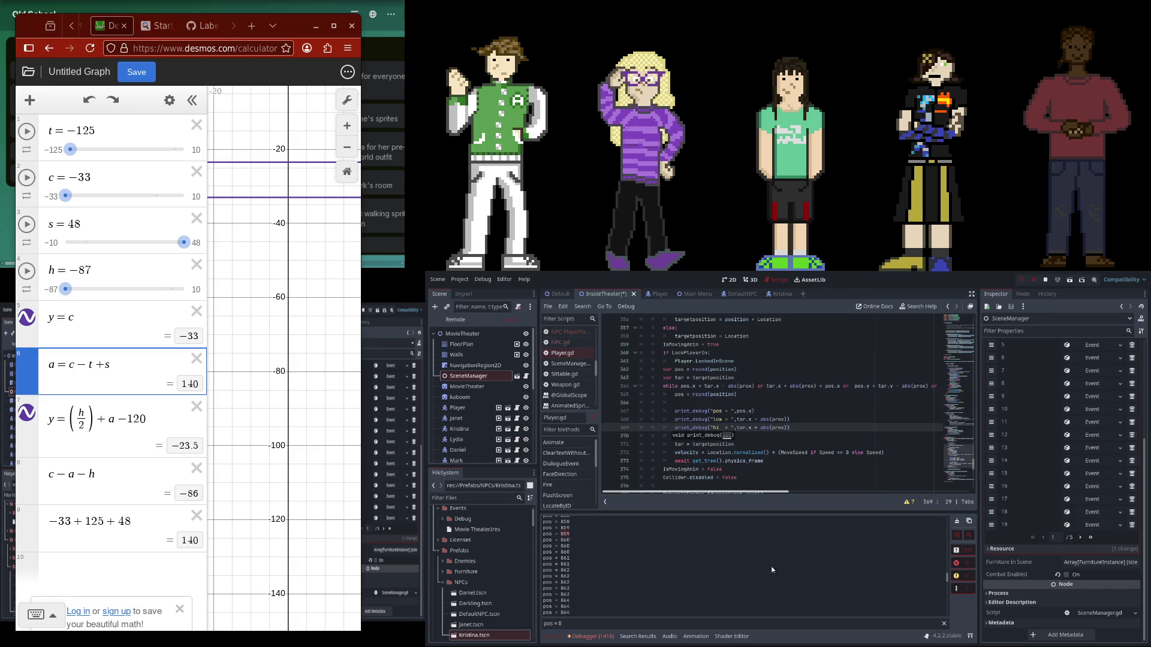
{"action": "left_click", "coordinate": [944, 623]}
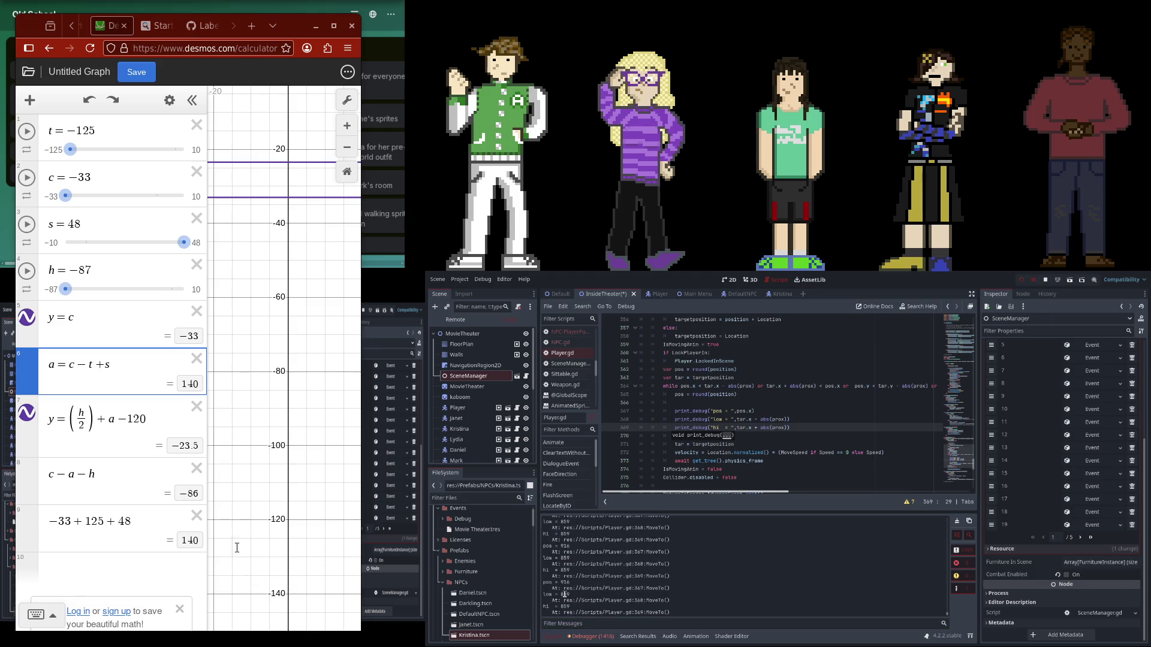
- Page through the SceneManager scene events to find and expand Player movement event 24
{"action": "left_click", "coordinate": [763, 419]}
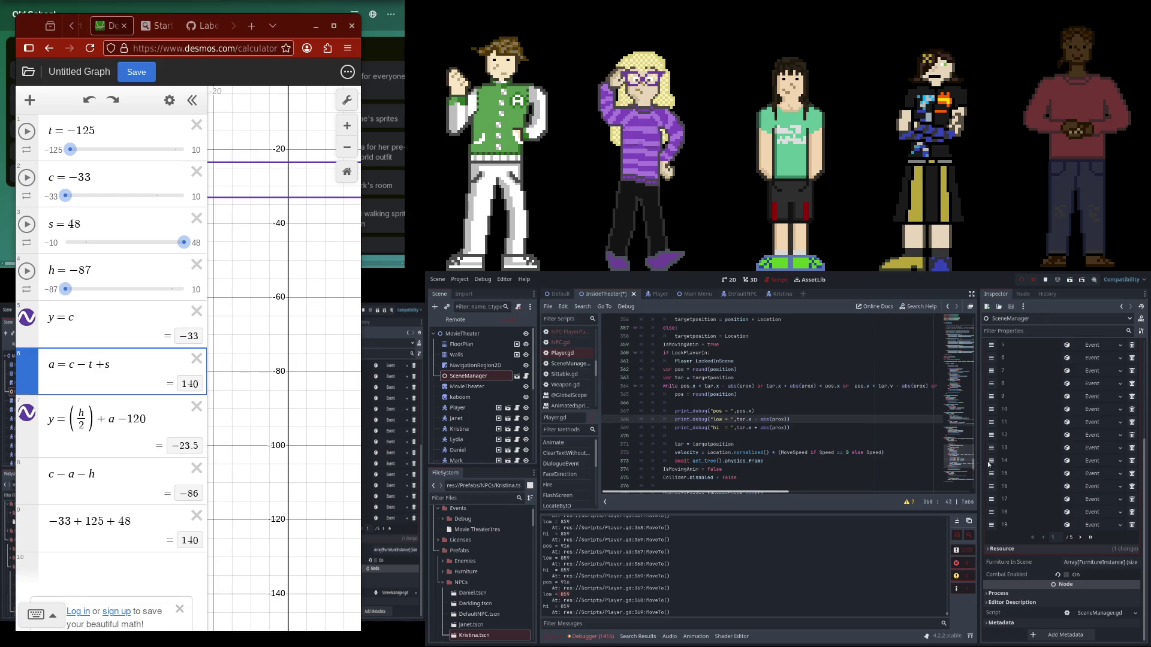
{"action": "left_click", "coordinate": [1080, 537]}
{"action": "left_click", "coordinate": [1077, 470]}
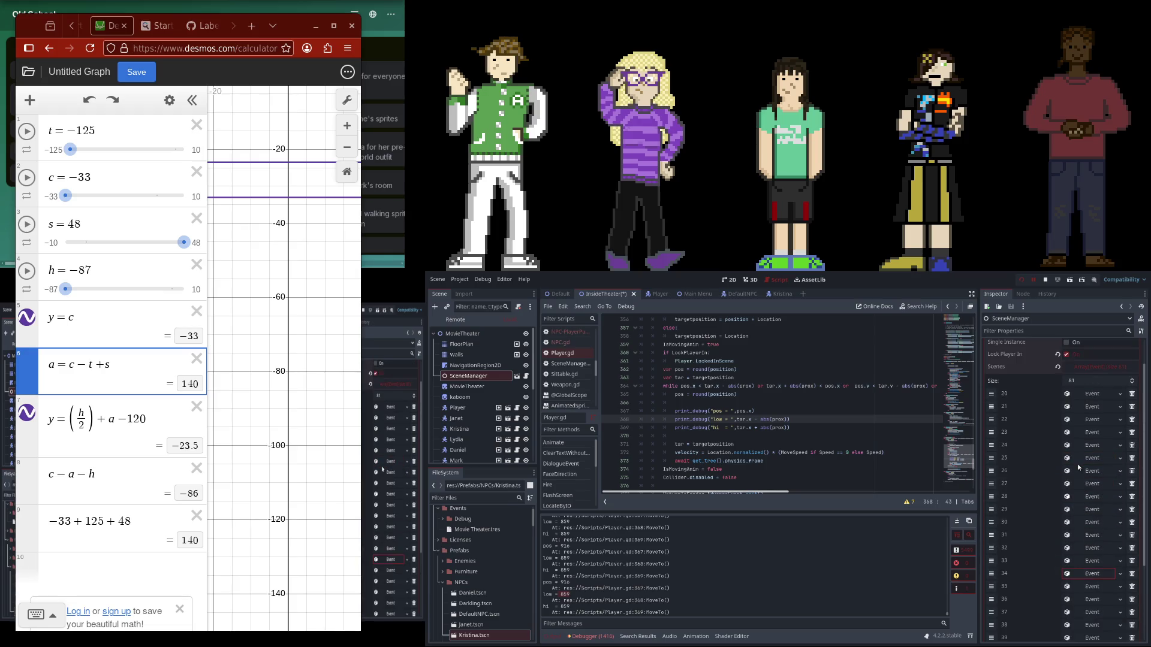
{"action": "left_click", "coordinate": [1080, 471]}
{"action": "left_click", "coordinate": [1086, 516]}
{"action": "left_click", "coordinate": [1085, 516]}
{"action": "left_click", "coordinate": [1086, 523]}
{"action": "left_click", "coordinate": [1085, 523]}
{"action": "left_click", "coordinate": [1079, 472]}
{"action": "left_click", "coordinate": [1079, 472]}
{"action": "left_click", "coordinate": [1079, 473]}
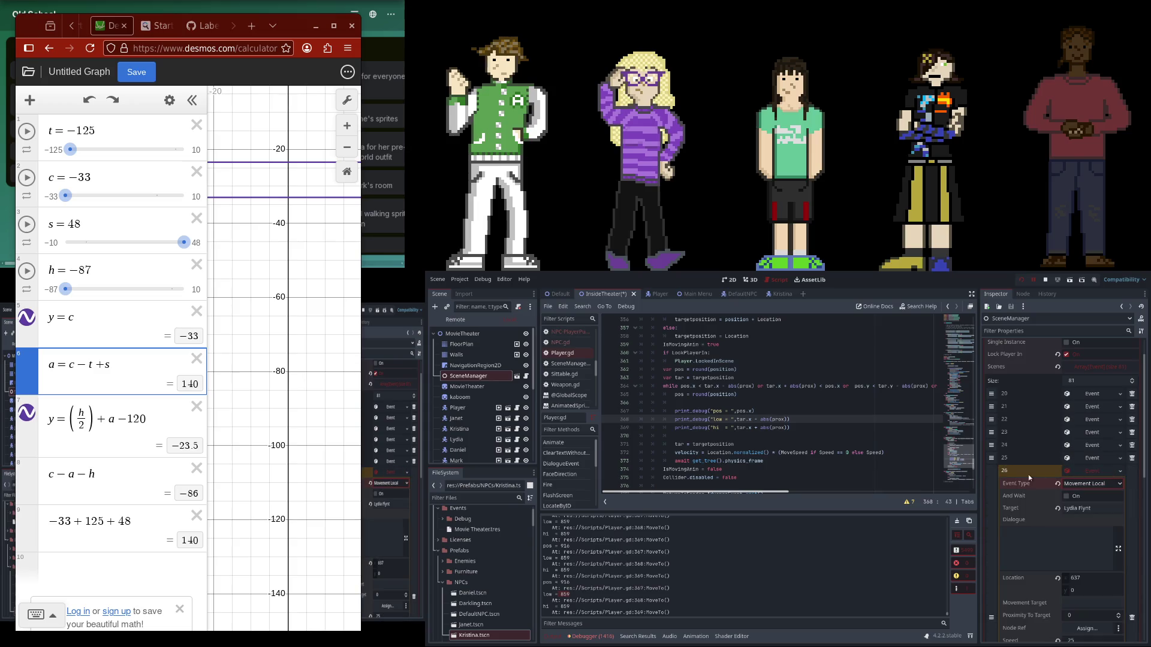
{"action": "left_click", "coordinate": [1082, 473]}
{"action": "left_click", "coordinate": [1084, 488]}
{"action": "left_click", "coordinate": [1083, 488]}
{"action": "left_click", "coordinate": [1083, 447]}
{"action": "left_click", "coordinate": [1084, 450]}
{"action": "left_click", "coordinate": [1084, 450]}
- Set event 24's Proximity To Target to 1 and relaunch the game
{"action": "scroll", "coordinate": [1084, 450], "scroll_direction": "down", "scroll_amount": 2}
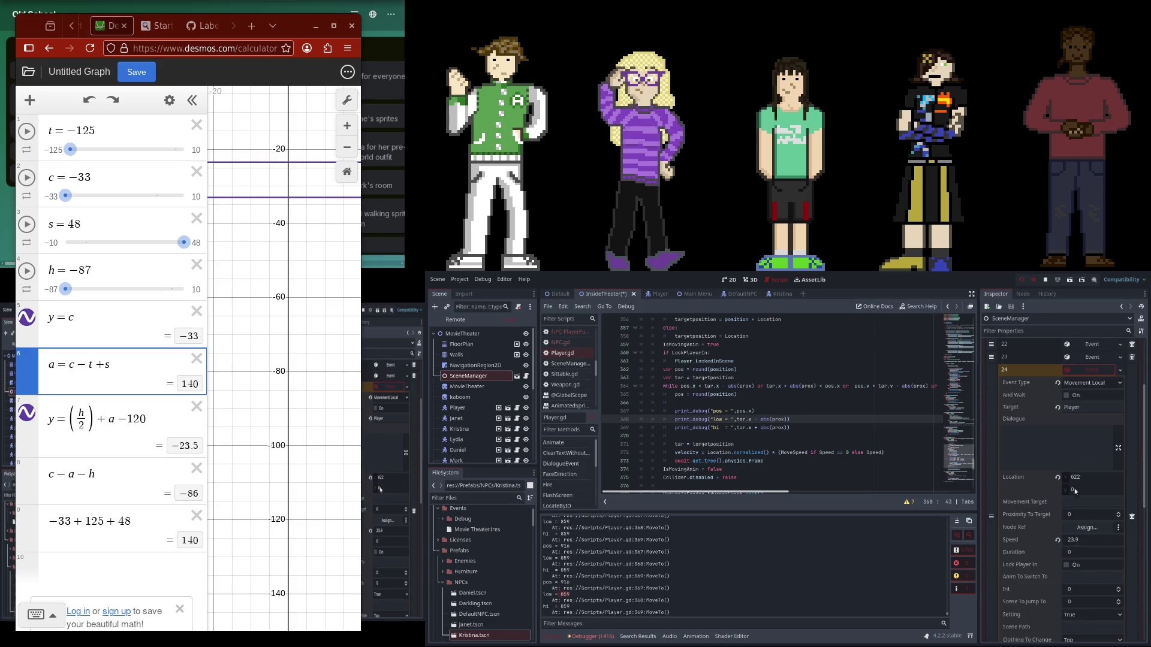
{"action": "left_click", "coordinate": [1079, 514]}
{"action": "type", "text": "1"}
{"action": "key", "text": "Return"}
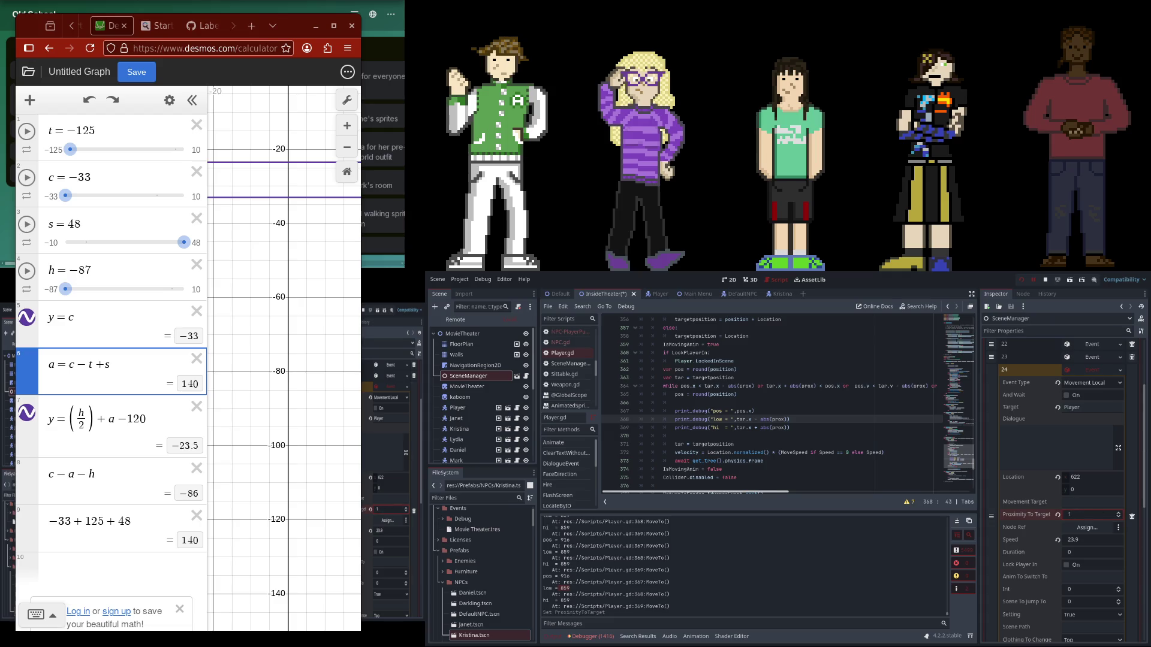
{"action": "left_click", "coordinate": [1023, 281]}
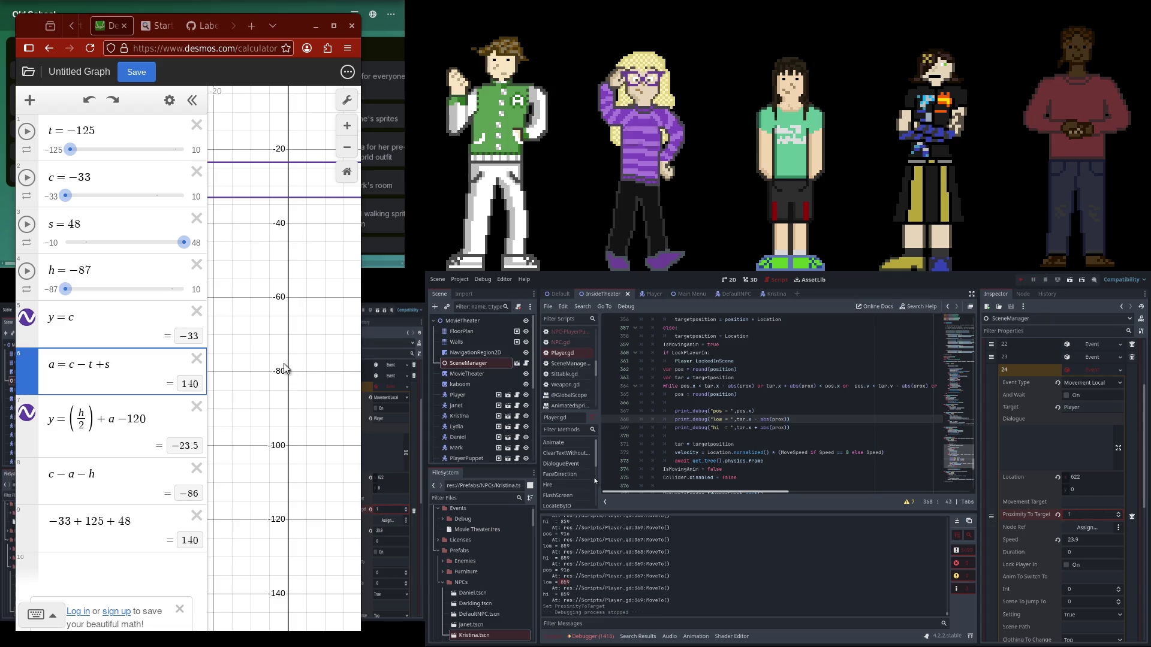
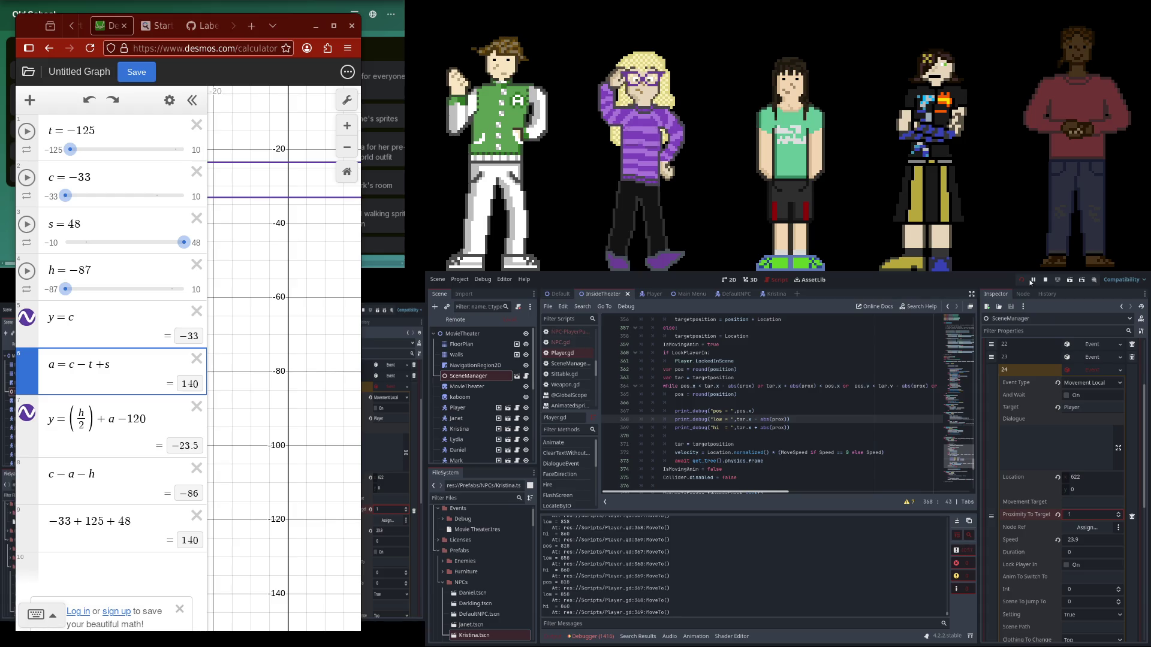
- Pause the game, then start a new print_debug( line after the hi print on line 369
{"action": "left_click", "coordinate": [1031, 279]}
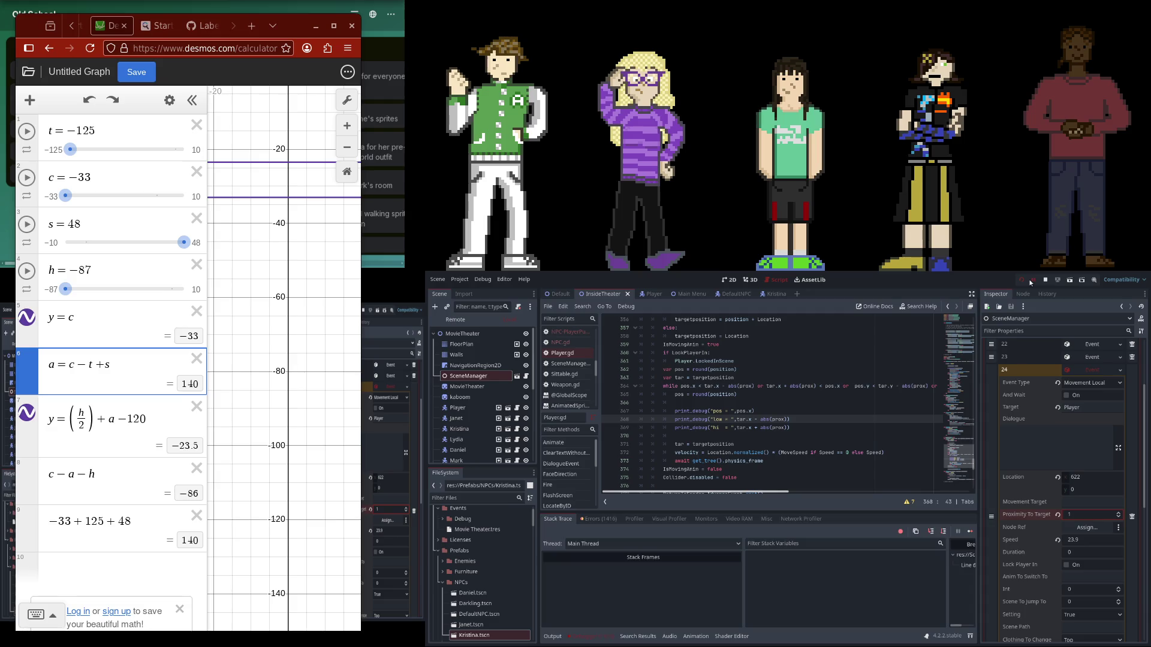
{"action": "left_click", "coordinate": [550, 636]}
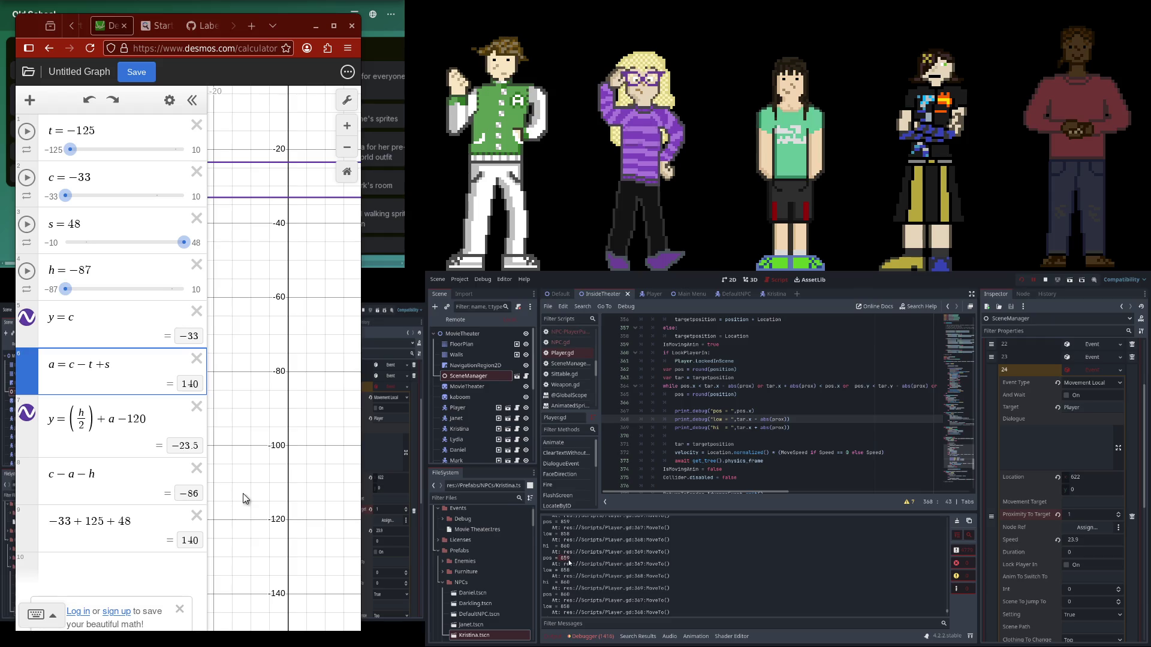
{"action": "left_click", "coordinate": [671, 386]}
{"action": "left_click", "coordinate": [811, 424]}
{"action": "key", "text": "Return"}
{"action": "type", "text": "int_debug("}
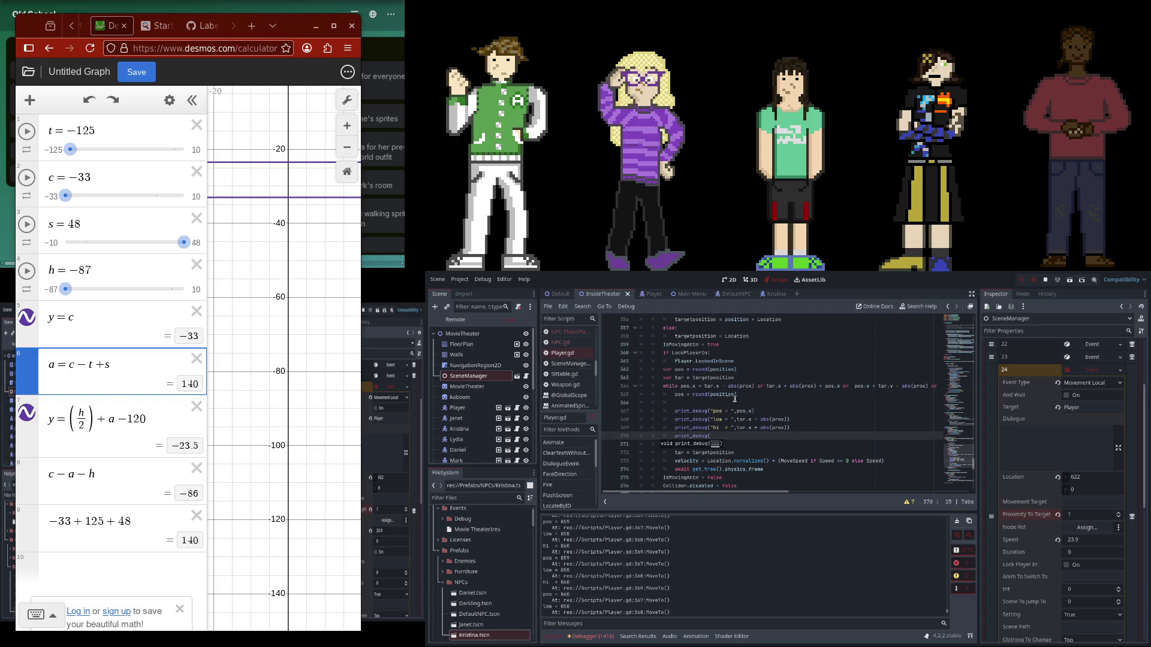
- Paste the line 364 while-loop condition into print_debug, save Player.gd and run the game
{"action": "left_click", "coordinate": [682, 386]}
{"action": "key", "text": "End"}
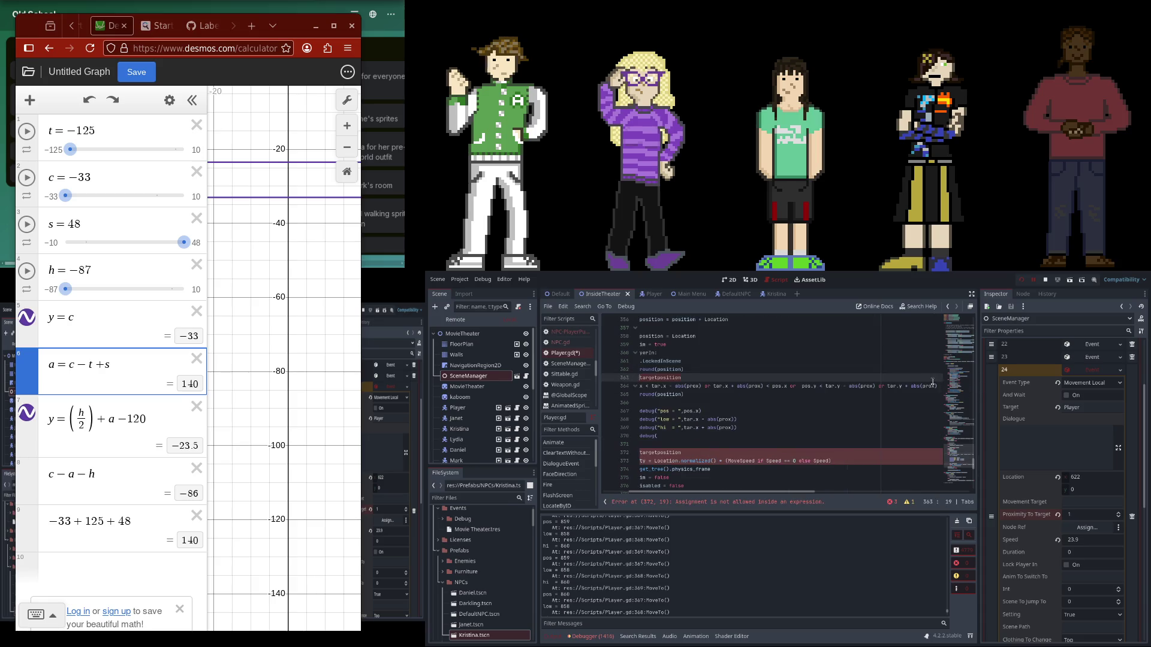
{"action": "key", "text": "ctrl+c"}
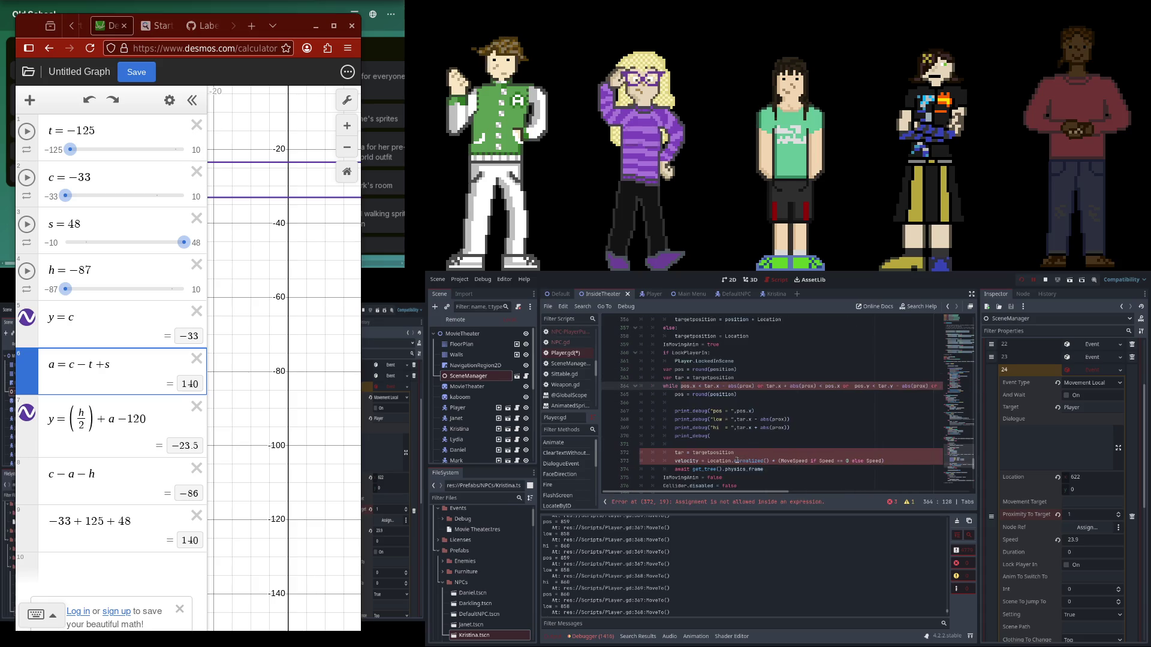
{"action": "left_click", "coordinate": [753, 435]}
{"action": "key", "text": "ctrl+v"}
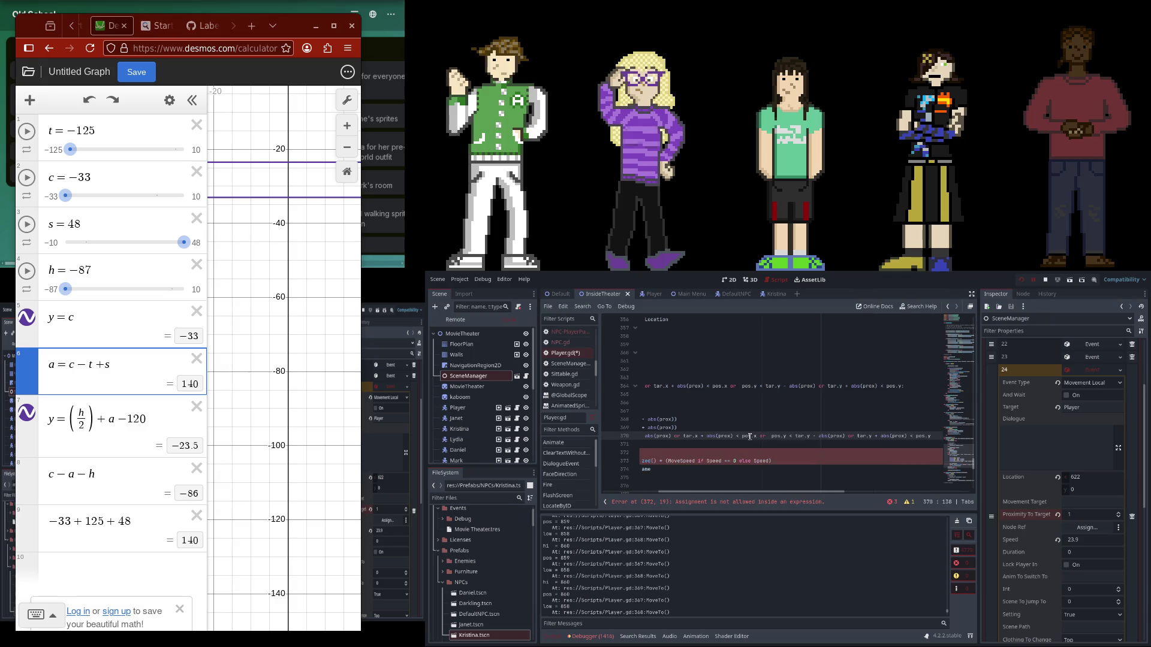
{"action": "key", "text": "ctrl+Left"}
{"action": "key", "text": "ctrl+Left"}
{"action": "key", "text": "ctrl+Left"}
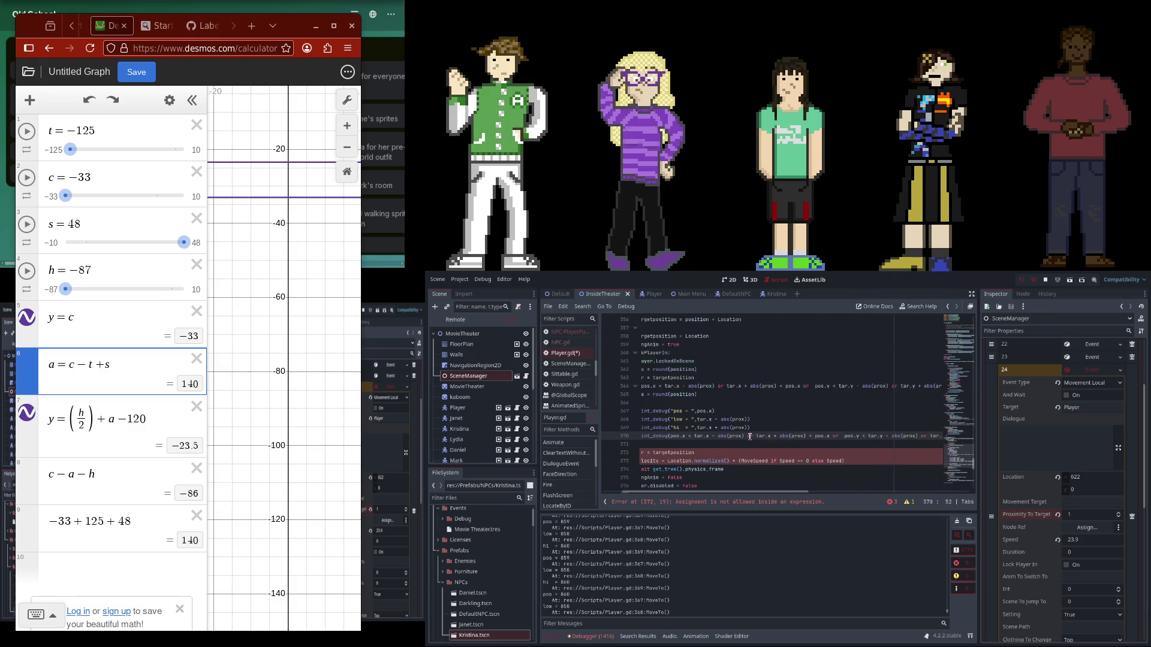
{"action": "key", "text": "ctrl+s"}
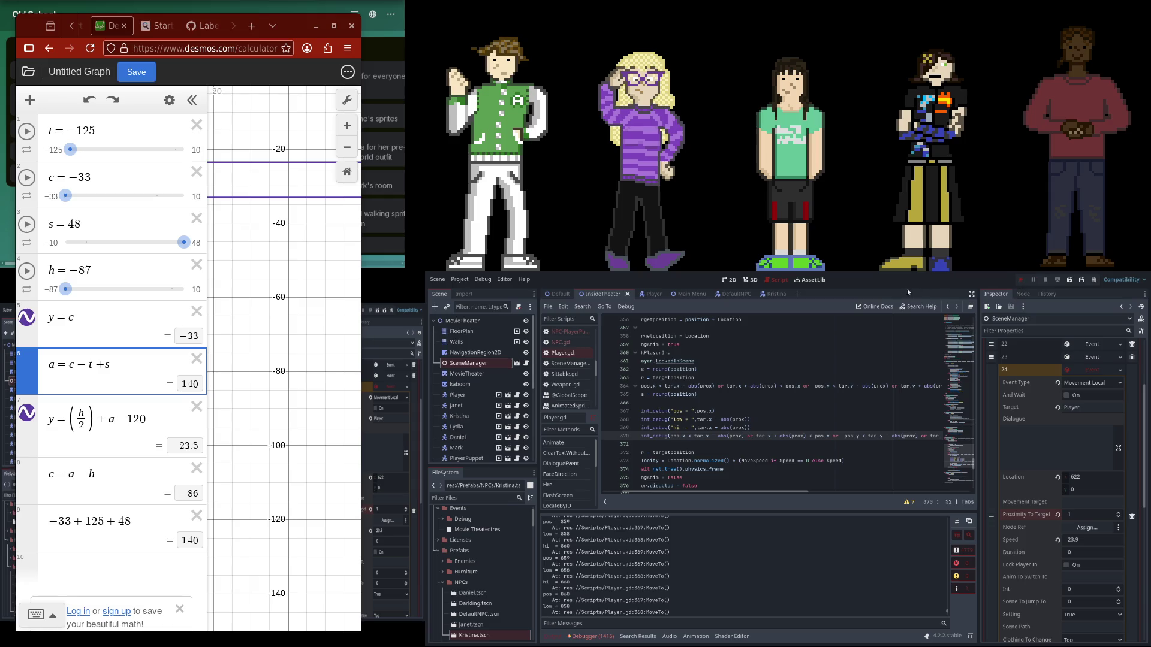
{"action": "key", "text": "F5"}
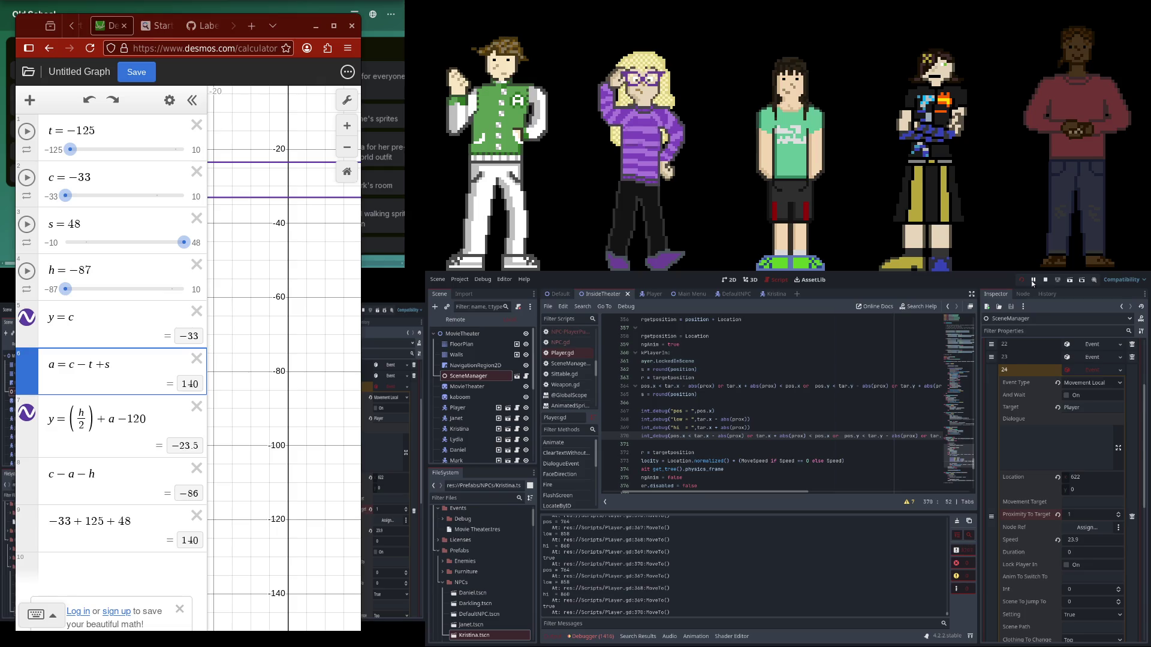
- Pause the running game several times to read the pos, low, hi and true prints in Output
{"action": "left_click", "coordinate": [1032, 283]}
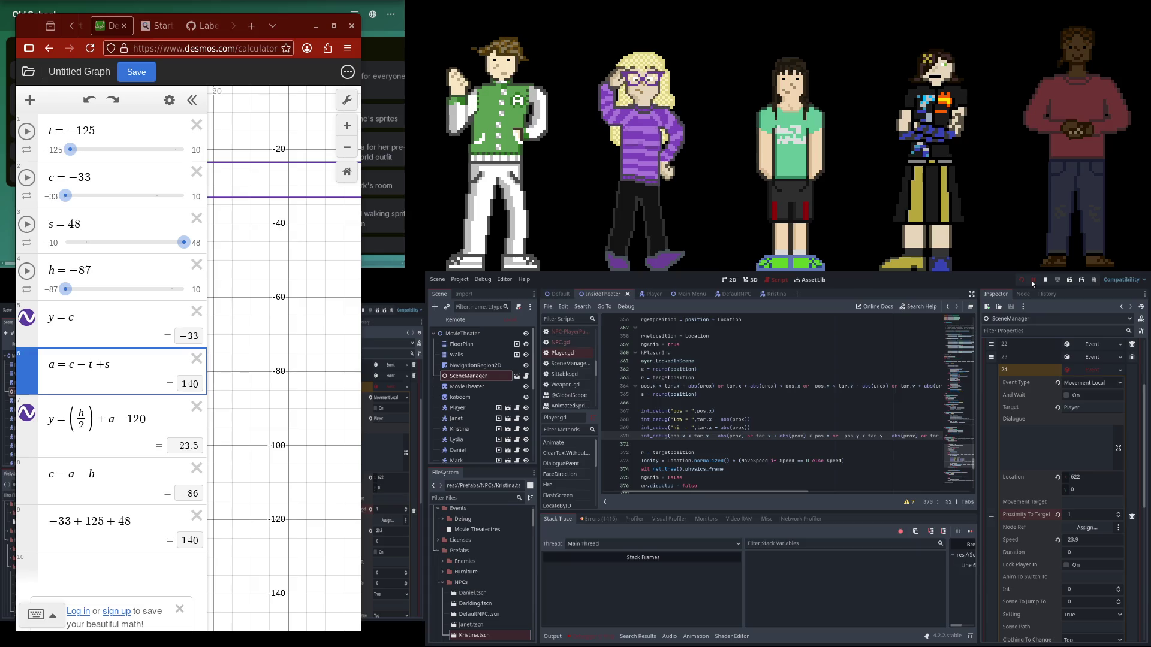
{"action": "left_click", "coordinate": [552, 636]}
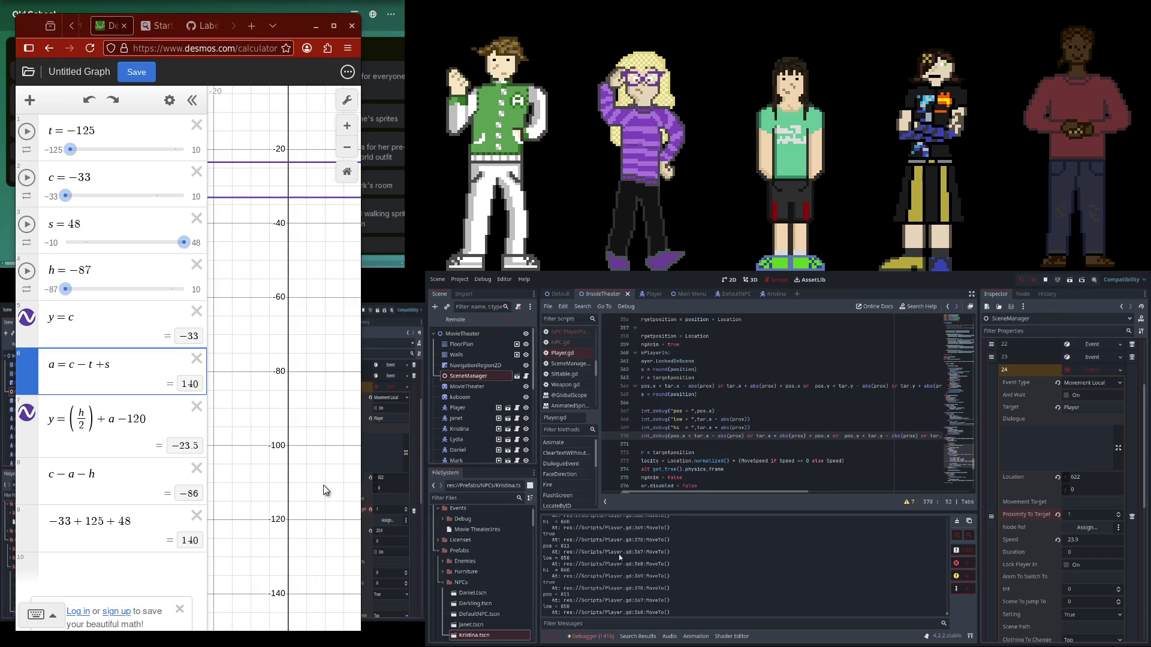
{"action": "left_click", "coordinate": [1032, 279]}
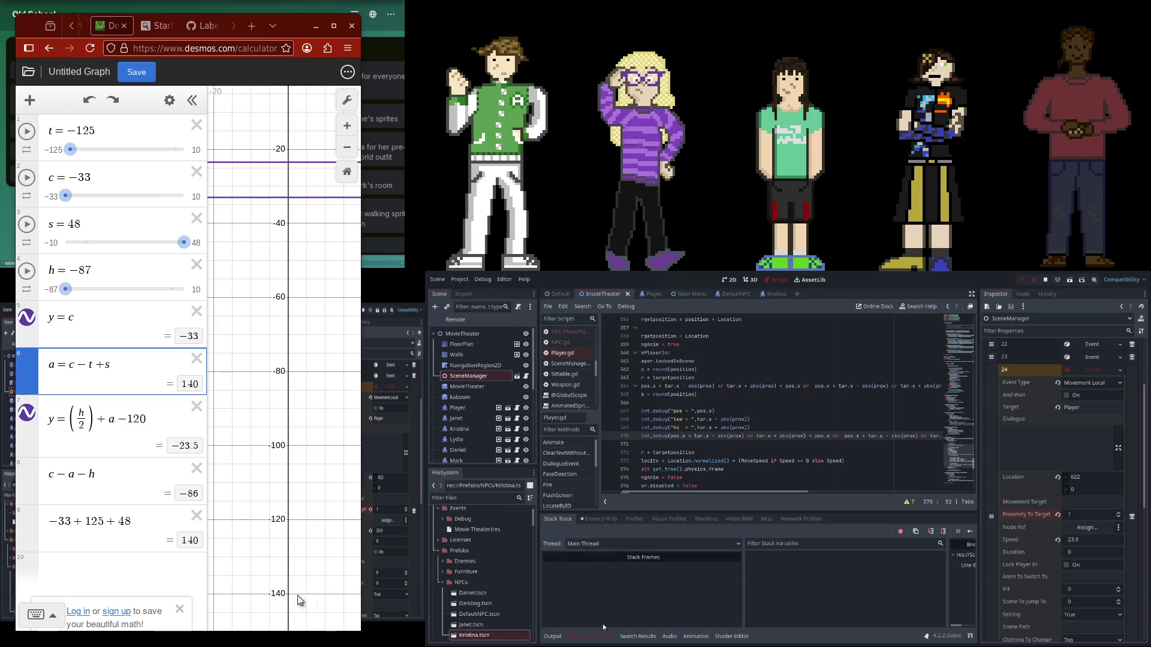
{"action": "left_click", "coordinate": [552, 636]}
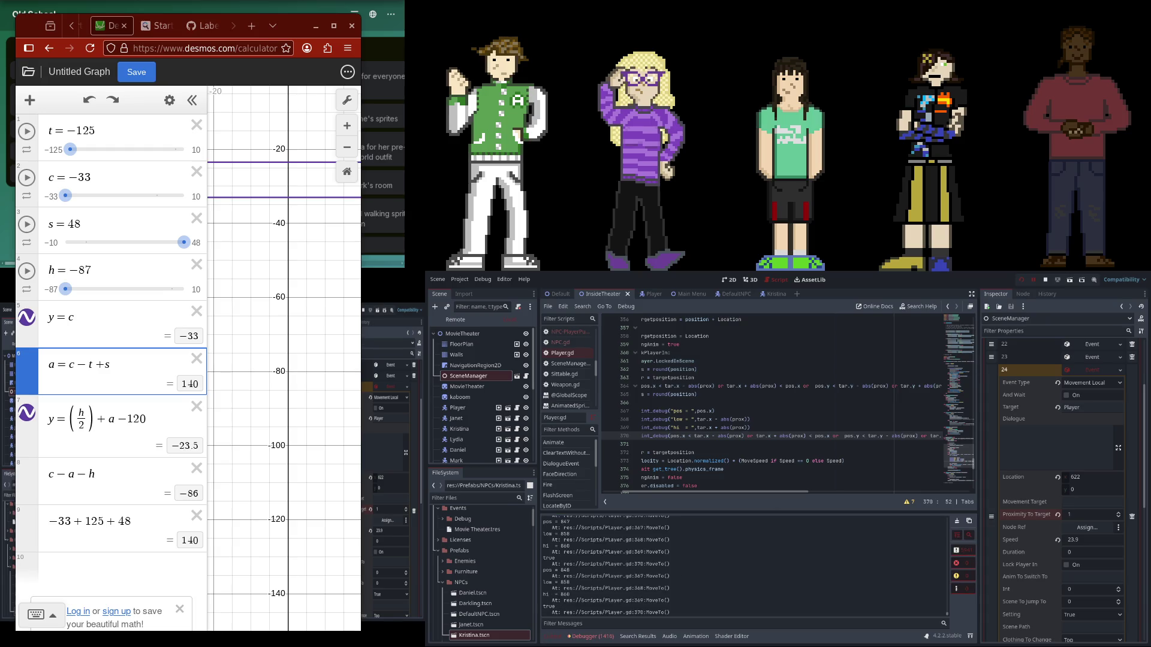
{"action": "left_click", "coordinate": [1034, 278]}
{"action": "left_click_drag", "start_coordinate": [707, 491], "coordinate": [661, 501]}
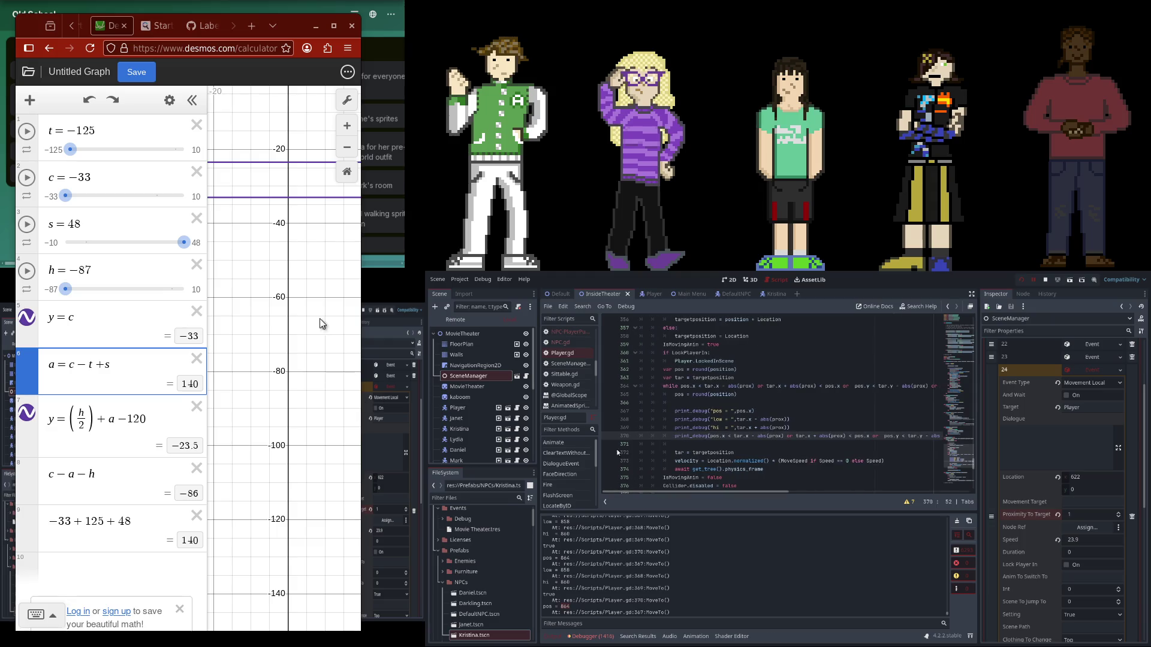
- Open NPC.gd and select the pos.x condition of its MoveTo while loop on line 210
{"action": "left_click", "coordinate": [560, 342]}
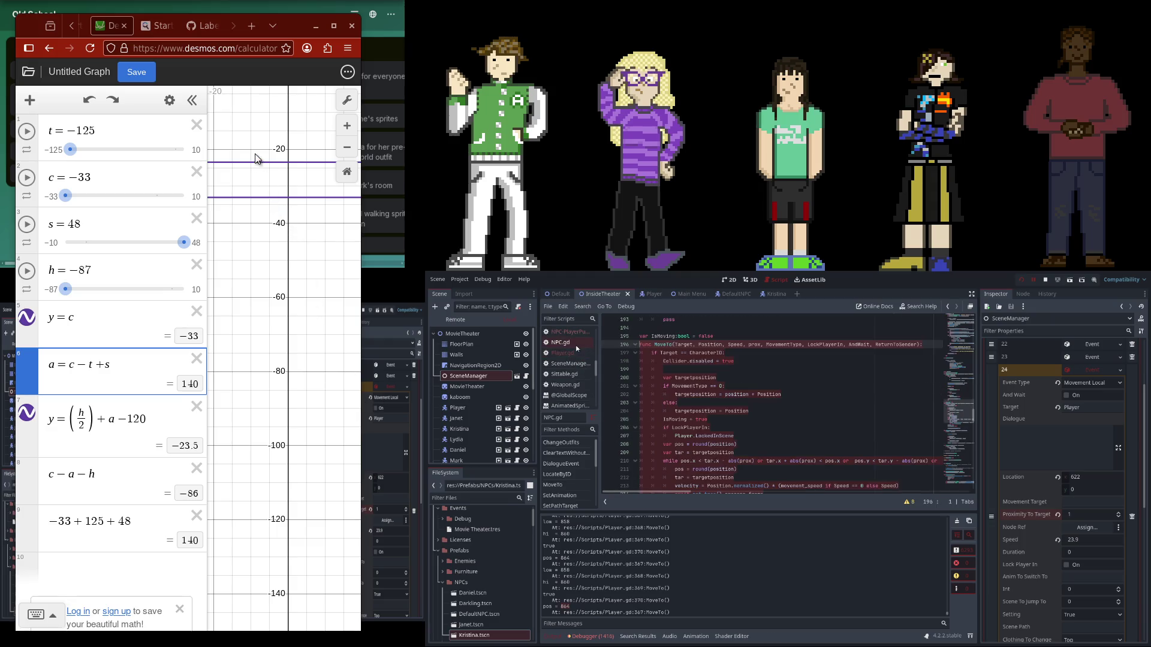
{"action": "scroll", "coordinate": [700, 457], "scroll_direction": "down", "scroll_amount": 1}
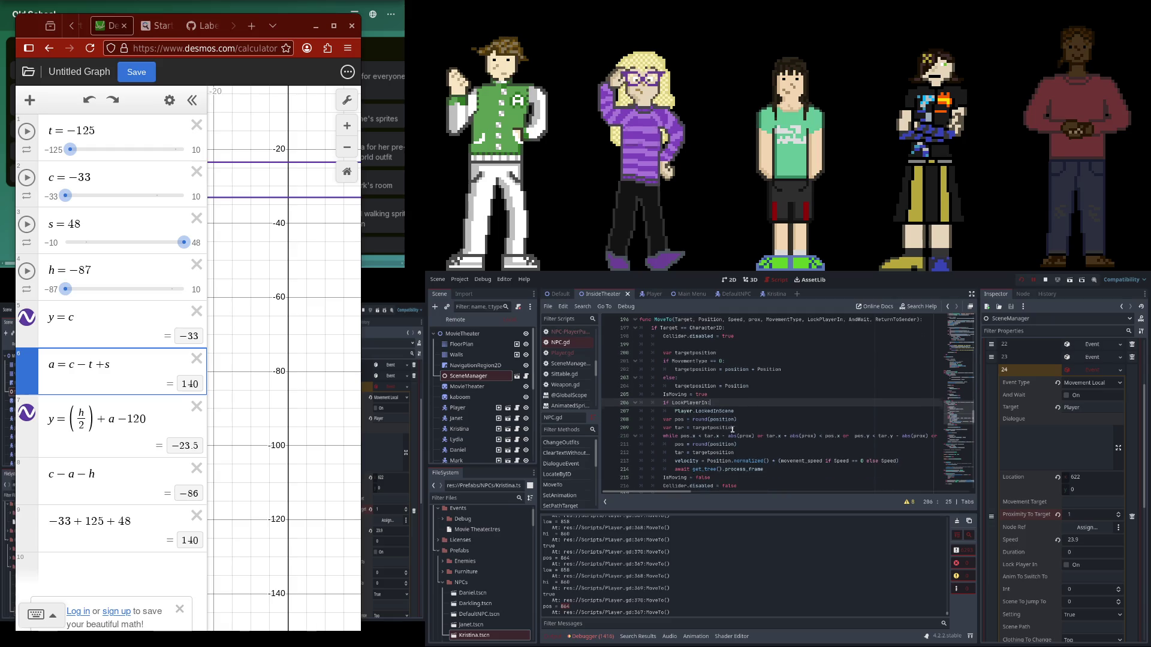
{"action": "left_click_drag", "start_coordinate": [682, 436], "coordinate": [752, 435]}
{"action": "scroll", "coordinate": [667, 494], "scroll_direction": "right", "scroll_amount": 3}
{"action": "scroll", "coordinate": [667, 498], "scroll_direction": "left", "scroll_amount": 3}
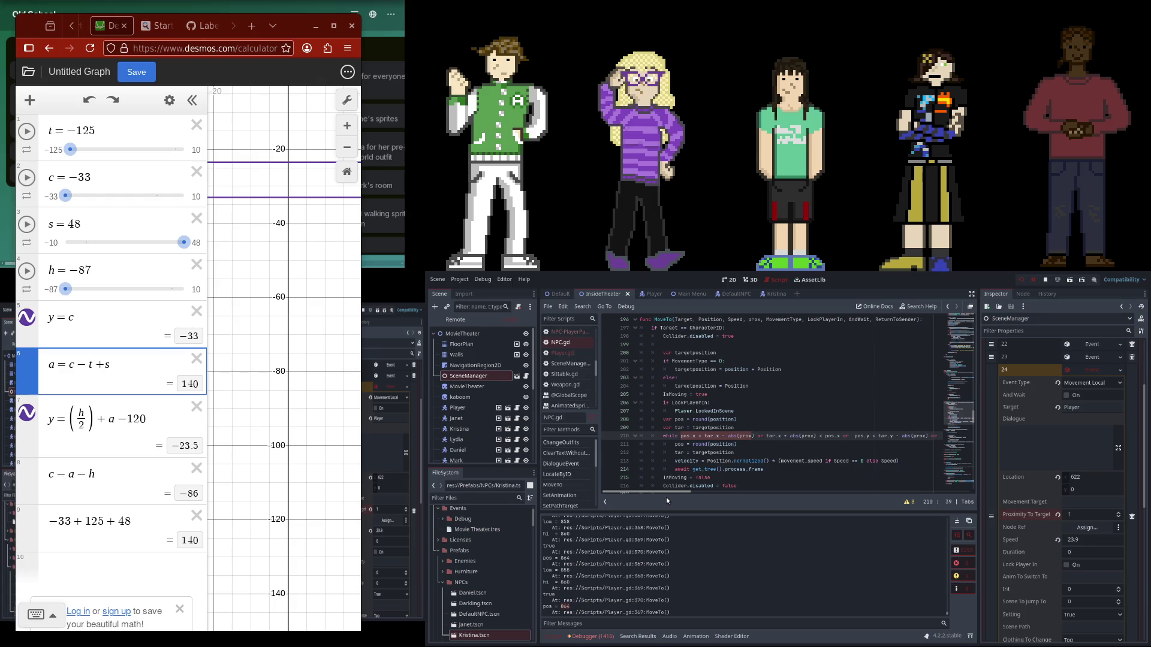
{"action": "mouse_move", "coordinate": [666, 497]}
{"action": "left_mouse_down"}
{"action": "mouse_move", "coordinate": [721, 500]}
{"action": "mouse_move", "coordinate": [664, 499]}
{"action": "left_mouse_up"}
- In Player.gd, add x to the pos, low and hi debug prints on lines 367–369
{"action": "scroll", "coordinate": [684, 446], "scroll_direction": "down", "scroll_amount": 3}
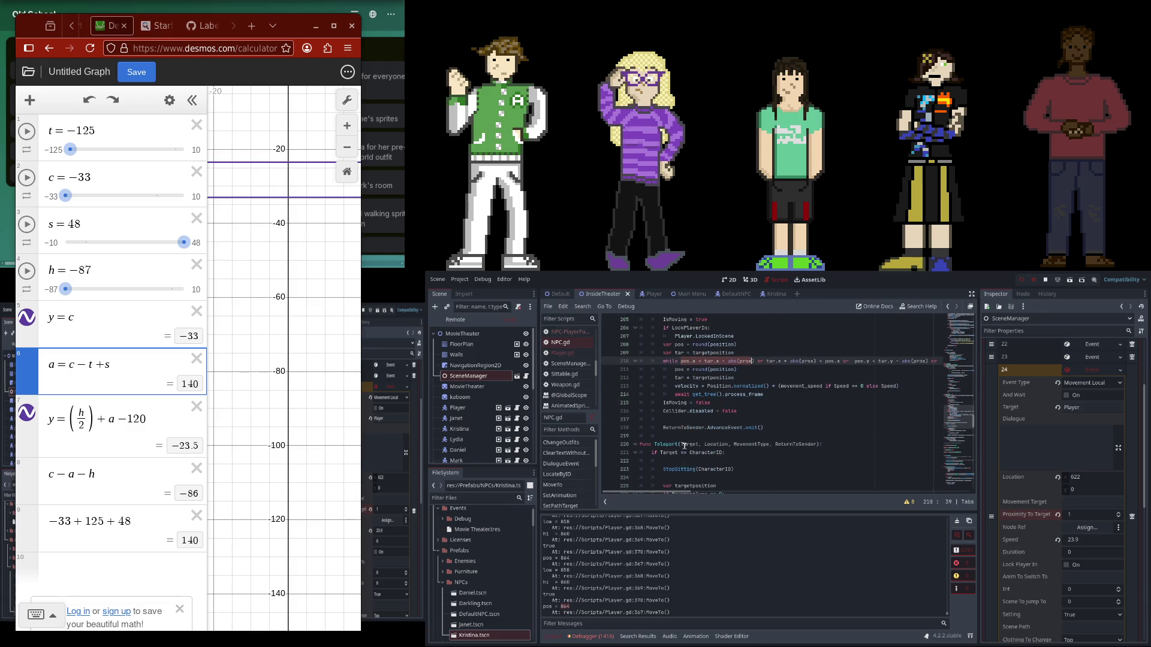
{"action": "left_click", "coordinate": [566, 354]}
{"action": "left_click", "coordinate": [710, 412]}
{"action": "type", "text": "xpos = \",pos.x)"}
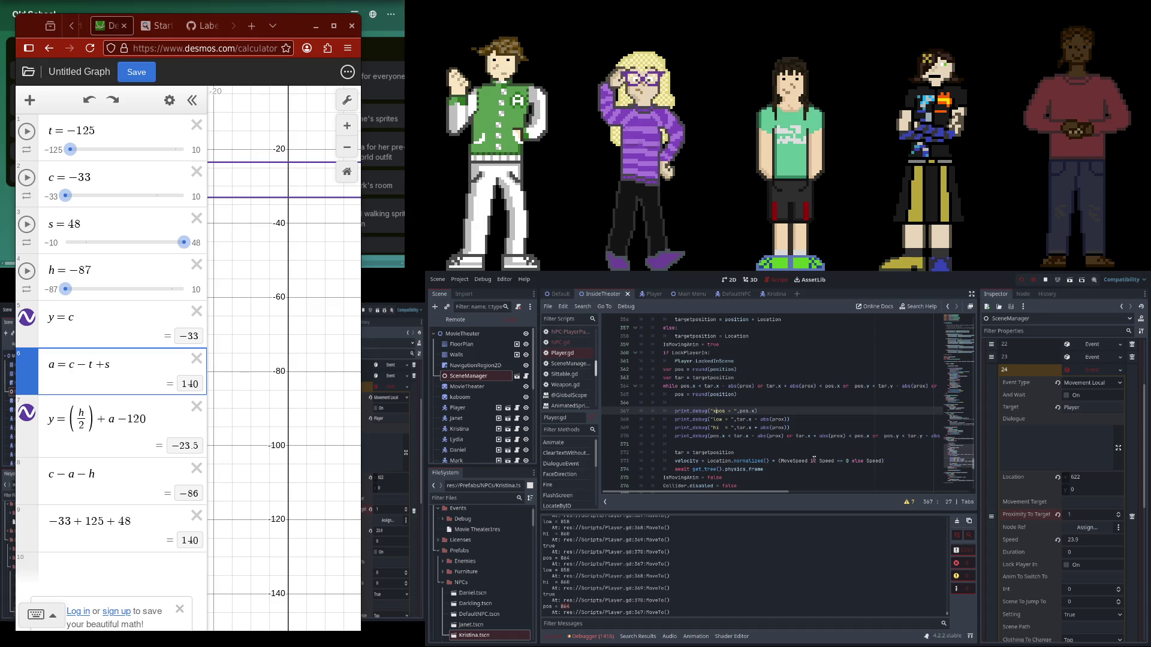
{"action": "key", "text": "Down"}
{"action": "key", "text": "Left"}
{"action": "key", "text": "Left"}
{"action": "type", "text": "x"}
{"action": "key", "text": "Down"}
{"action": "key", "text": "Left"}
{"action": "key", "text": "Left"}
{"action": "type", "text": "x"}
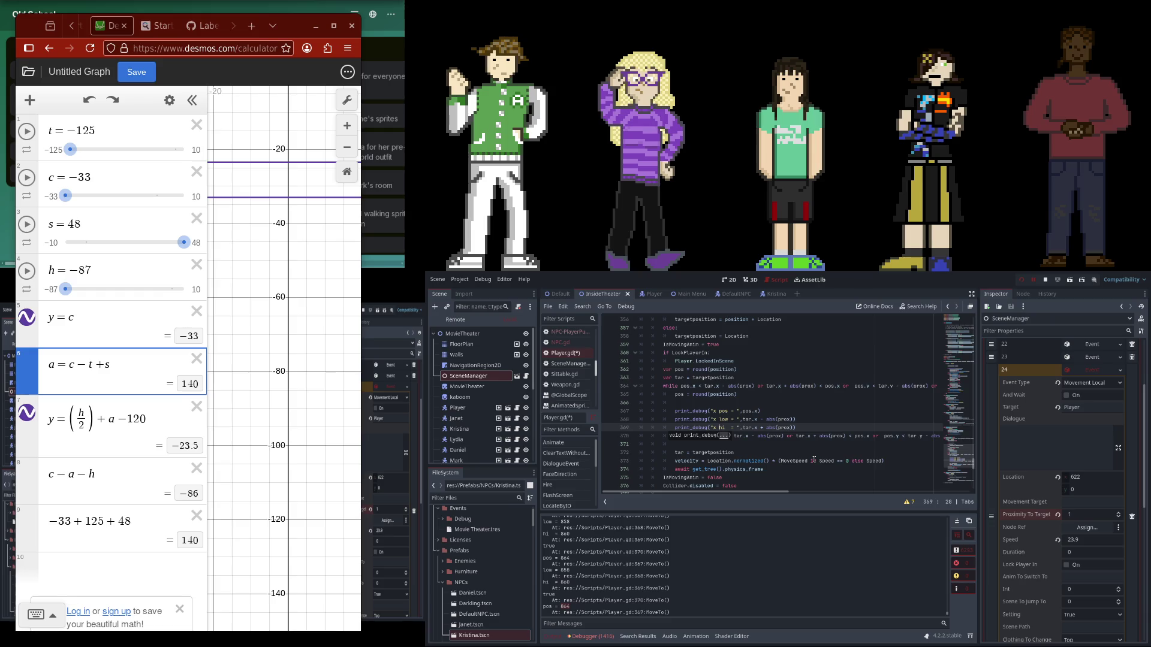
- Change tar.x to tar.y in the low debug print on line 368
{"action": "key", "text": "Up"}
{"action": "key", "text": "Right"}
{"action": "key", "text": "Down"}
{"action": "key", "text": "Down"}
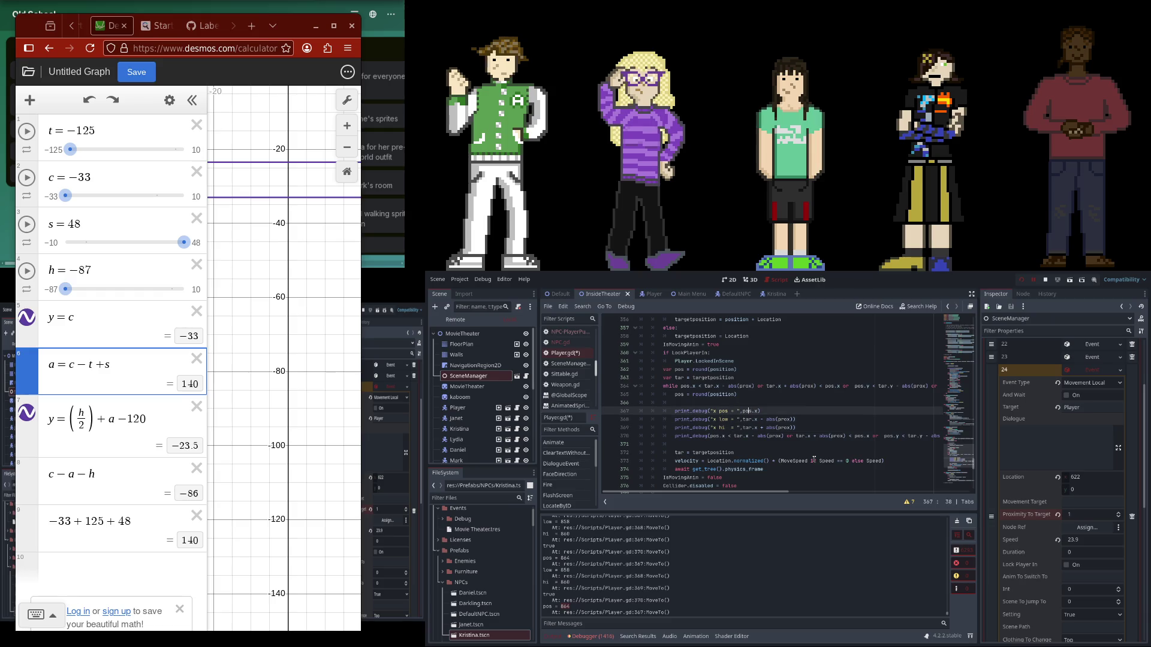
{"action": "key", "text": "End"}
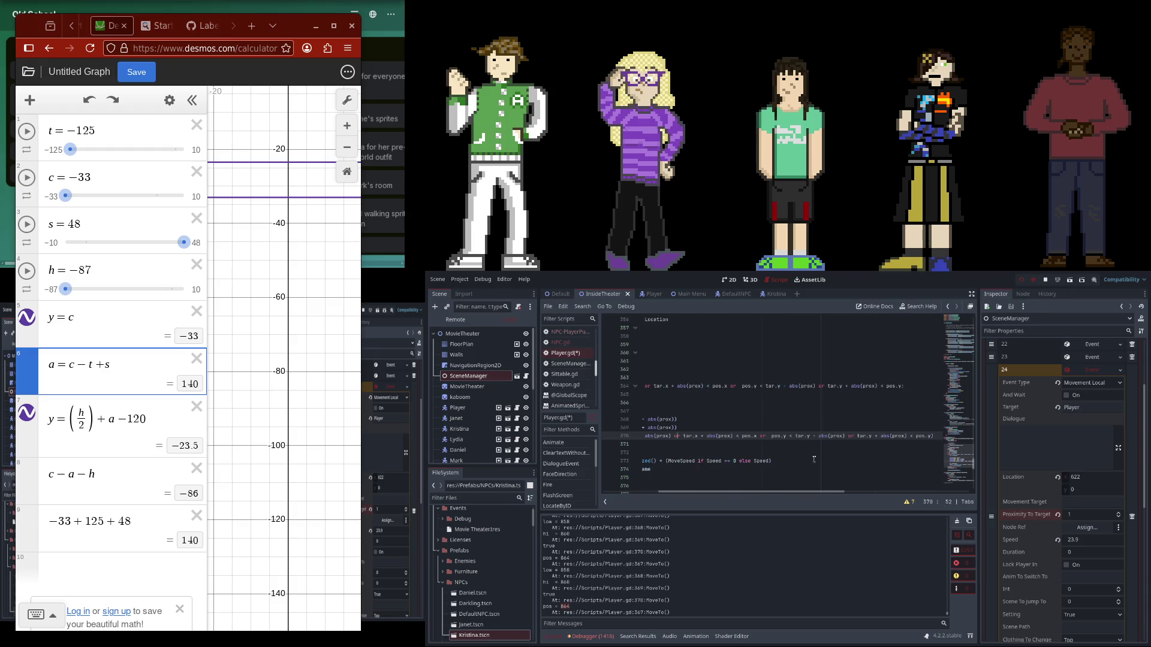
{"action": "key", "text": "Down"}
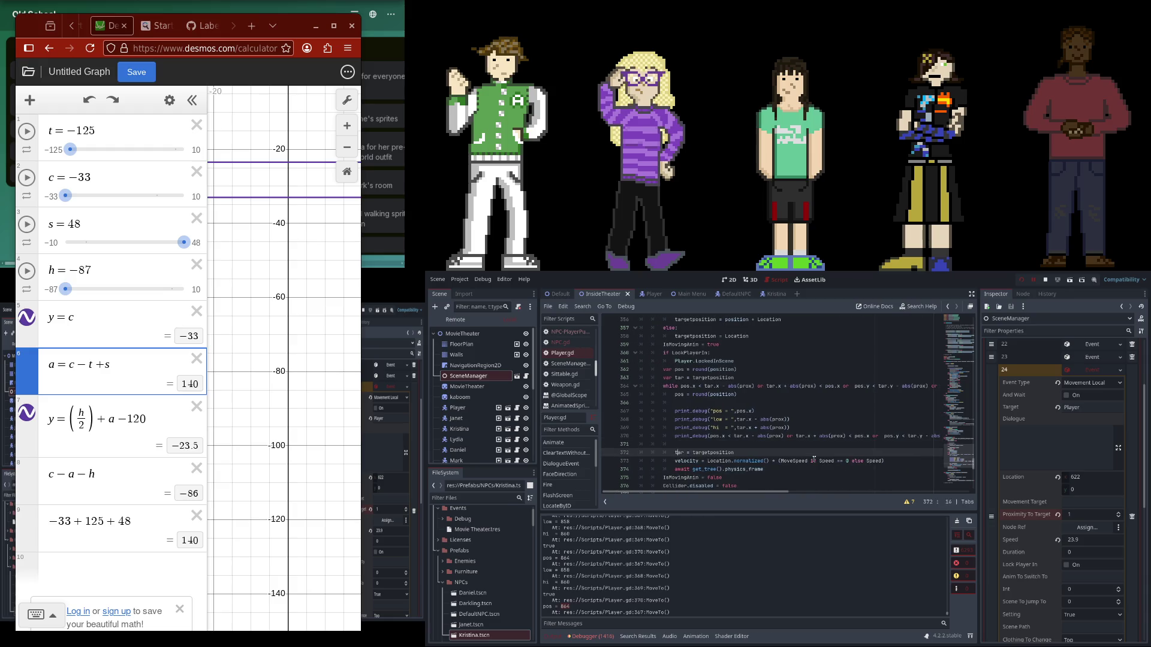
{"action": "key", "text": "Up"}
{"action": "key", "text": "Up"}
{"action": "key", "text": "Up"}
{"action": "key", "text": "ctrl+Left"}
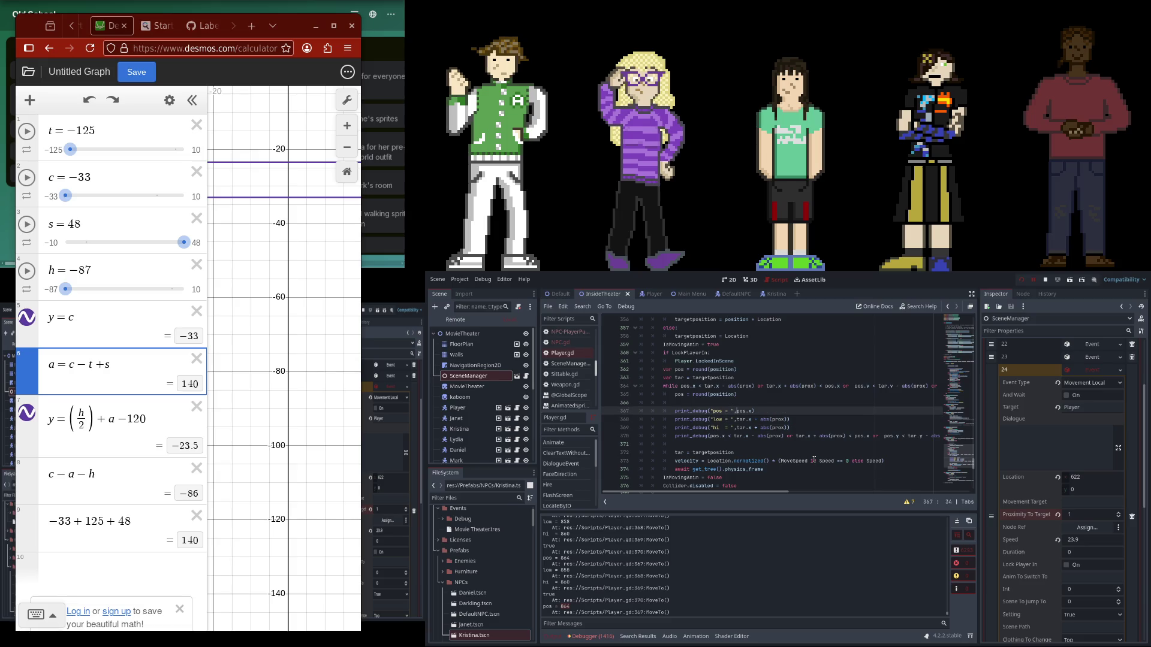
{"action": "key", "text": "Down"}
{"action": "key", "text": "BackSpace"}
{"action": "type", "text": "y"}
{"action": "key", "text": "Down"}
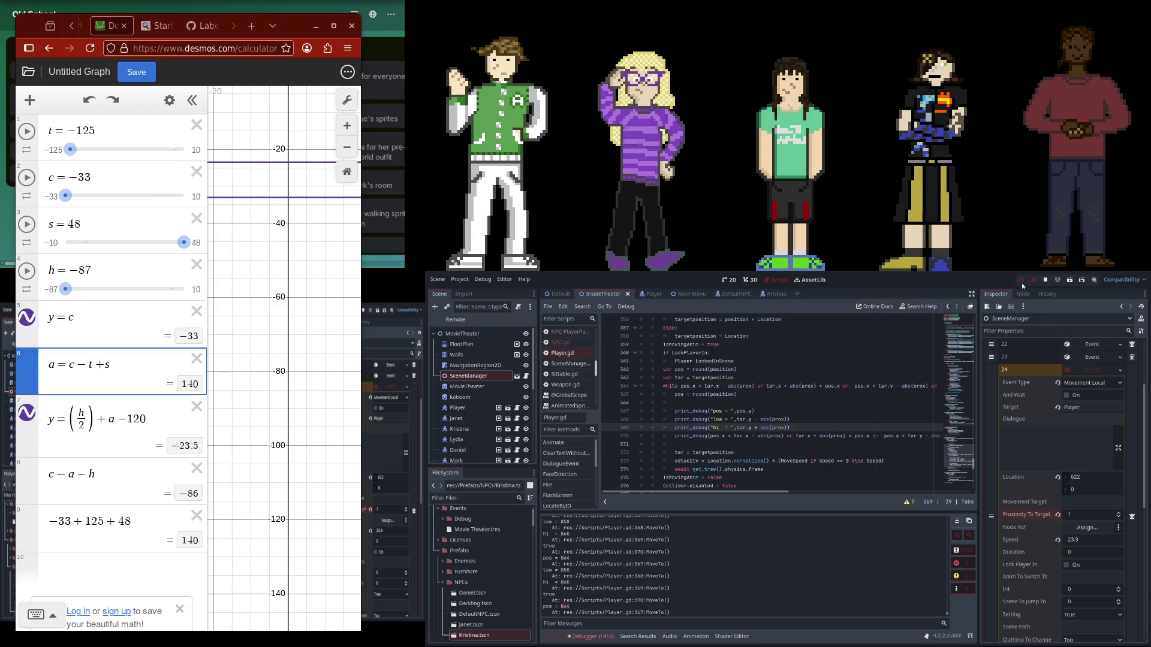
- Stop the game, then pause the rerun game printing the y-axis values
{"action": "left_click", "coordinate": [1022, 280]}
{"action": "scroll", "coordinate": [865, 391], "scroll_direction": "up", "scroll_amount": 2}
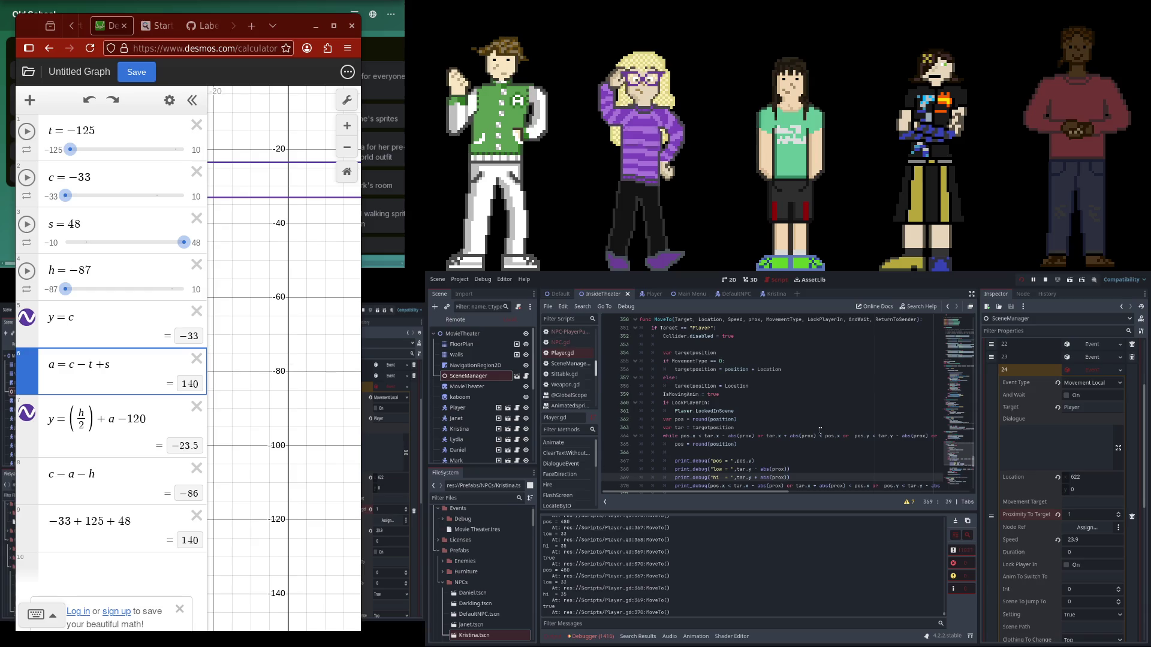
{"action": "left_click", "coordinate": [1033, 279]}
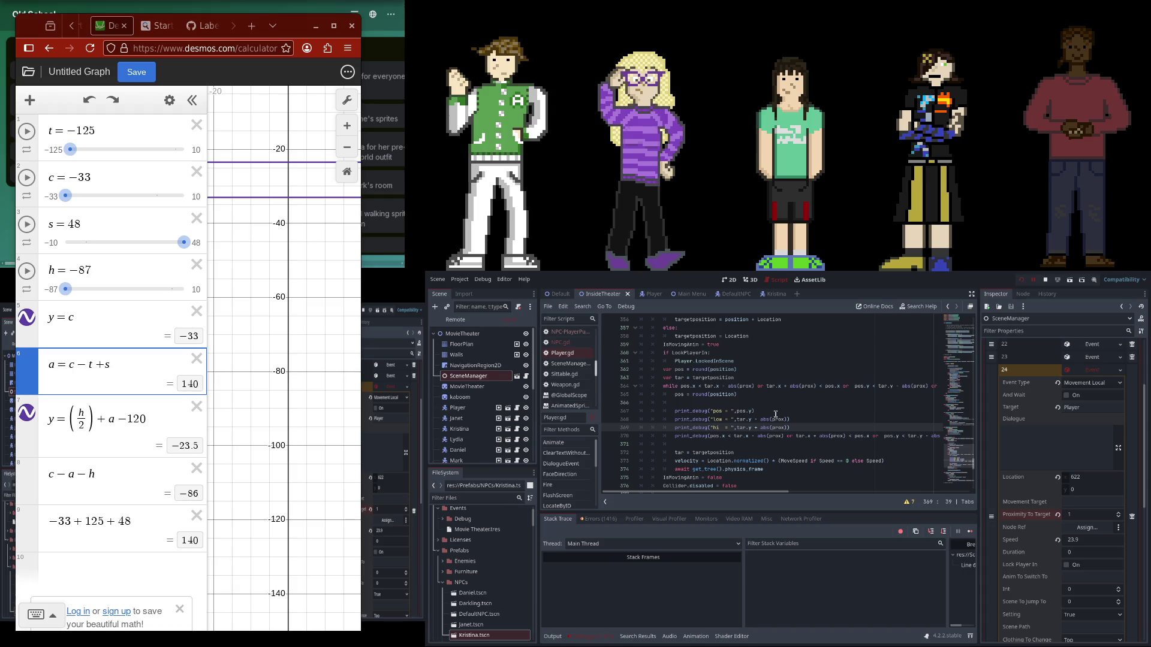
- Highlight the targetposition and tar usages and review the debug output log
{"action": "double_click", "coordinate": [695, 378]}
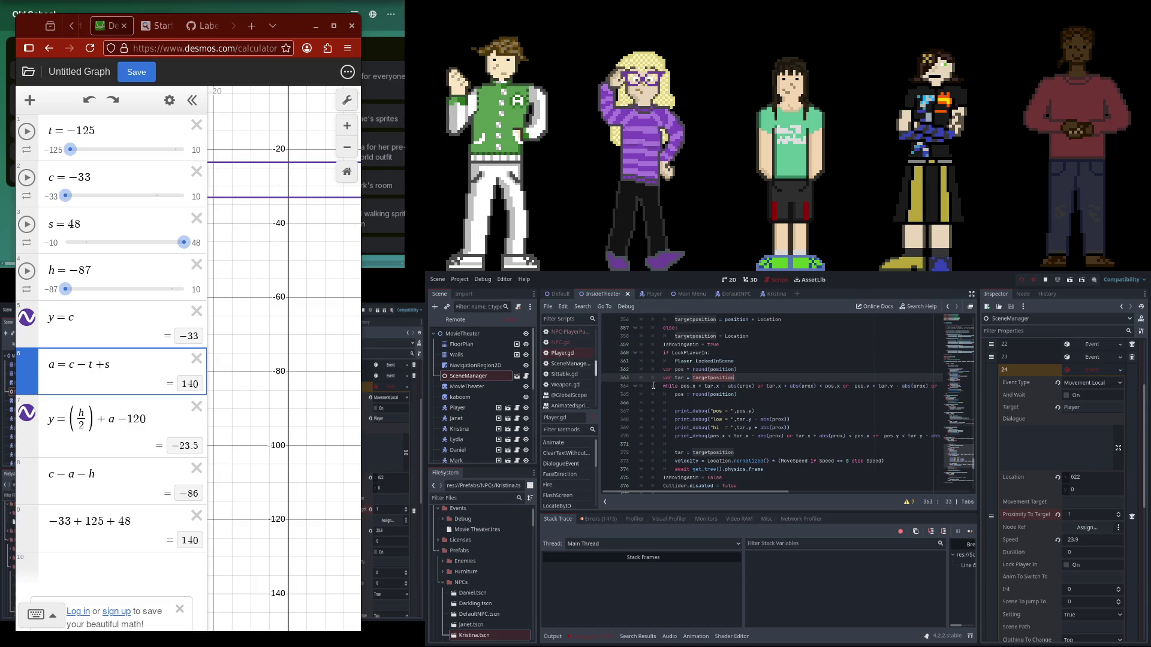
{"action": "left_click", "coordinate": [552, 636]}
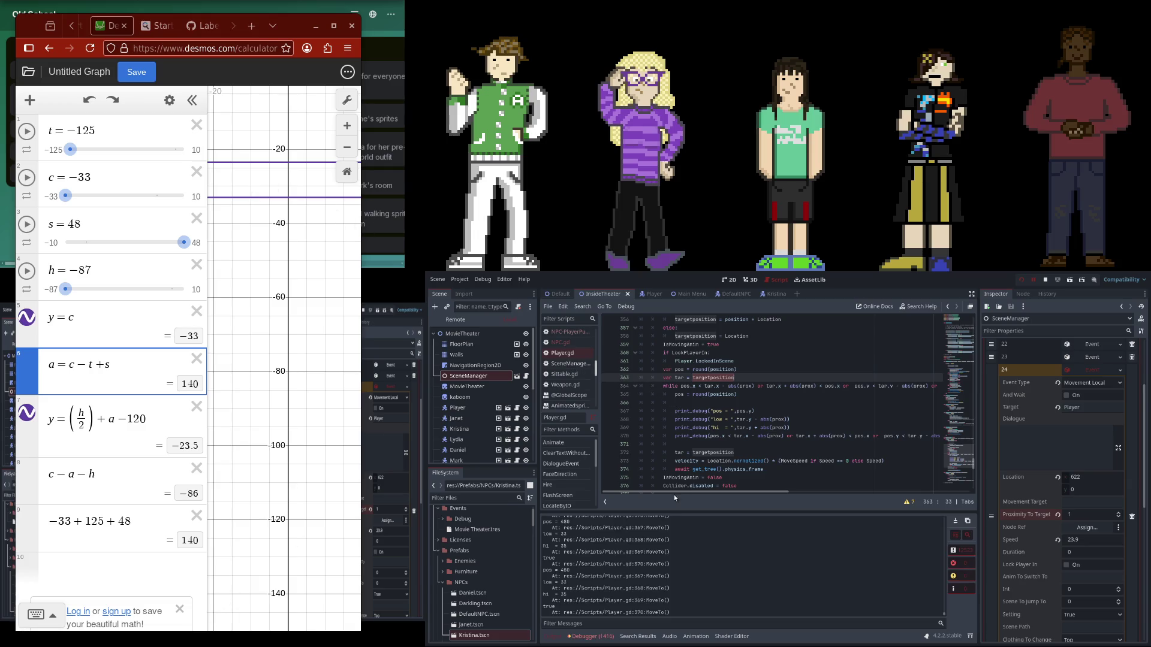
{"action": "double_click", "coordinate": [678, 453]}
{"action": "scroll", "coordinate": [673, 465], "scroll_direction": "up", "scroll_amount": 1}
{"action": "scroll", "coordinate": [672, 466], "scroll_direction": "up", "scroll_amount": 1}
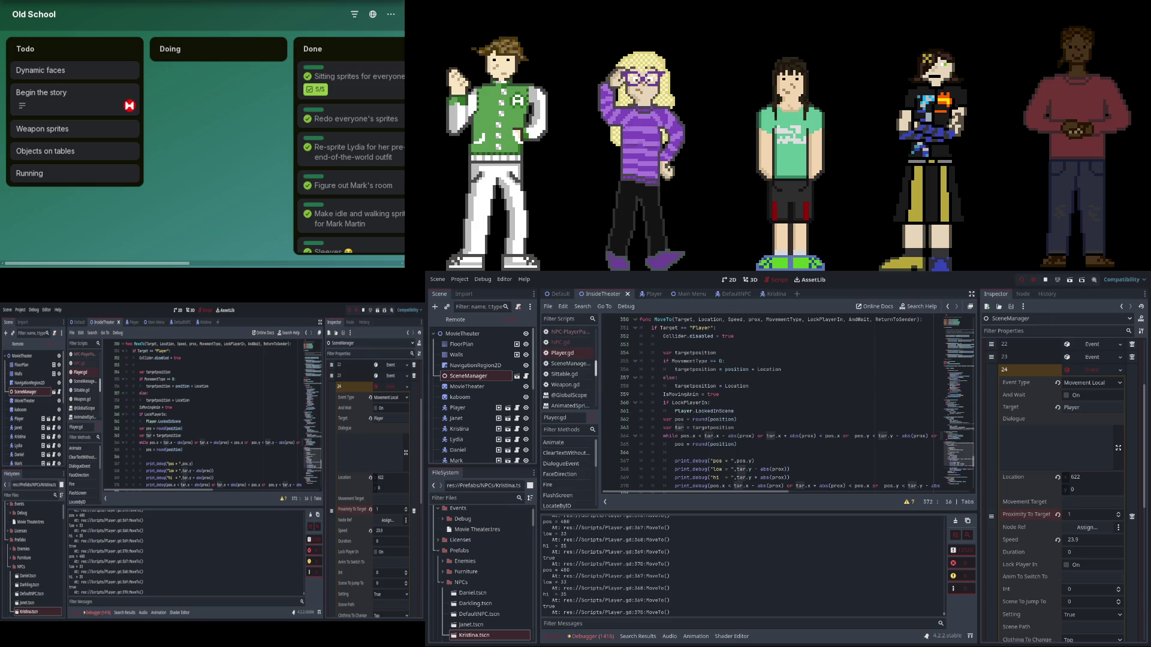
- Clear the output selection and expand MovieTheater in the running game's remote scene tree
{"action": "left_click", "coordinate": [568, 572]}
{"action": "left_click", "coordinate": [445, 319]}
{"action": "left_click", "coordinate": [438, 343]}
{"action": "scroll", "coordinate": [470, 413], "scroll_direction": "down", "scroll_amount": 1}
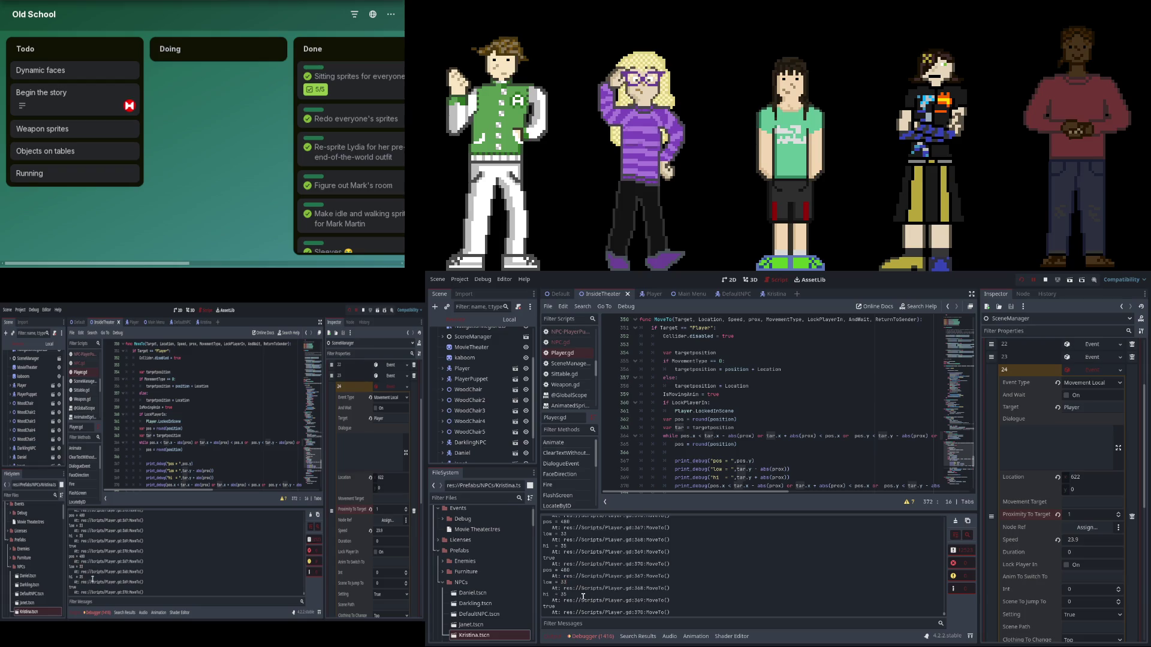
- Inspect the tar loop and the line 356 targetposition assignment, selecting position and Location
{"action": "left_click", "coordinate": [714, 436]}
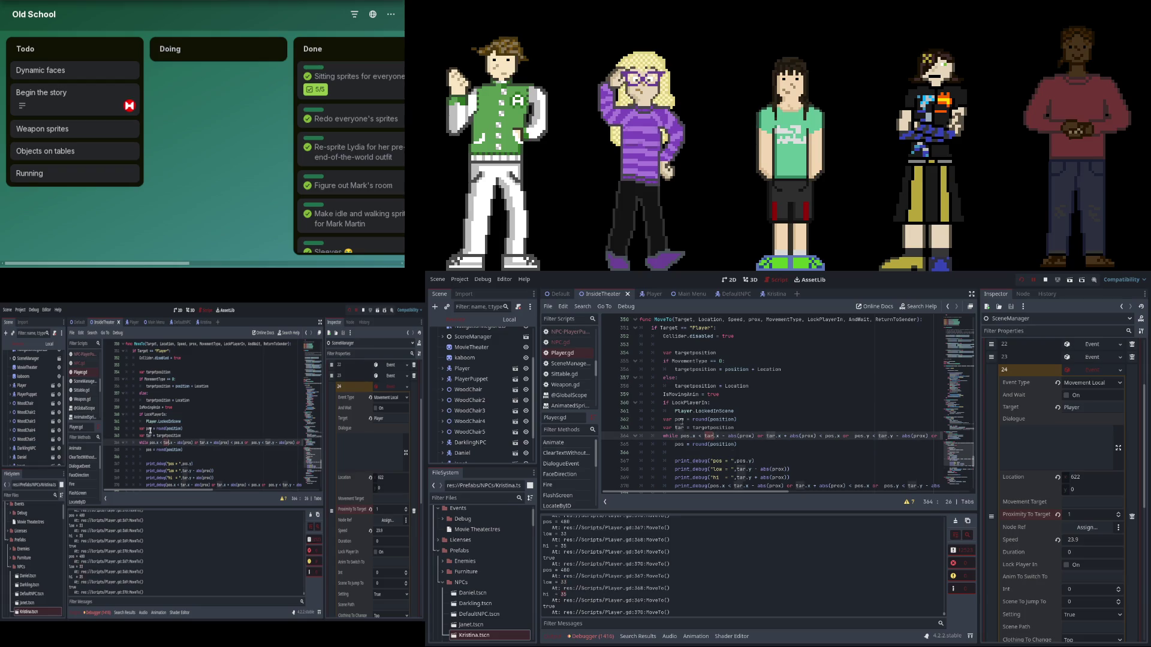
{"action": "scroll", "coordinate": [680, 424], "scroll_direction": "up", "scroll_amount": 1}
{"action": "left_click", "coordinate": [706, 411]}
{"action": "left_click", "coordinate": [713, 394]}
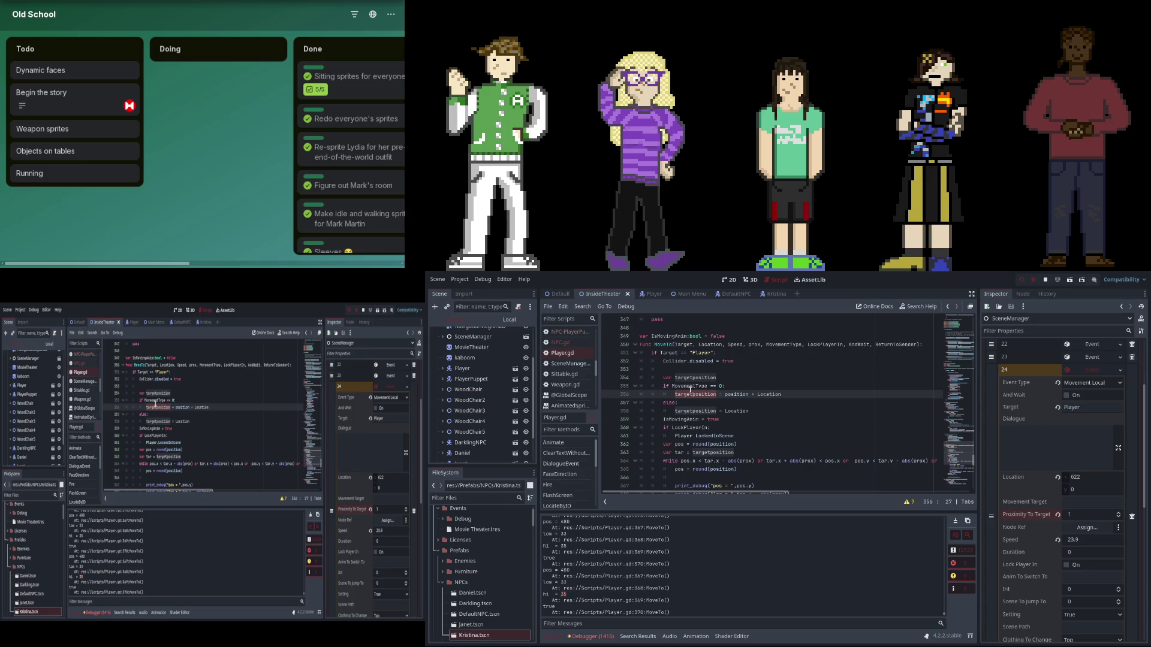
{"action": "double_click", "coordinate": [730, 394]}
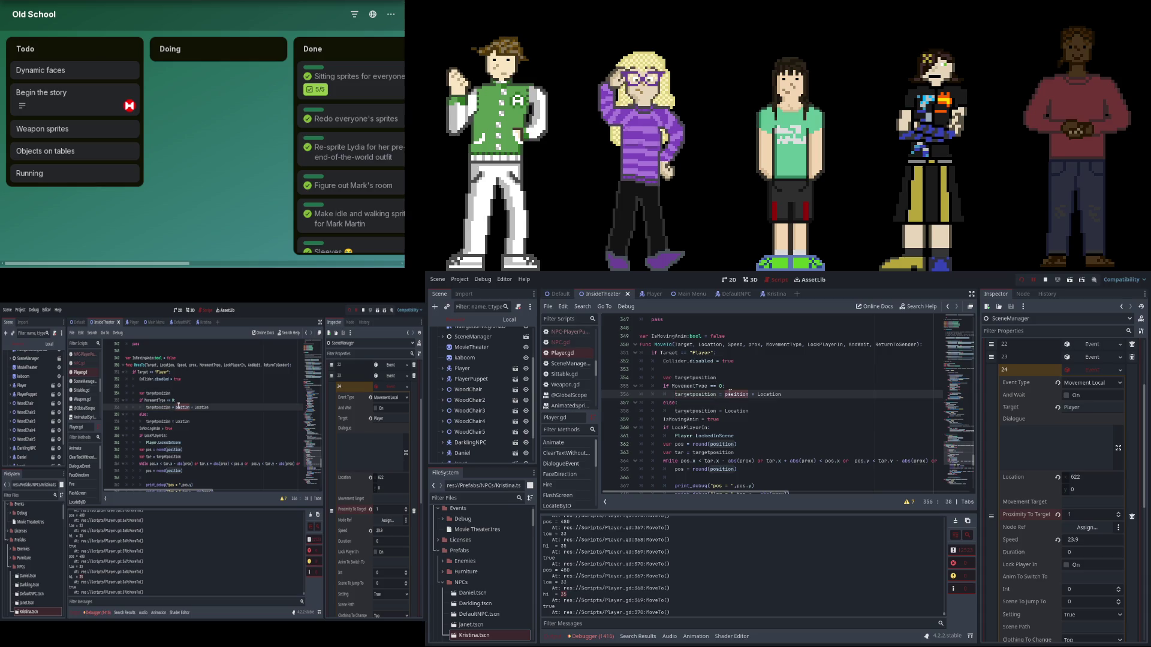
{"action": "double_click", "coordinate": [766, 395]}
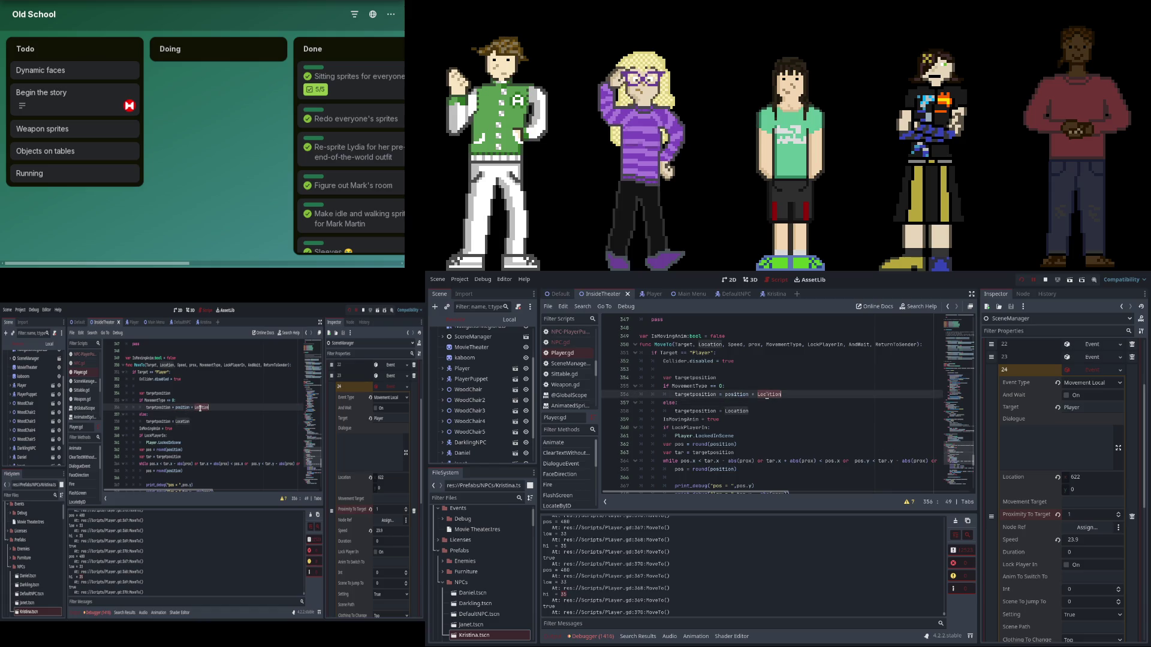
- Scroll the scripts list and open NPC.gd's MoveTo code
{"action": "scroll", "coordinate": [573, 354], "scroll_direction": "up", "scroll_amount": 1}
{"action": "scroll", "coordinate": [573, 355], "scroll_direction": "up", "scroll_amount": 3}
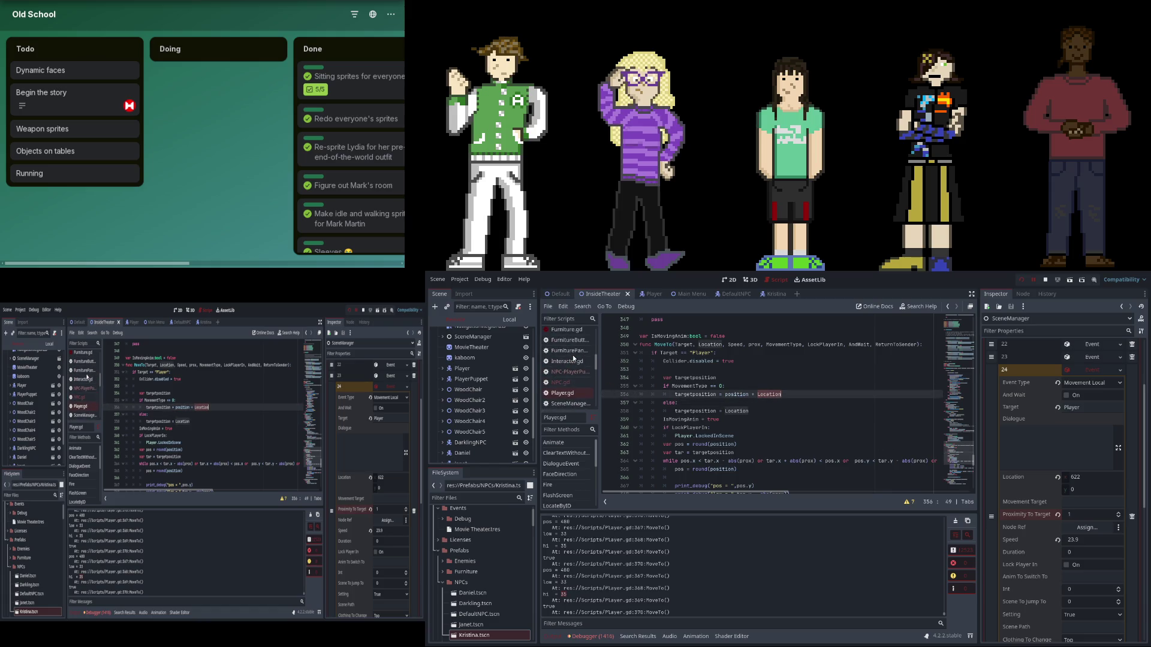
{"action": "scroll", "coordinate": [580, 378], "scroll_direction": "down", "scroll_amount": 5}
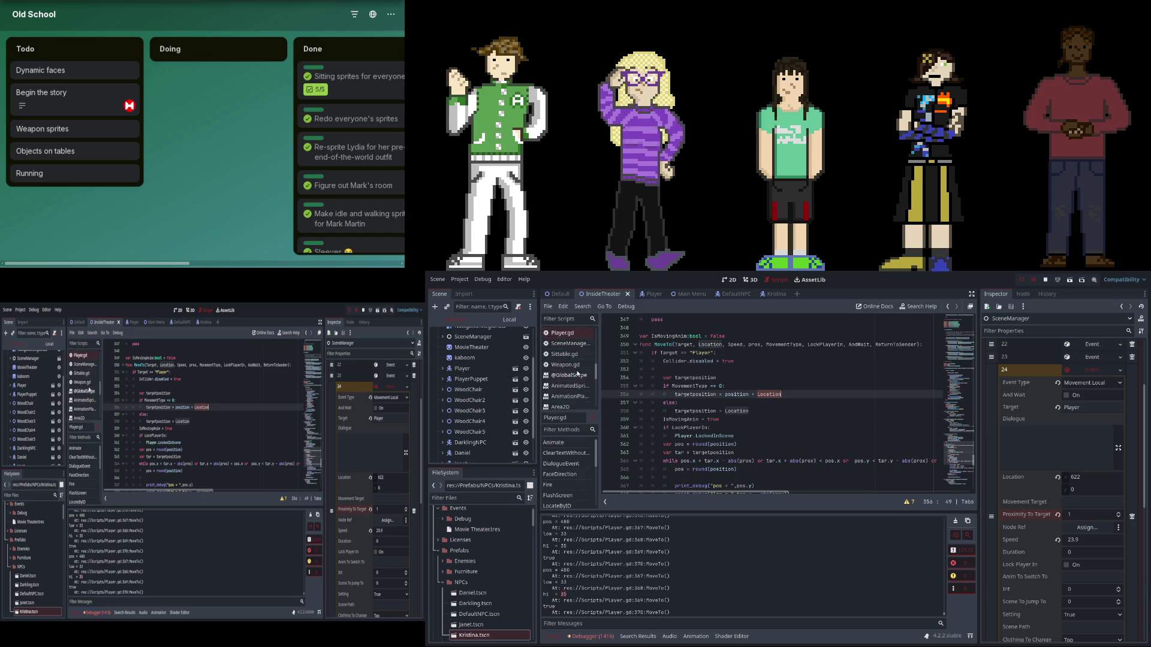
{"action": "left_click", "coordinate": [585, 343]}
{"action": "scroll", "coordinate": [687, 368], "scroll_direction": "up", "scroll_amount": 4}
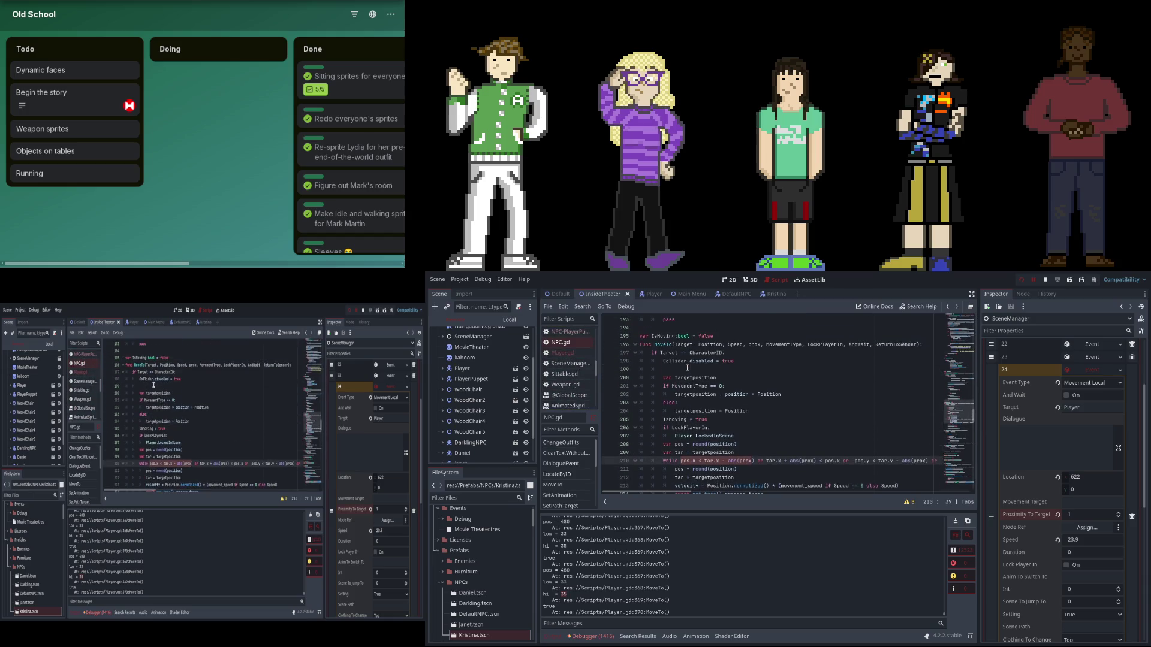
{"action": "left_click", "coordinate": [579, 354]}
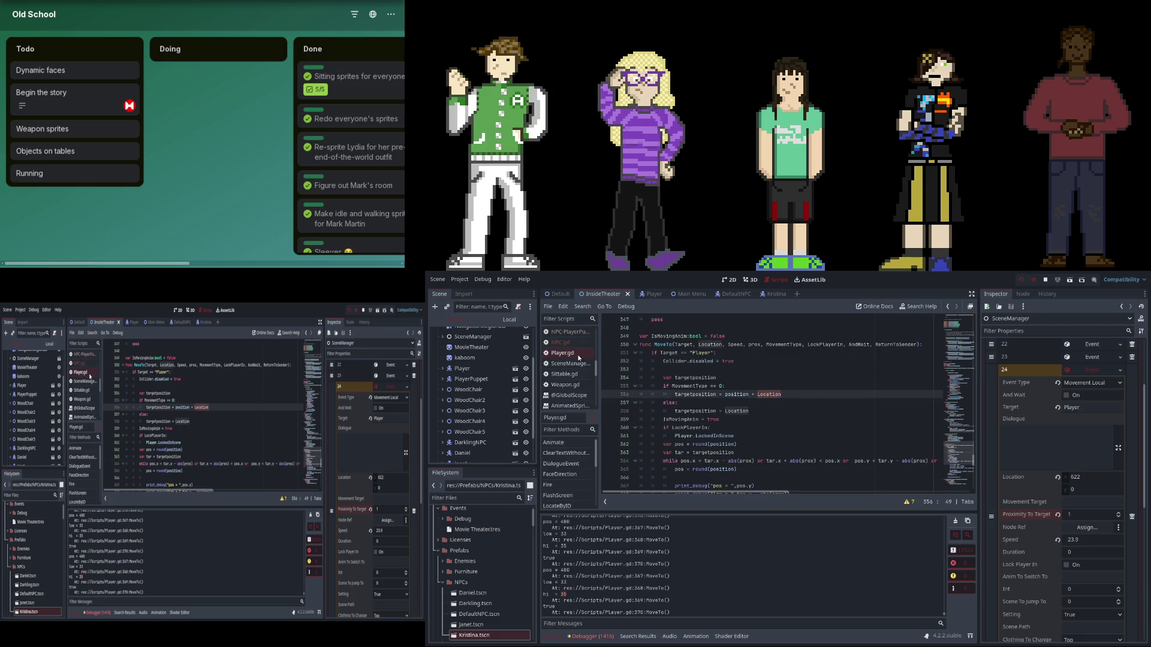
{"action": "left_click", "coordinate": [582, 343]}
{"action": "left_click", "coordinate": [577, 353]}
{"action": "left_click", "coordinate": [578, 343]}
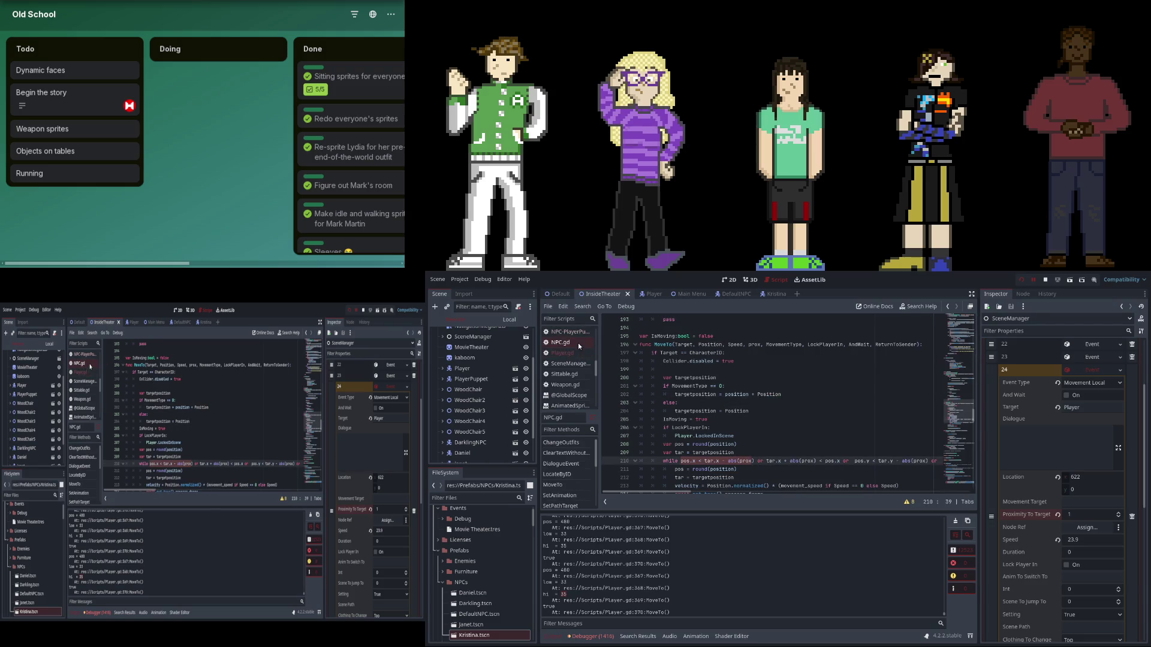
{"action": "left_click_drag", "start_coordinate": [577, 353], "coordinate": [577, 353]}
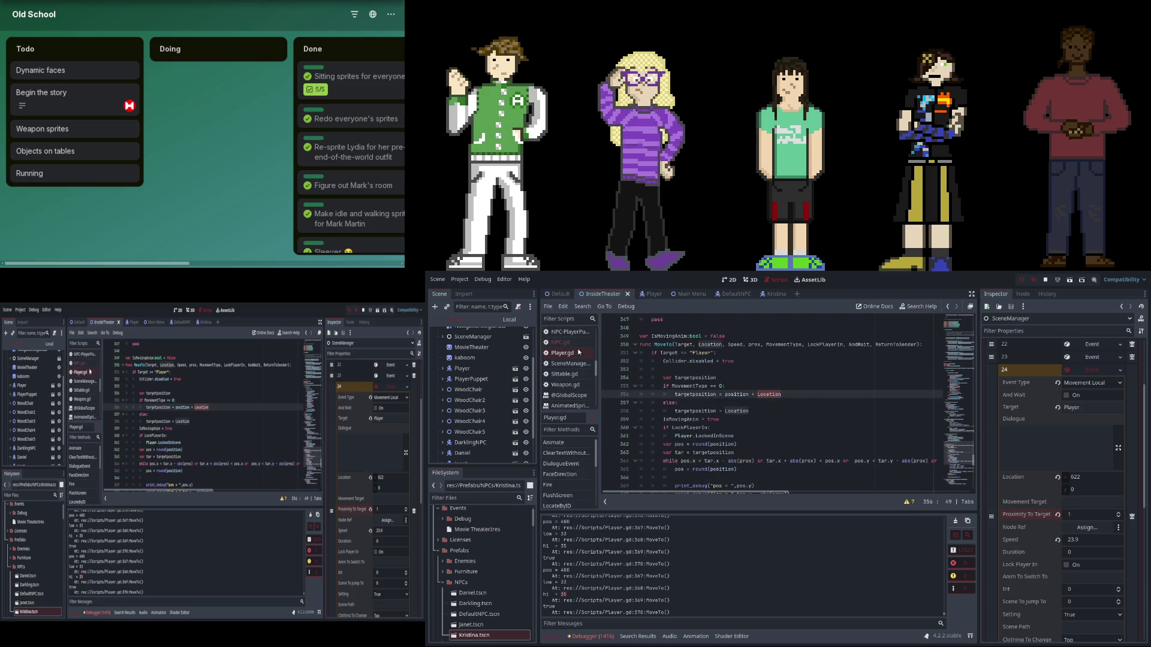
{"action": "left_click", "coordinate": [578, 350]}
{"action": "left_click", "coordinate": [580, 342]}
{"action": "left_click", "coordinate": [580, 354]}
{"action": "left_click_drag", "start_coordinate": [584, 352], "coordinate": [578, 350]}
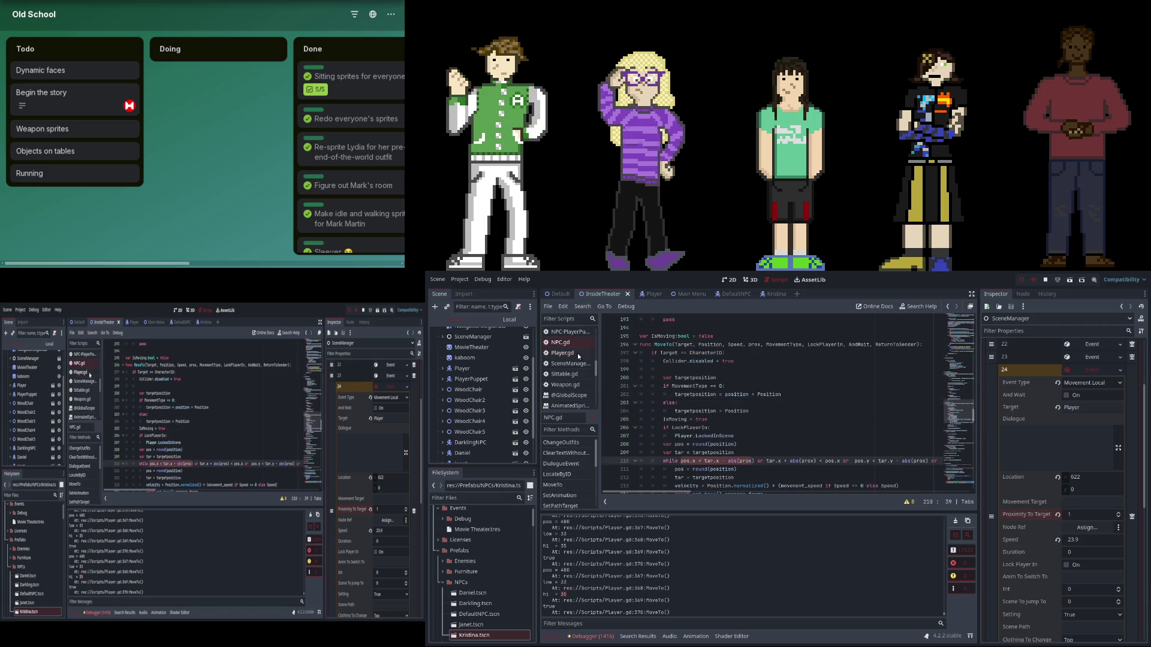
{"action": "left_click", "coordinate": [578, 342]}
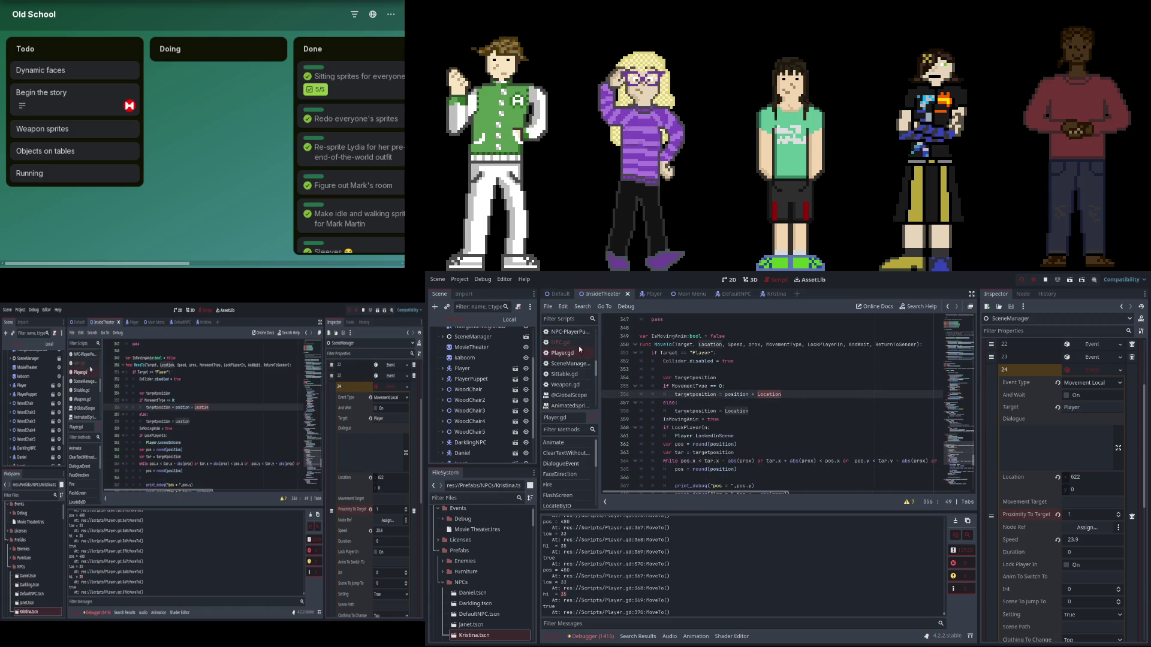
{"action": "left_click", "coordinate": [577, 353]}
{"action": "left_click", "coordinate": [575, 344]}
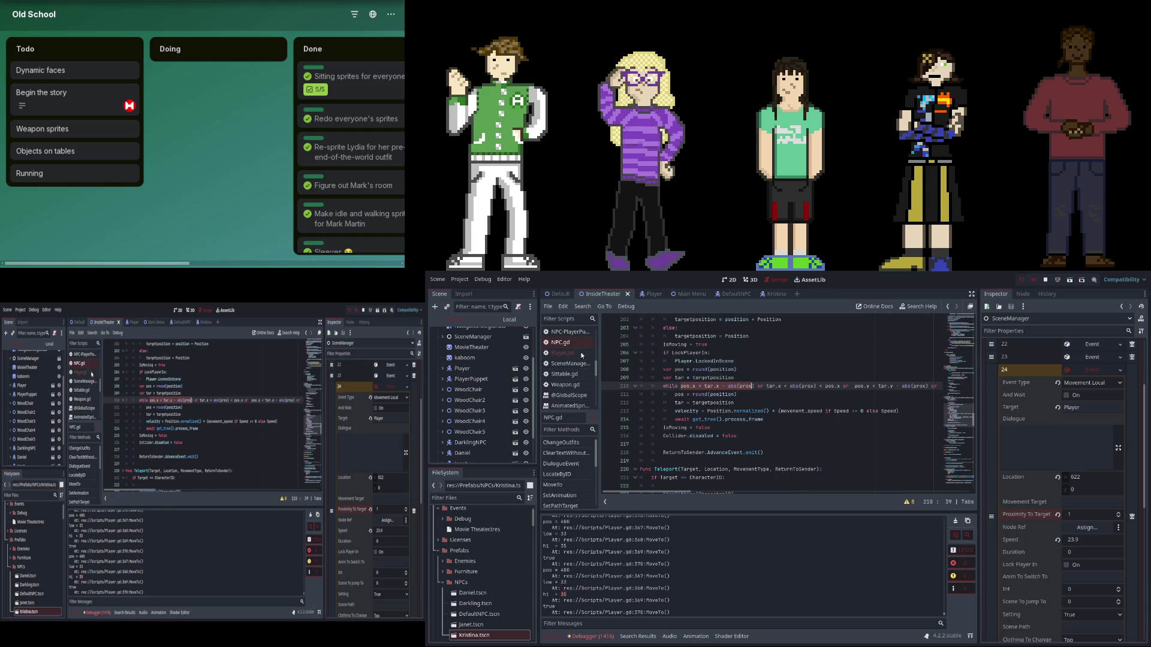
{"action": "left_click", "coordinate": [581, 353]}
{"action": "left_click", "coordinate": [580, 342]}
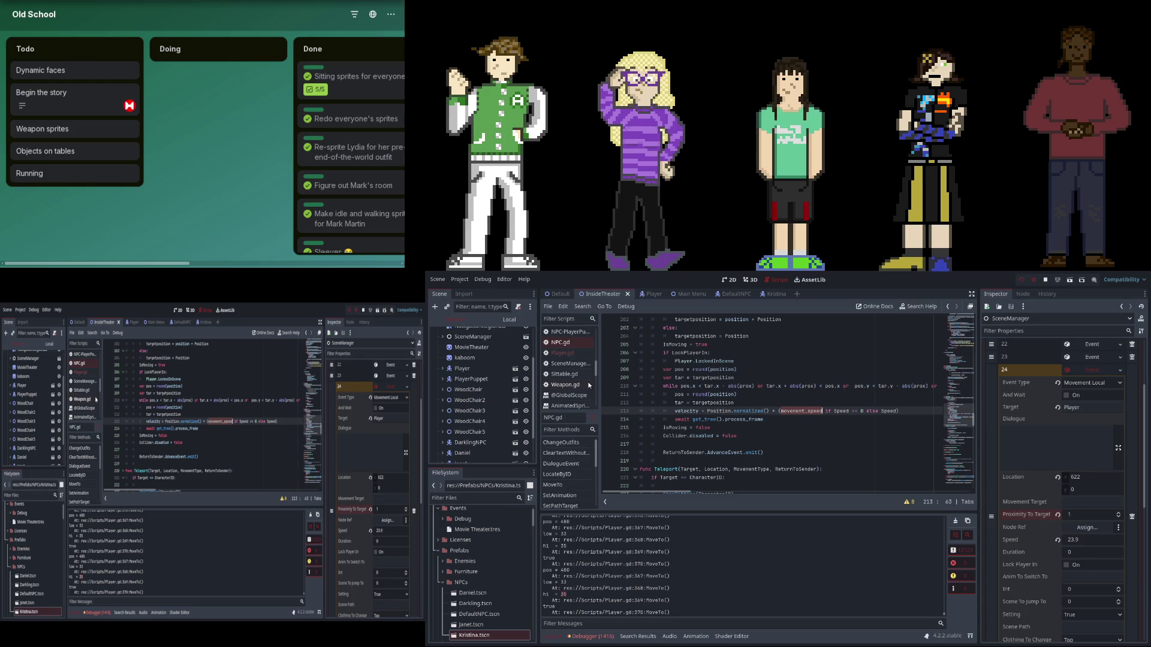
{"action": "scroll", "coordinate": [784, 365], "scroll_direction": "up", "scroll_amount": 2}
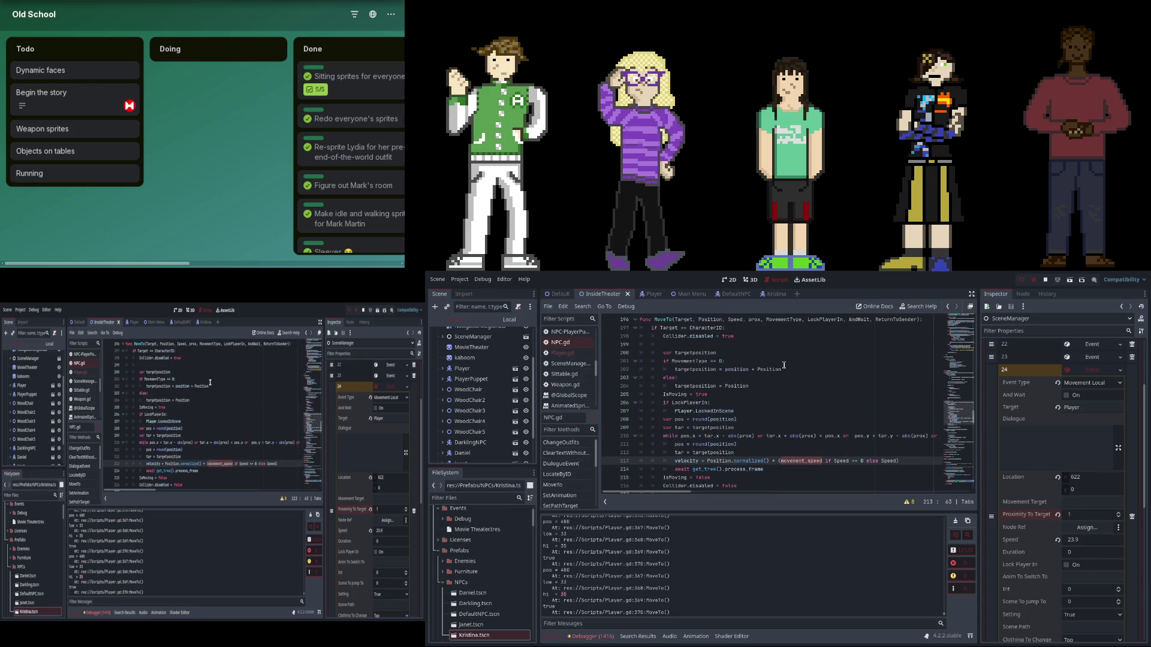
- Rename NPC.gd's MoveTo parameter Position to Location, plus its use on line 202
{"action": "scroll", "coordinate": [780, 370], "scroll_direction": "up", "scroll_amount": 1}
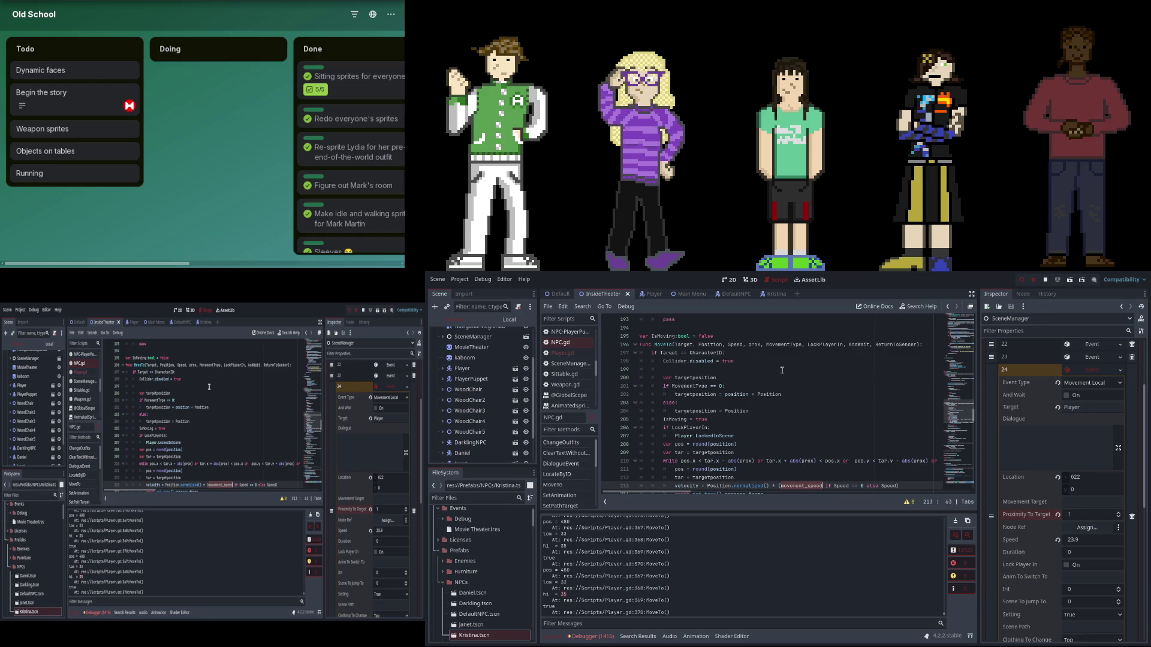
{"action": "left_click", "coordinate": [795, 395]}
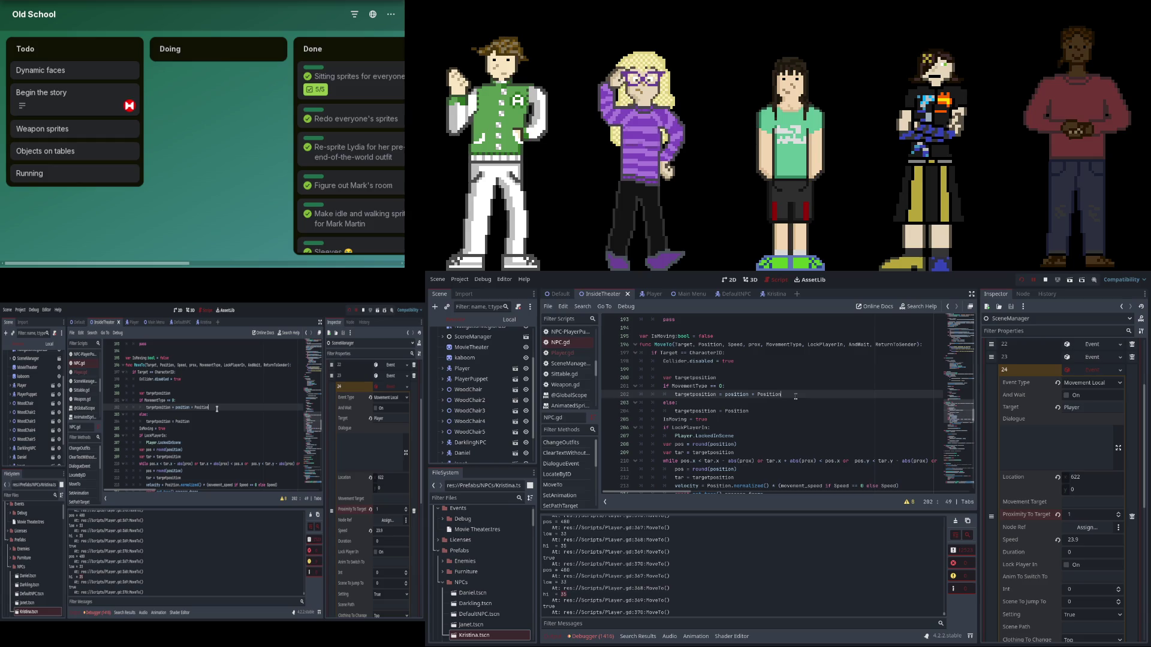
{"action": "left_click", "coordinate": [709, 347]}
{"action": "double_click", "coordinate": [709, 346]}
{"action": "type", "text": "Location"}
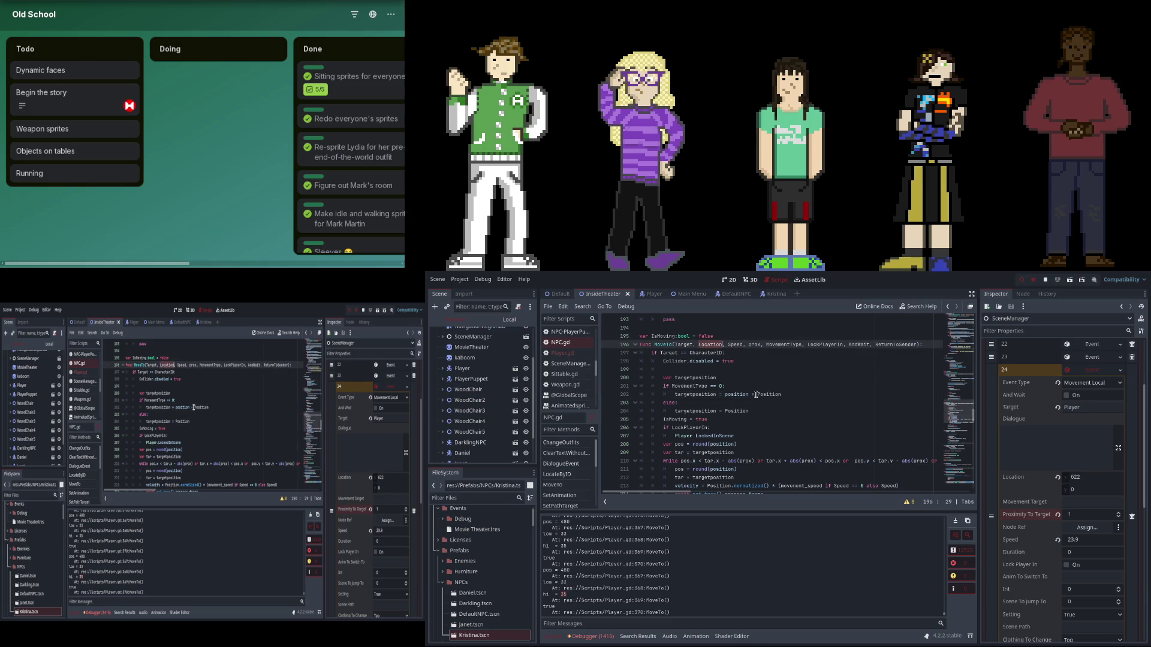
{"action": "double_click", "coordinate": [767, 394]}
{"action": "type", "text": "Location"}
- Replace the remaining Position uses with Location, including the velocity line 213
{"action": "scroll", "coordinate": [717, 403], "scroll_direction": "down", "scroll_amount": 3}
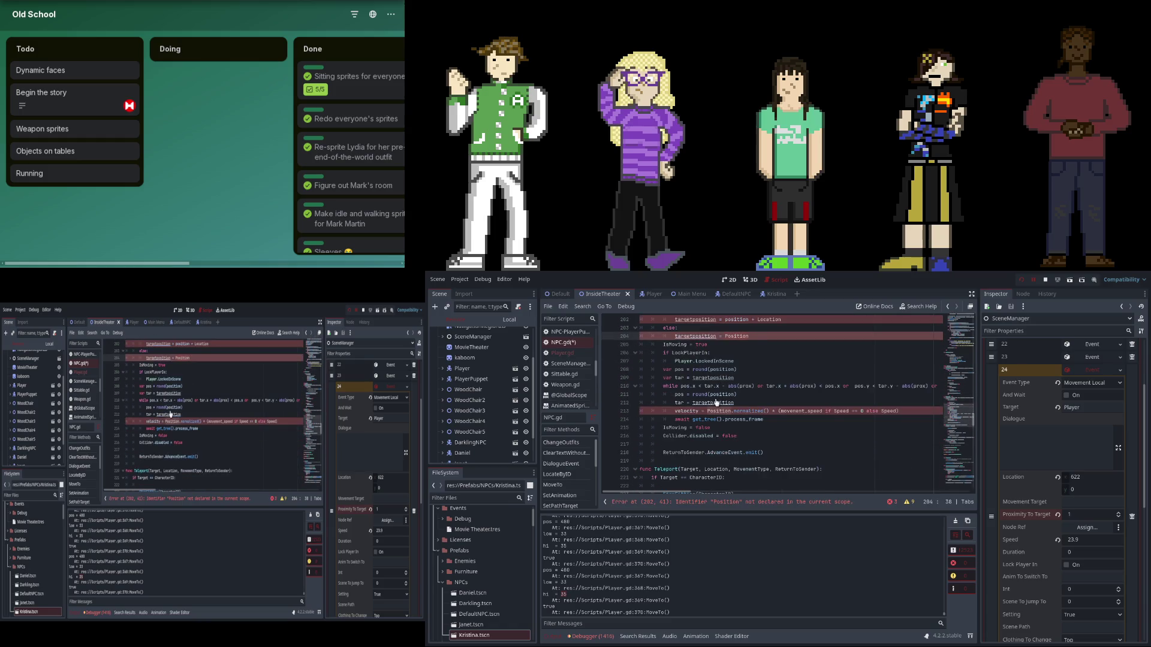
{"action": "type", "text": "Location"}
{"action": "left_click", "coordinate": [718, 411]}
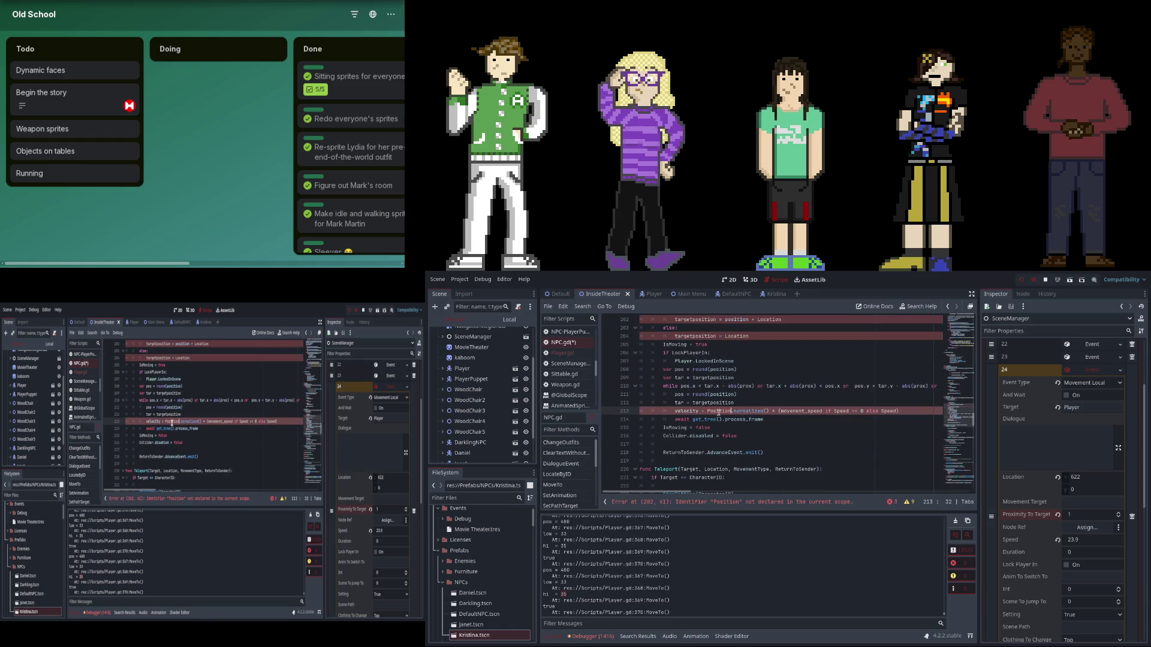
{"action": "double_click", "coordinate": [718, 411]}
{"action": "type", "text": "Location"}
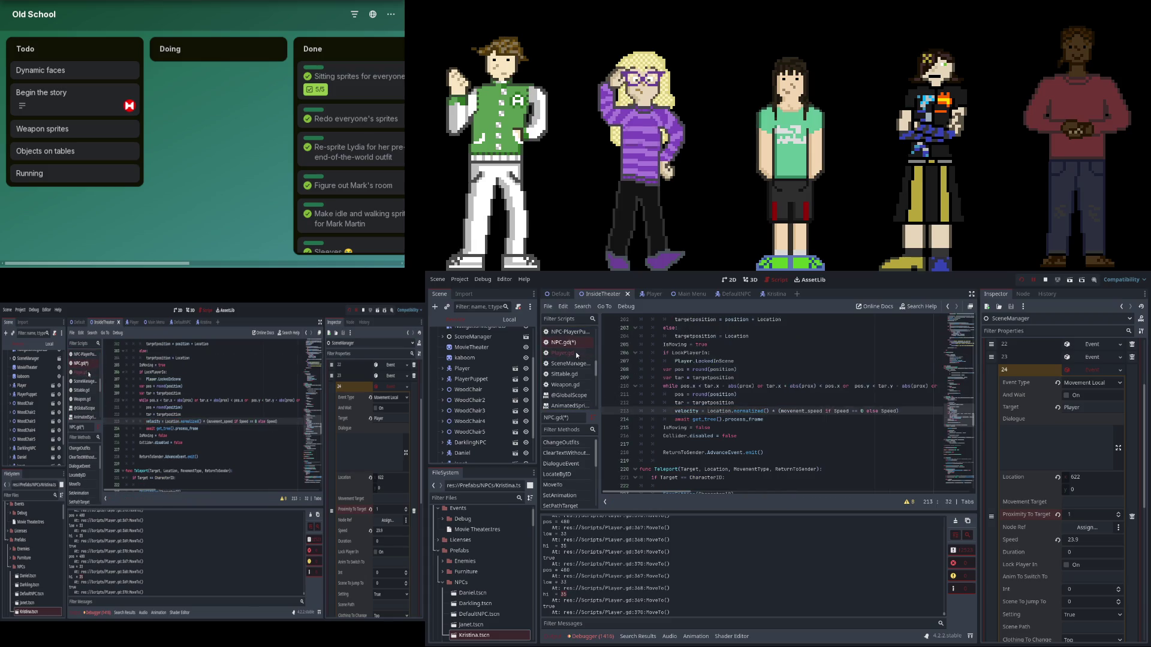
{"action": "left_click", "coordinate": [581, 333]}
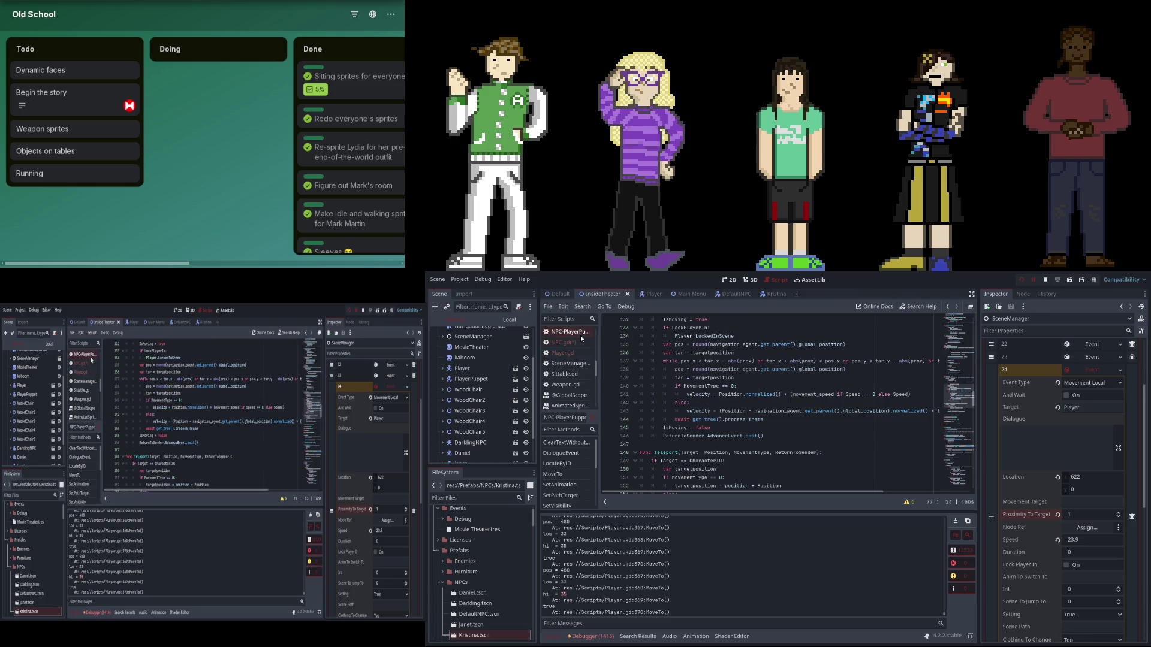
- Replace Position with Location on lines 141 and 143 of NPC-PlayerPuppet
{"action": "double_click", "coordinate": [731, 395]}
{"action": "scroll", "coordinate": [738, 400], "scroll_direction": "down", "scroll_amount": 1}
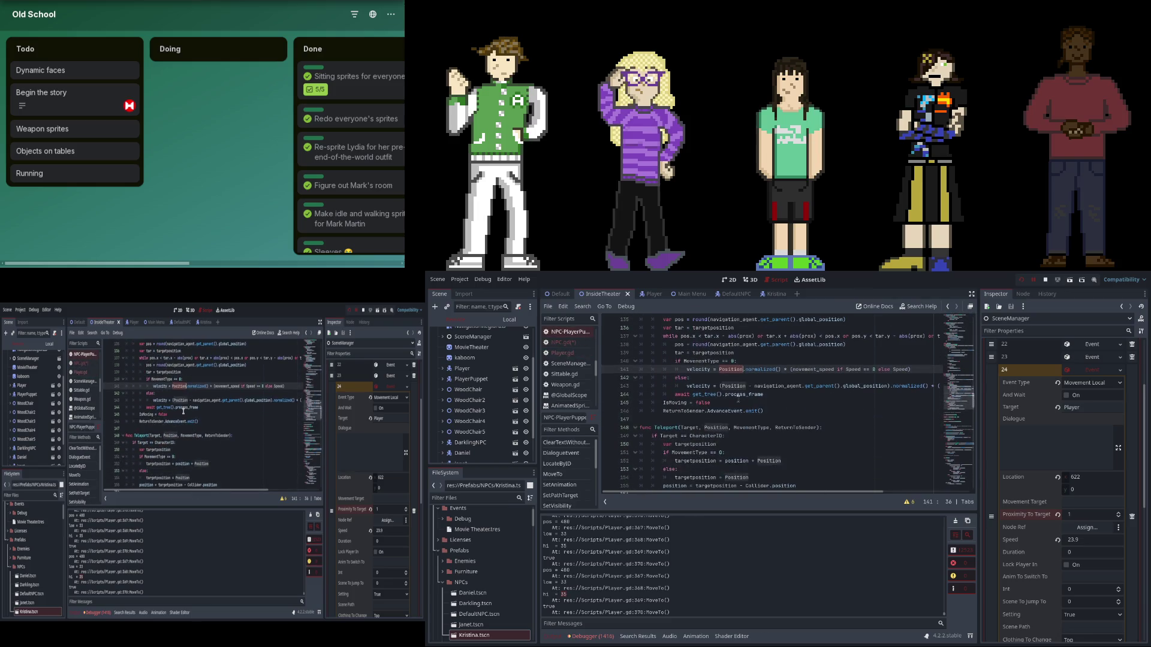
{"action": "type", "text": "Location"}
{"action": "scroll", "coordinate": [719, 428], "scroll_direction": "up", "scroll_amount": 3}
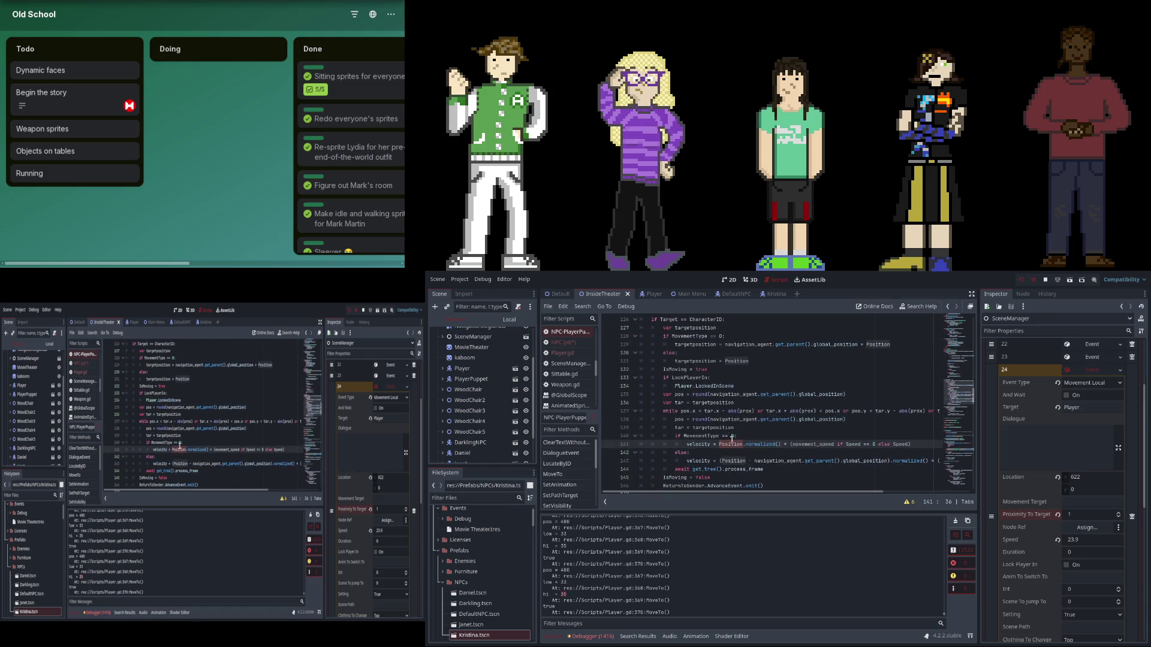
{"action": "double_click", "coordinate": [734, 461]}
{"action": "type", "text": "Location"}
- Rename the remaining Position usages and the MoveTo parameter itself to Location
{"action": "double_click", "coordinate": [736, 361]}
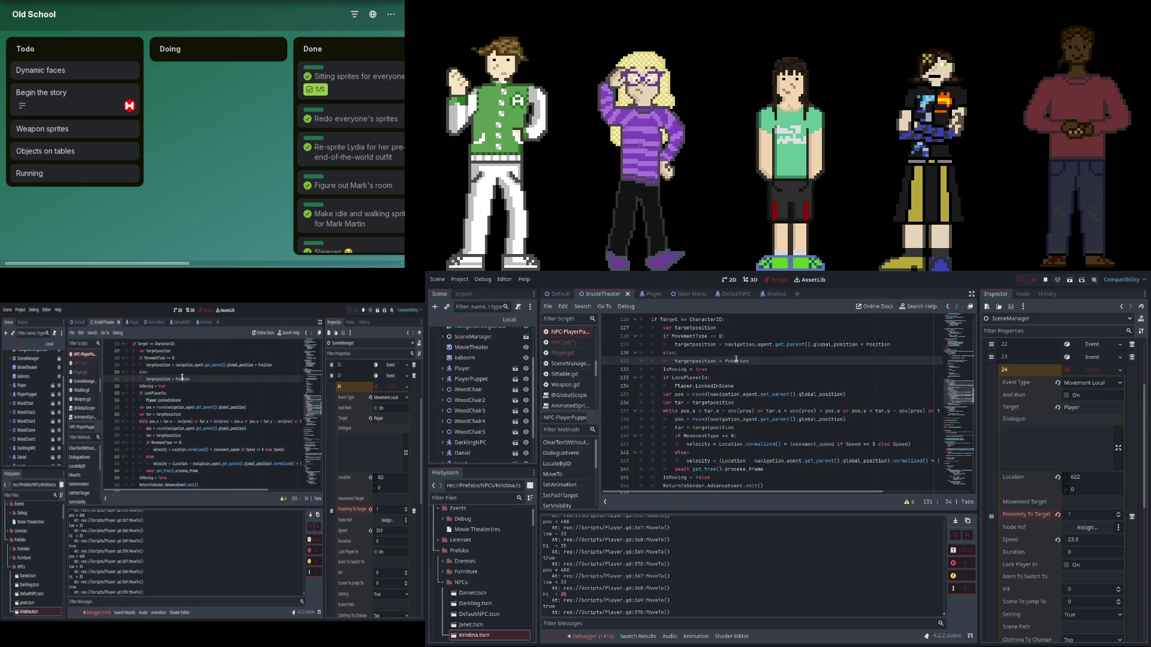
{"action": "type", "text": "Location"}
{"action": "double_click", "coordinate": [878, 344]}
{"action": "type", "text": "Location"}
{"action": "scroll", "coordinate": [845, 379], "scroll_direction": "up", "scroll_amount": 2}
{"action": "scroll", "coordinate": [790, 388], "scroll_direction": "up", "scroll_amount": 1}
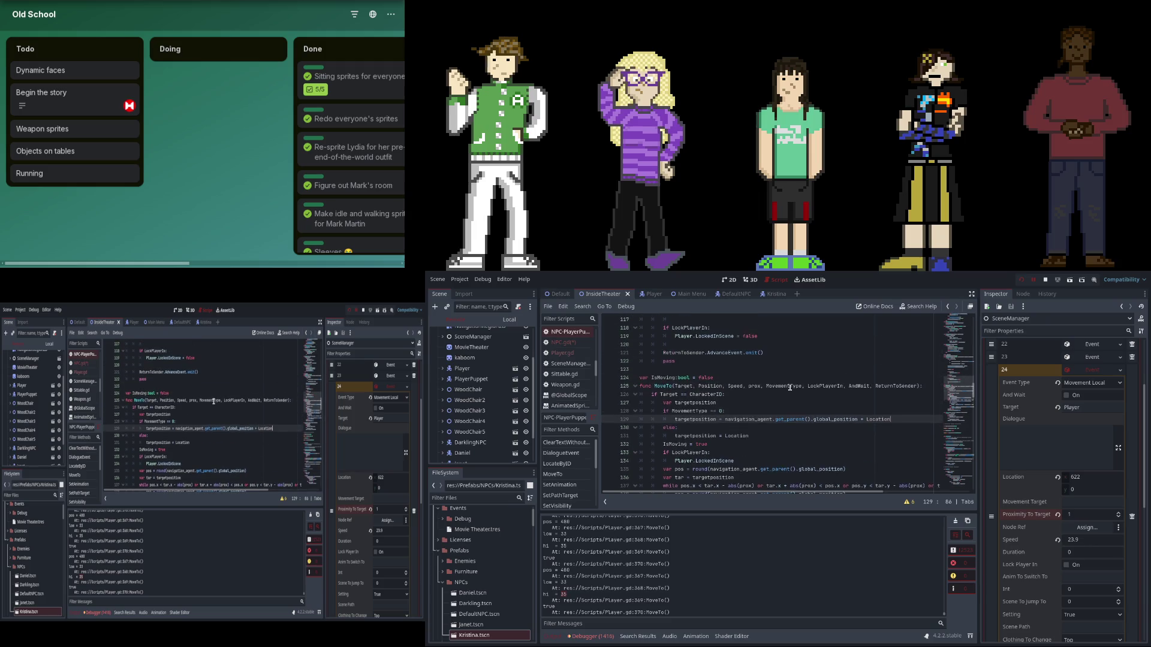
{"action": "double_click", "coordinate": [712, 386]}
{"action": "type", "text": "Location"}
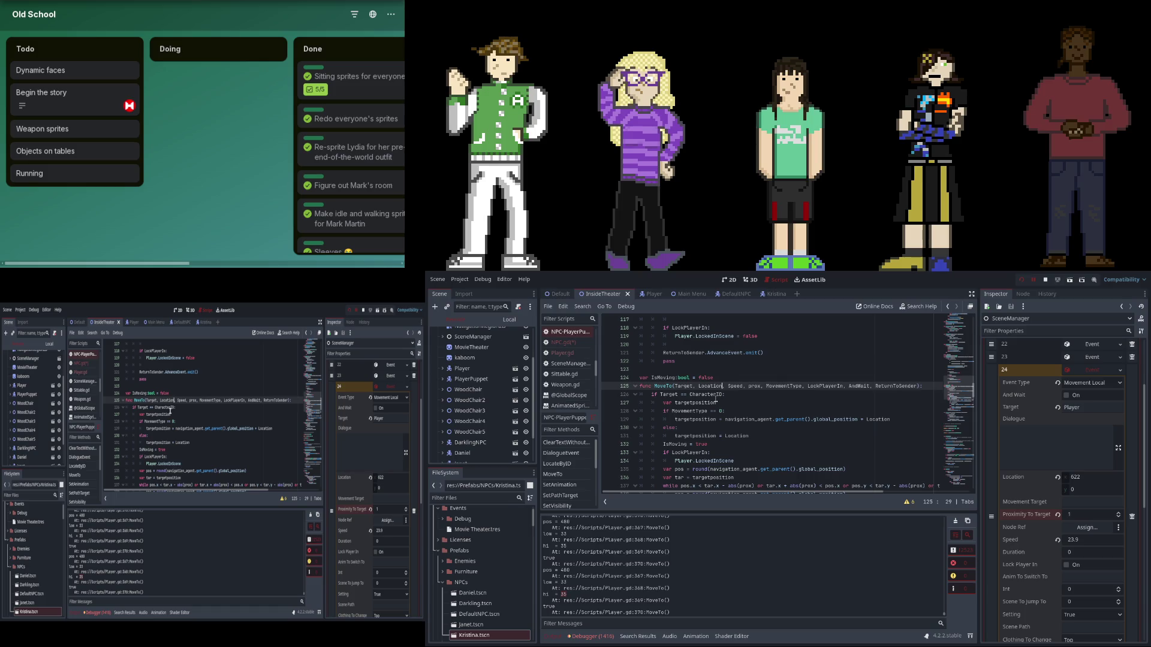
- Return to the edited NPC.gd, then switch to Player.gd
{"action": "left_click", "coordinate": [566, 347]}
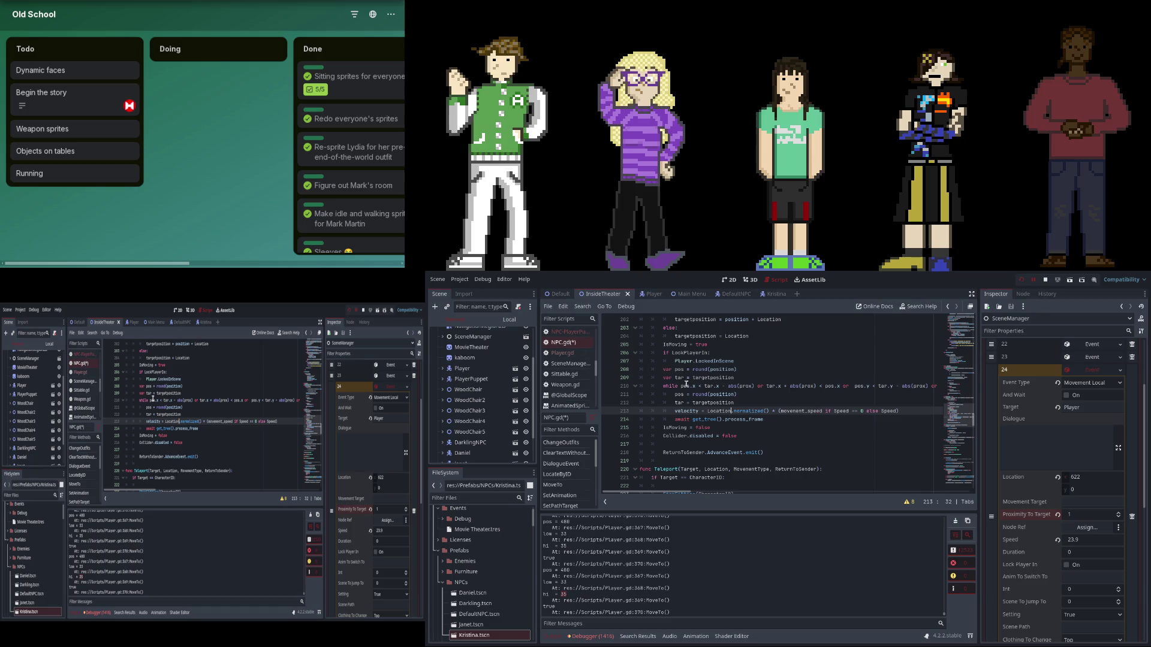
{"action": "scroll", "coordinate": [787, 409], "scroll_direction": "up", "scroll_amount": 2}
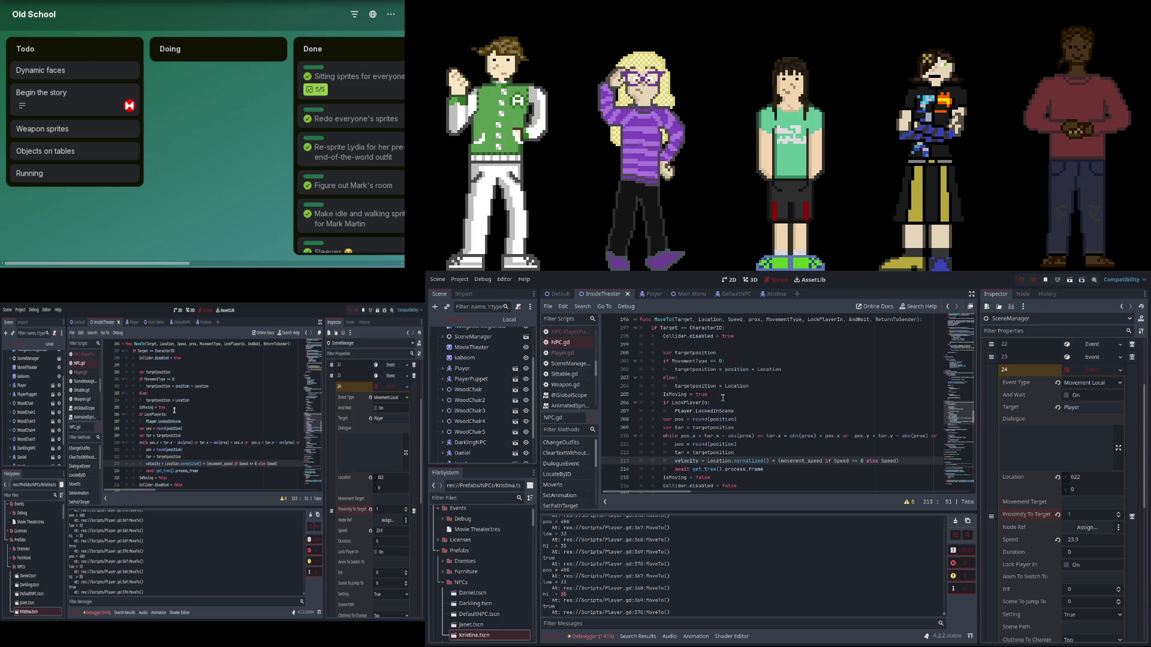
{"action": "left_click", "coordinate": [578, 352]}
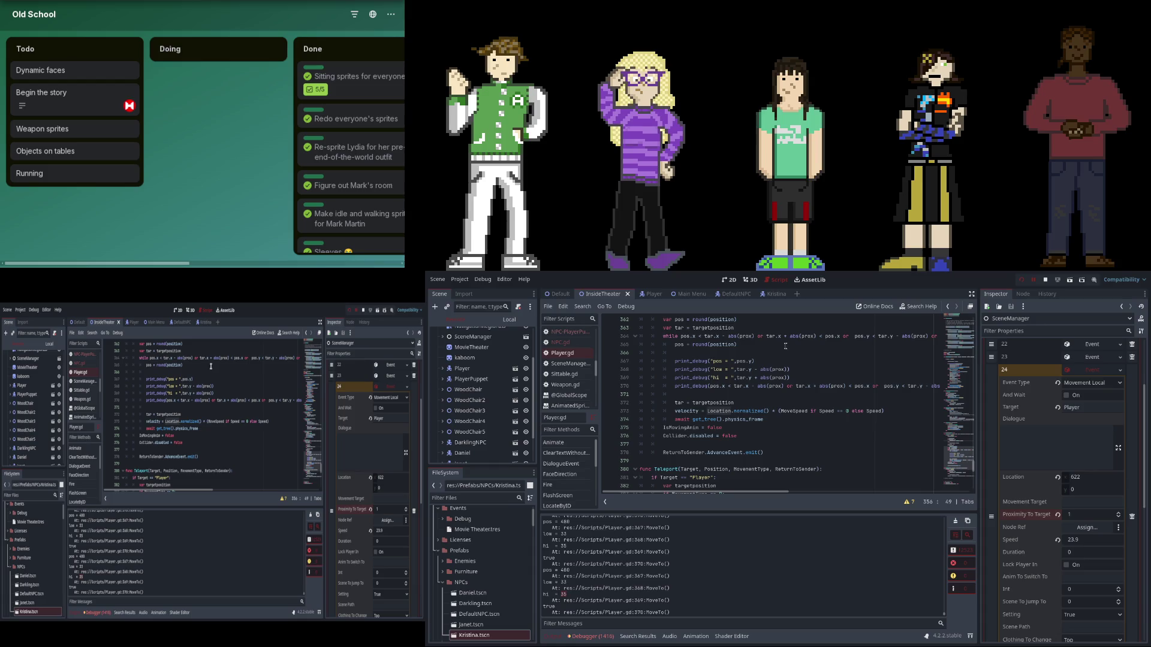
{"action": "double_click", "coordinate": [743, 369]}
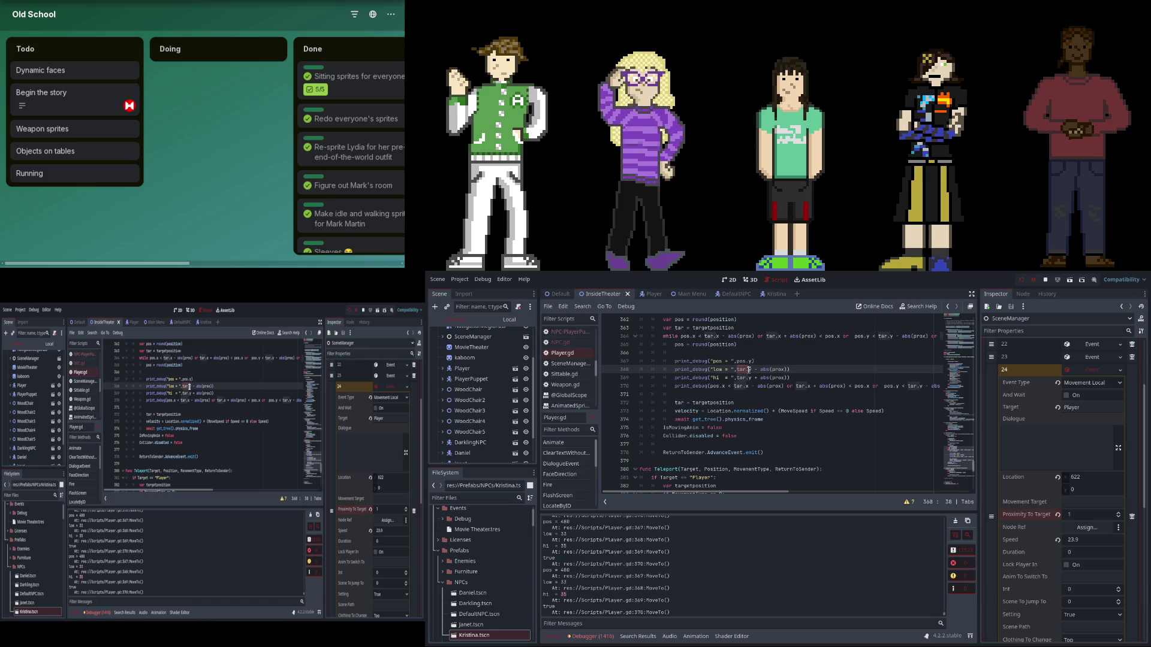
{"action": "left_click", "coordinate": [748, 370]}
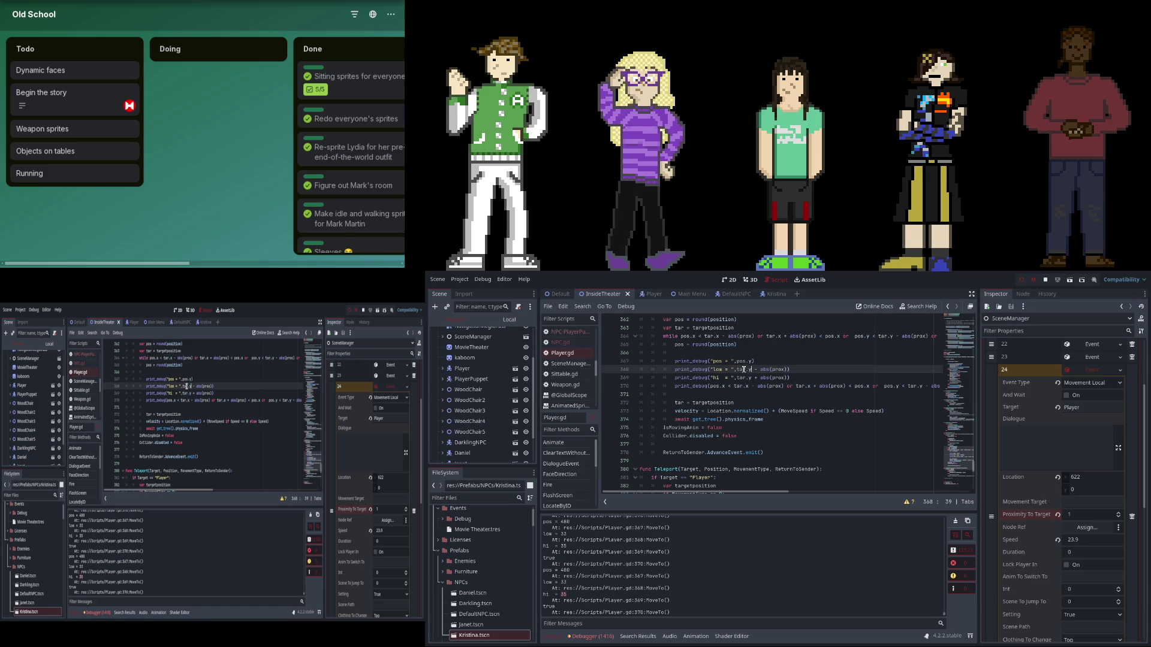
{"action": "scroll", "coordinate": [744, 369], "scroll_direction": "up", "scroll_amount": 3}
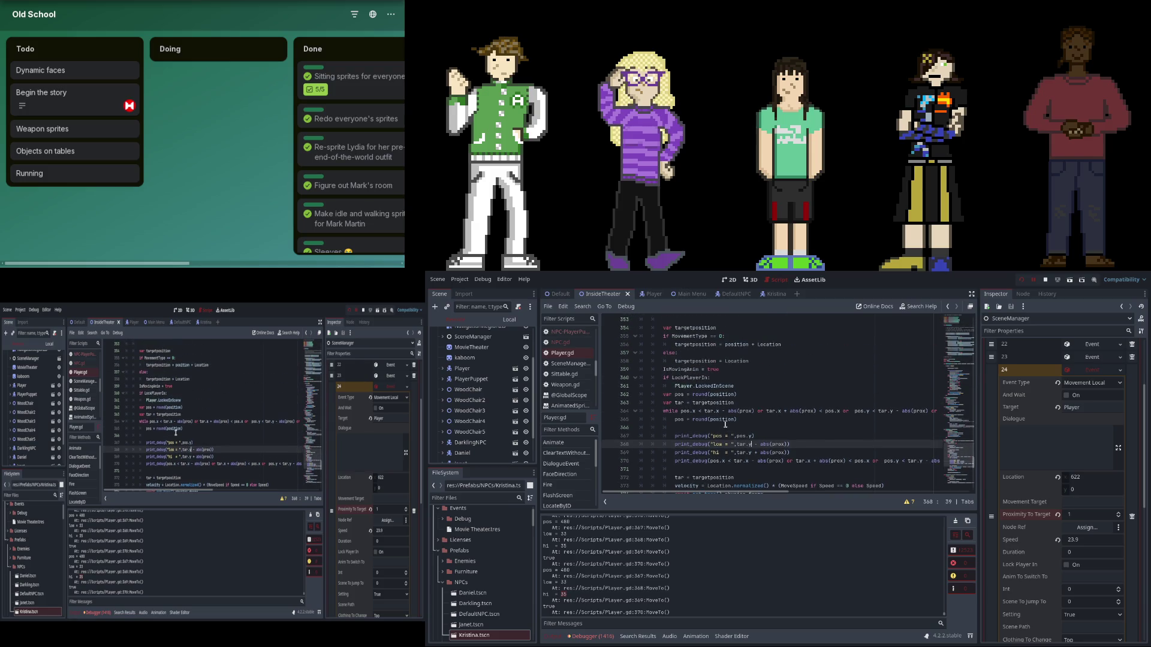
{"action": "scroll", "coordinate": [740, 444], "scroll_direction": "up", "scroll_amount": 1}
{"action": "double_click", "coordinate": [710, 427]}
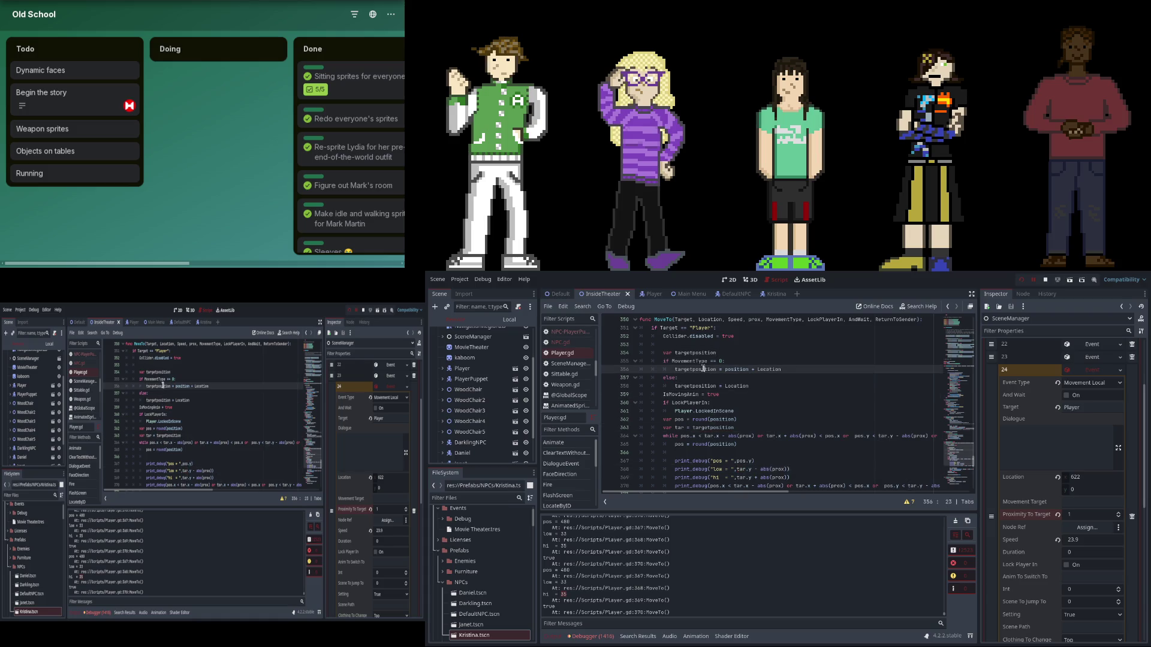
{"action": "left_click", "coordinate": [736, 369]}
{"action": "double_click", "coordinate": [760, 369]}
{"action": "scroll", "coordinate": [702, 372], "scroll_direction": "up", "scroll_amount": 2}
{"action": "double_click", "coordinate": [709, 366]}
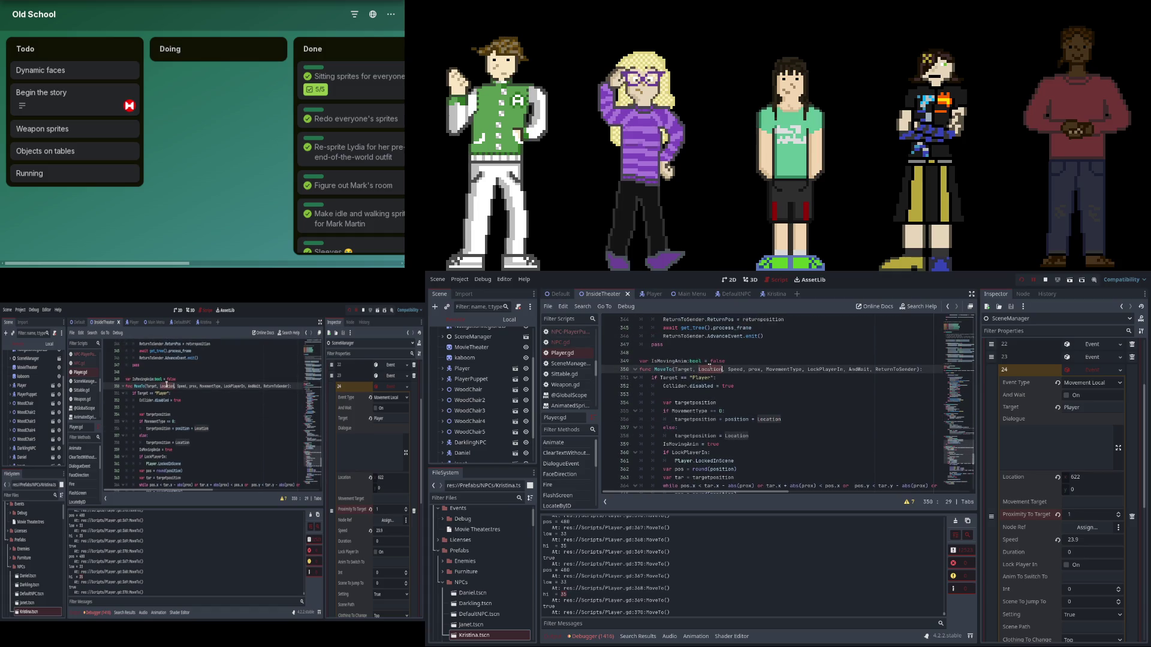
{"action": "left_click", "coordinate": [1071, 492]}
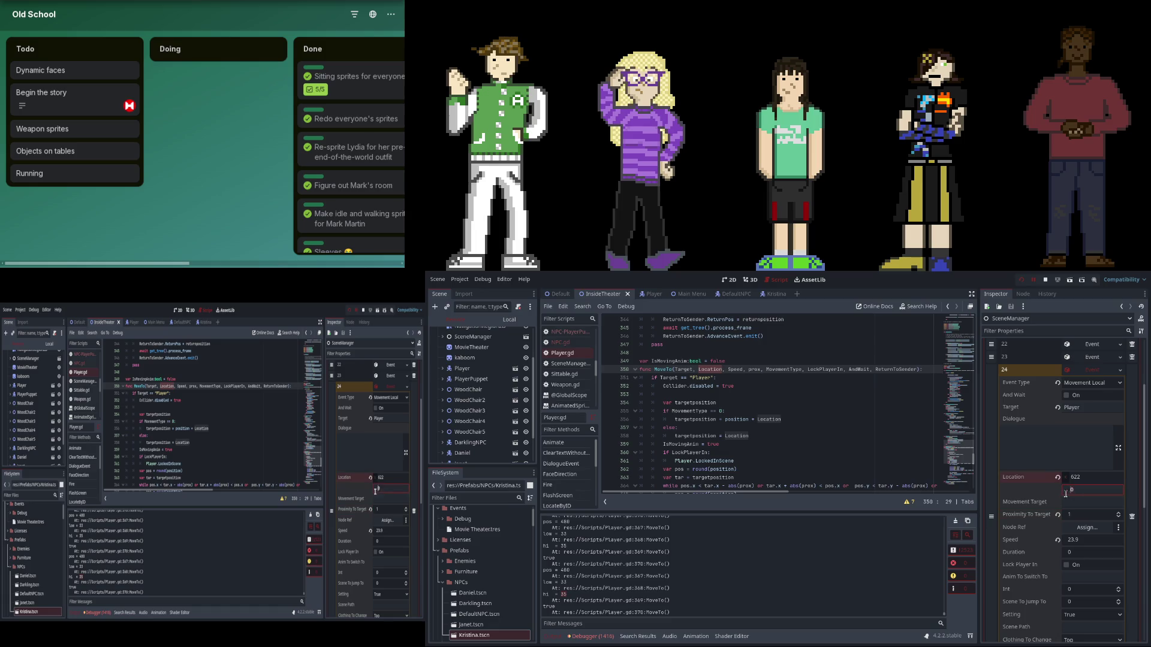
{"action": "left_click", "coordinate": [804, 422]}
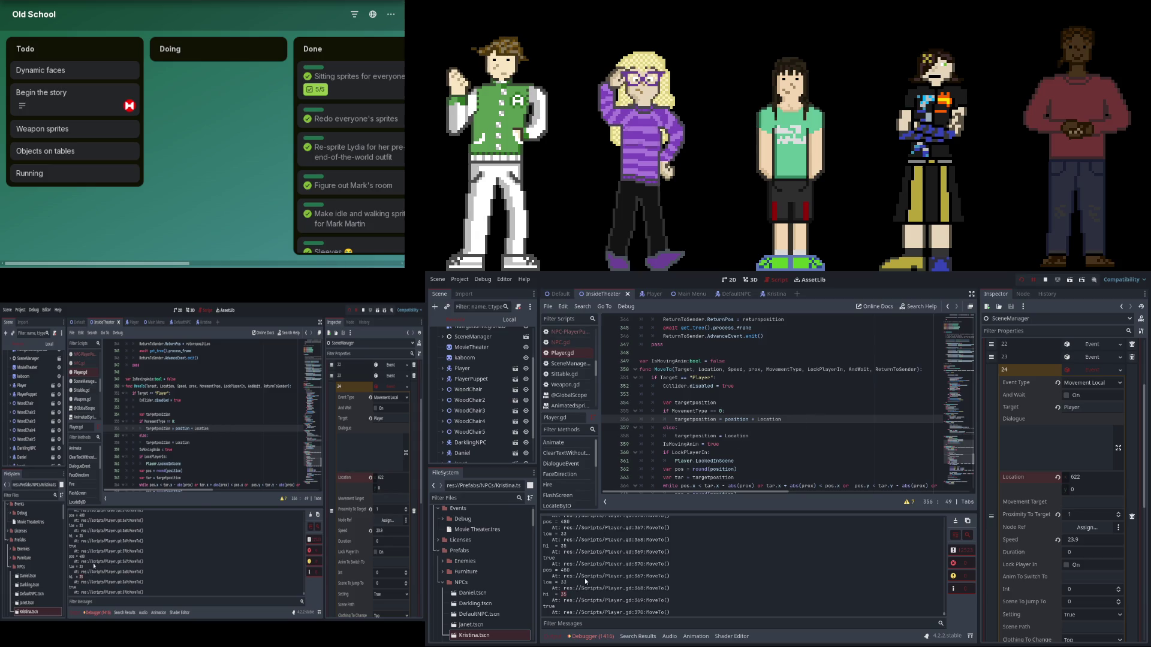
{"action": "mouse_move", "coordinate": [550, 586]}
{"action": "left_mouse_down"}
{"action": "mouse_move", "coordinate": [615, 574]}
{"action": "mouse_move", "coordinate": [611, 584]}
{"action": "left_mouse_up"}
- Add print_debug(targetposition) on a new line after the targetposition assignment
{"action": "key", "text": "Return"}
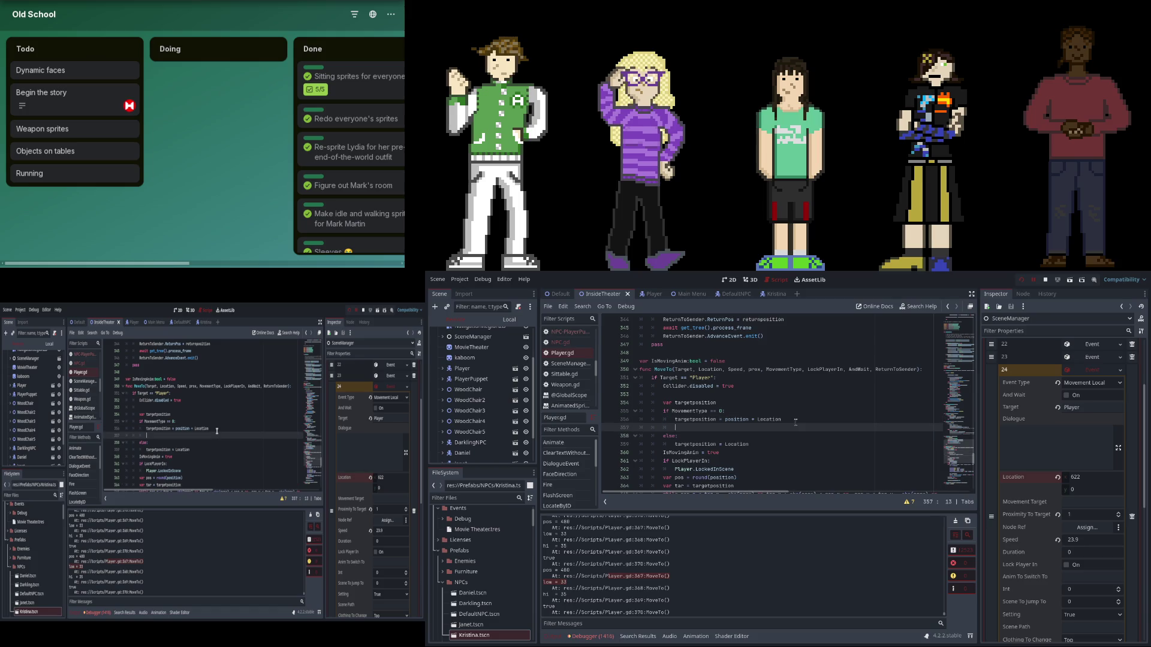
{"action": "type", "text": "ug"}
{"action": "key", "text": "Return"}
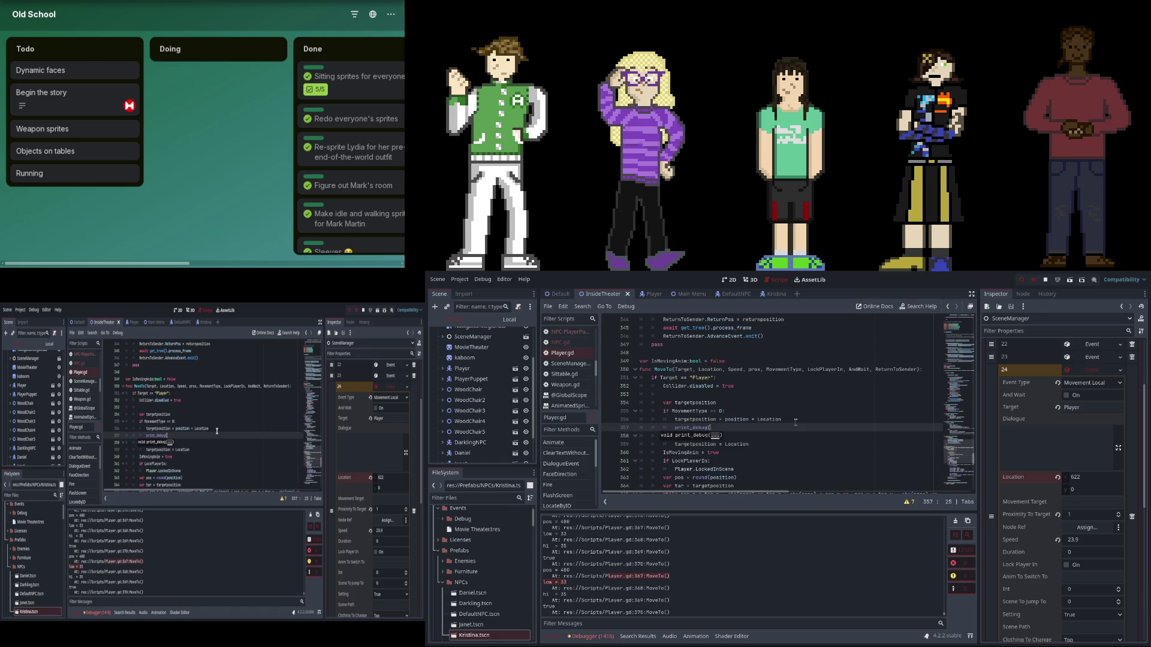
{"action": "type", "text": "targetposition"}
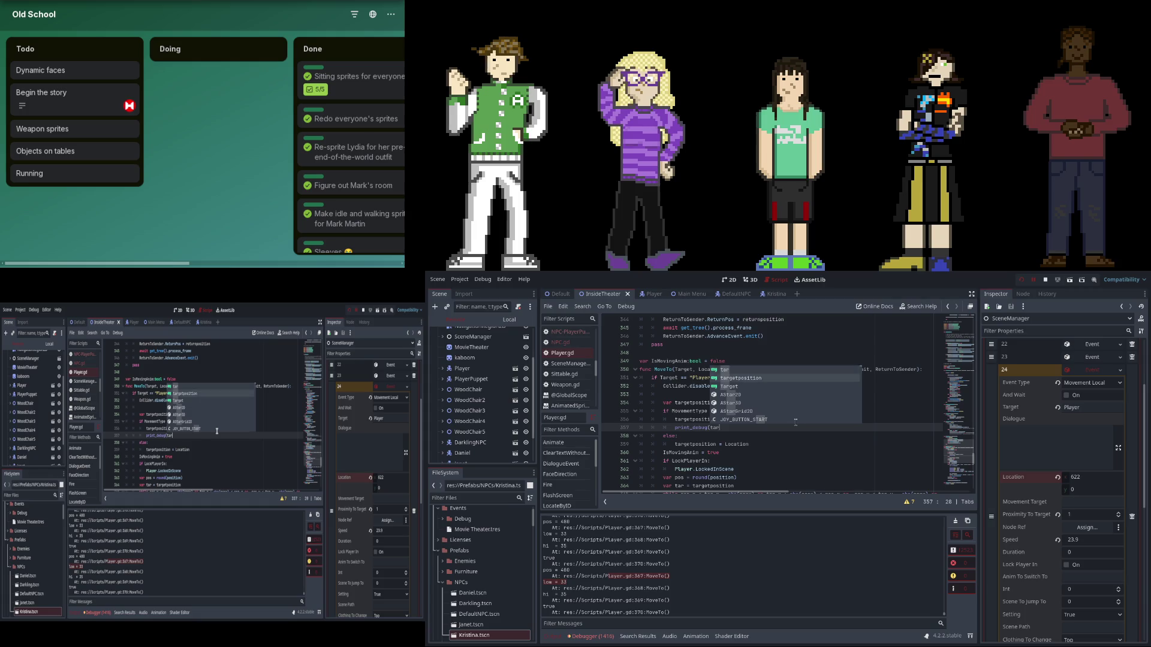
- Comment out the old print_debug lines 368–371 with Ctrl+K and rerun the game
{"action": "scroll", "coordinate": [797, 421], "scroll_direction": "down", "scroll_amount": 6}
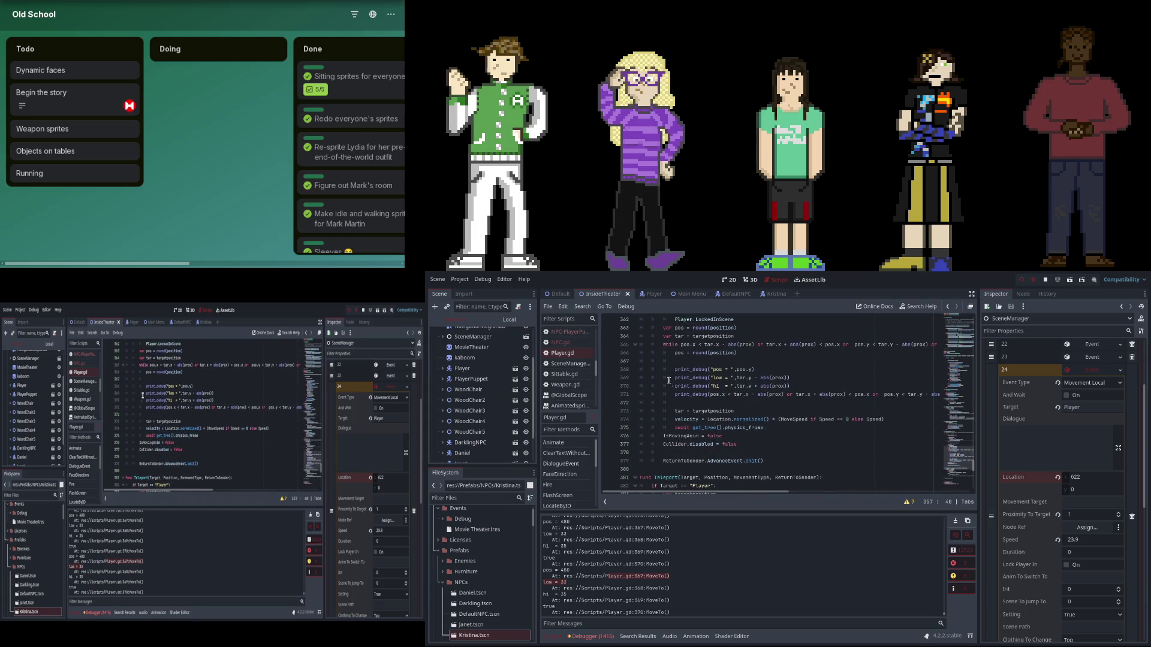
{"action": "left_click", "coordinate": [675, 369]}
{"action": "key", "text": "shift+Down"}
{"action": "key", "text": "shift+Down"}
{"action": "key", "text": "shift+Down"}
{"action": "key", "text": "ctrl+k"}
{"action": "key", "text": "Up"}
{"action": "scroll", "coordinate": [746, 364], "scroll_direction": "up", "scroll_amount": 6}
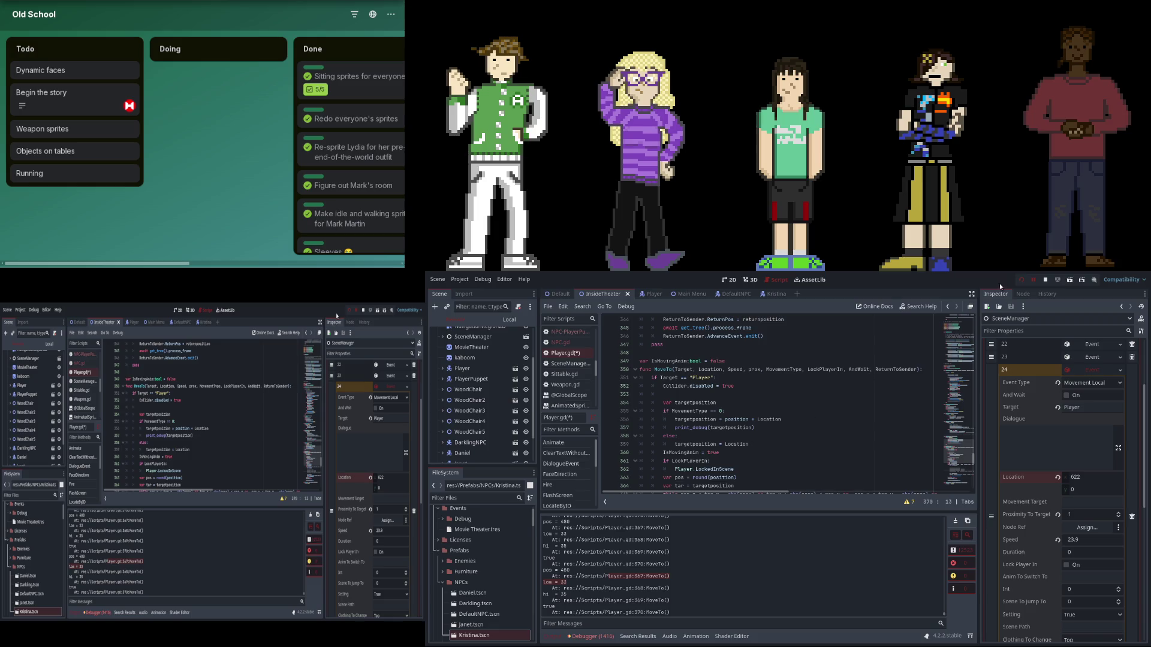
{"action": "left_click", "coordinate": [1022, 284]}
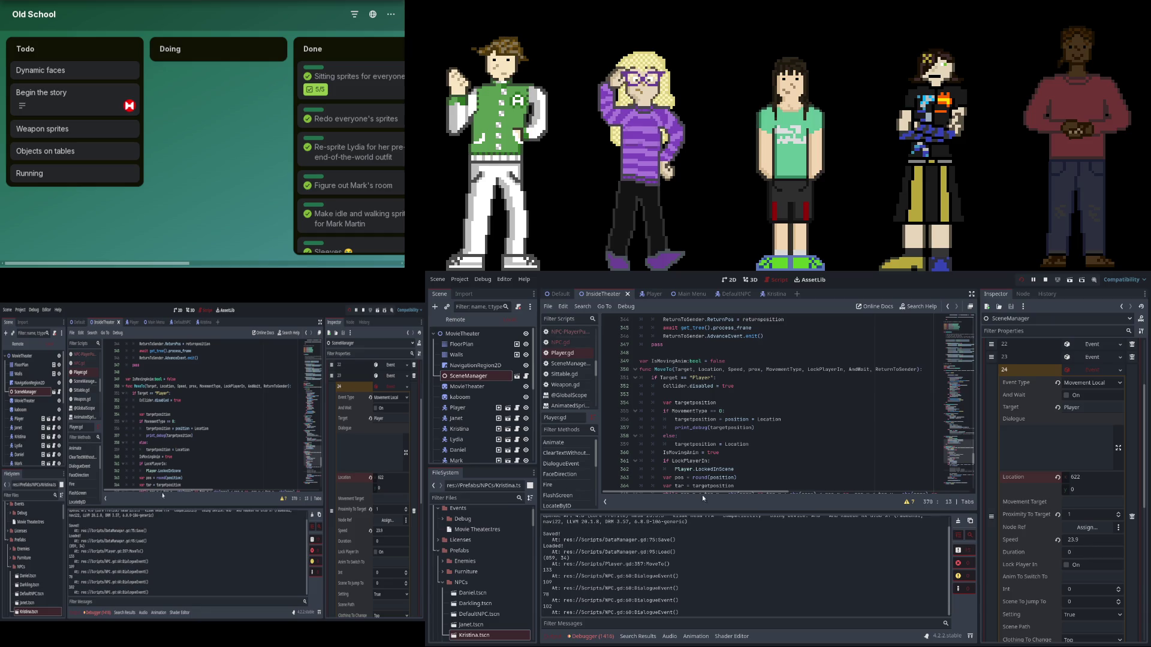
- Expand MovieTheater in the remote scene tree and inspect the running Player node's properties
{"action": "left_click", "coordinate": [454, 320]}
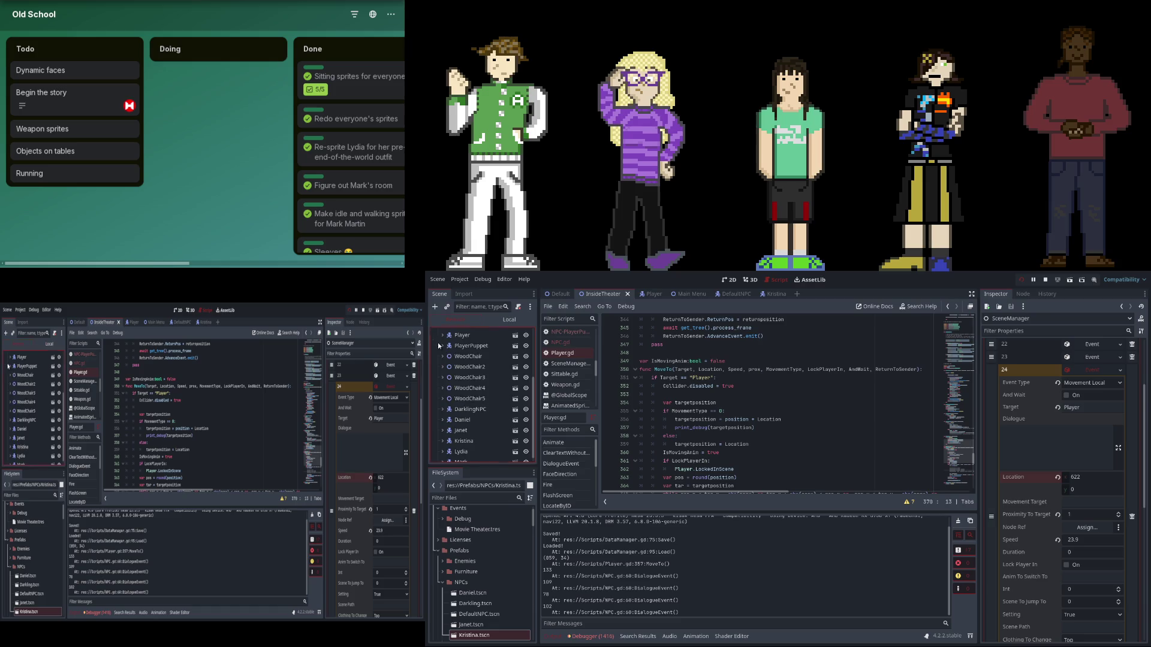
{"action": "left_click", "coordinate": [437, 346]}
{"action": "scroll", "coordinate": [450, 401], "scroll_direction": "down", "scroll_amount": 5}
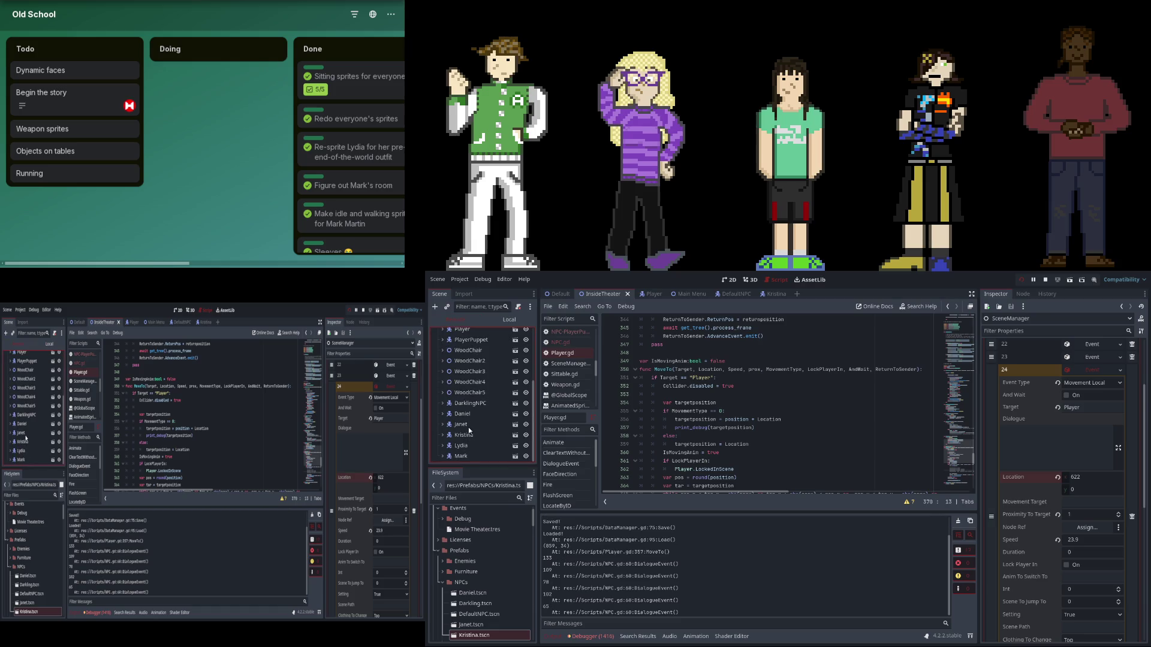
{"action": "scroll", "coordinate": [470, 411], "scroll_direction": "up", "scroll_amount": 2}
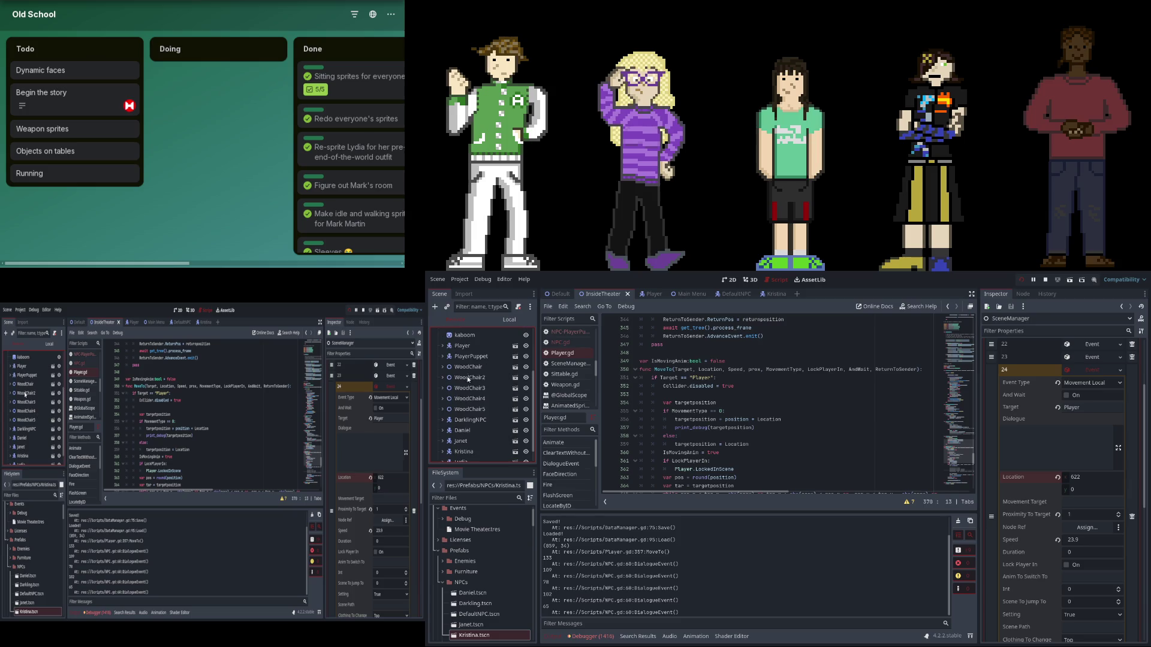
{"action": "left_click", "coordinate": [470, 344]}
{"action": "scroll", "coordinate": [1001, 449], "scroll_direction": "down", "scroll_amount": 10}
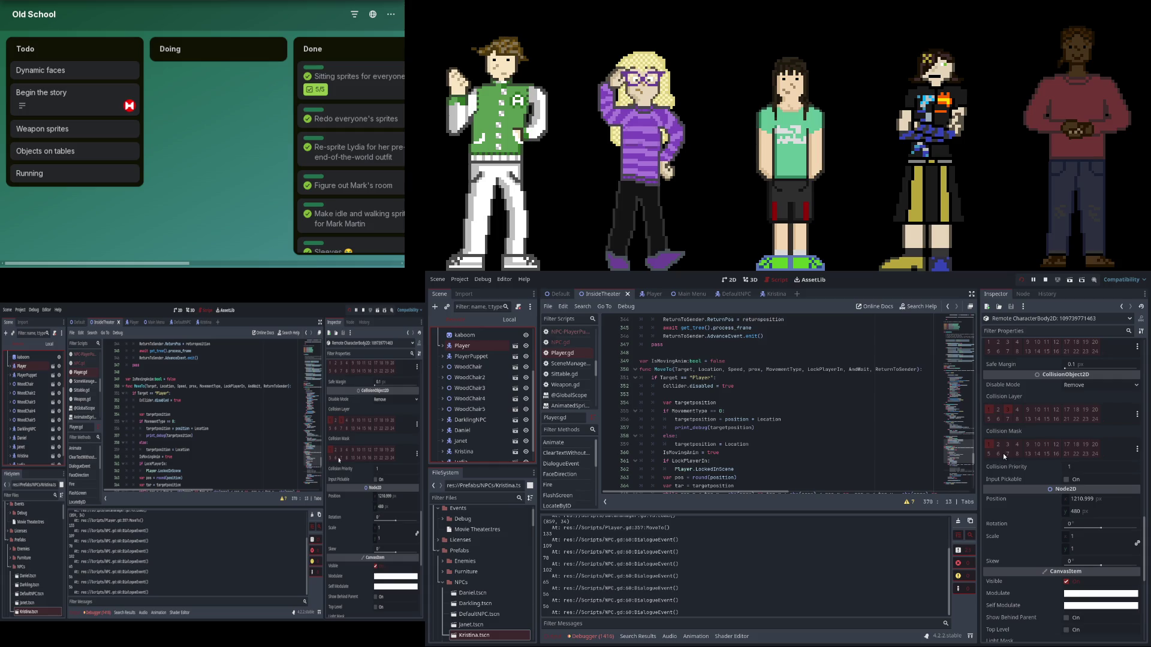
- Change the new debug print from targetposition to position and stop the game
{"action": "double_click", "coordinate": [736, 427]}
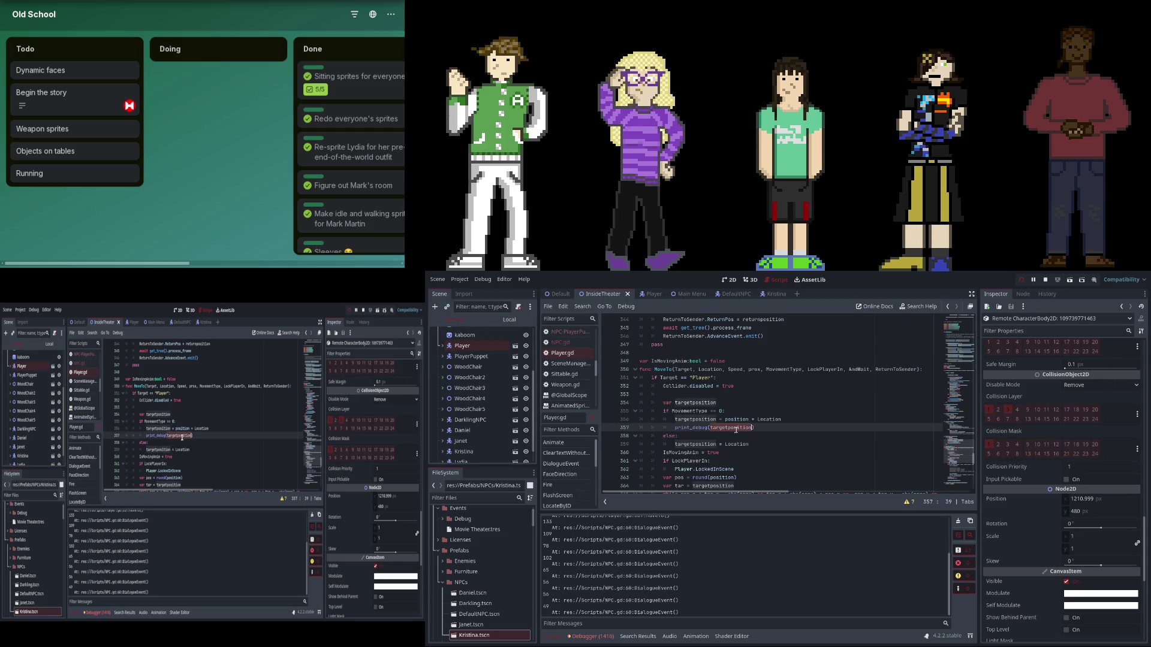
{"action": "type", "text": "position"}
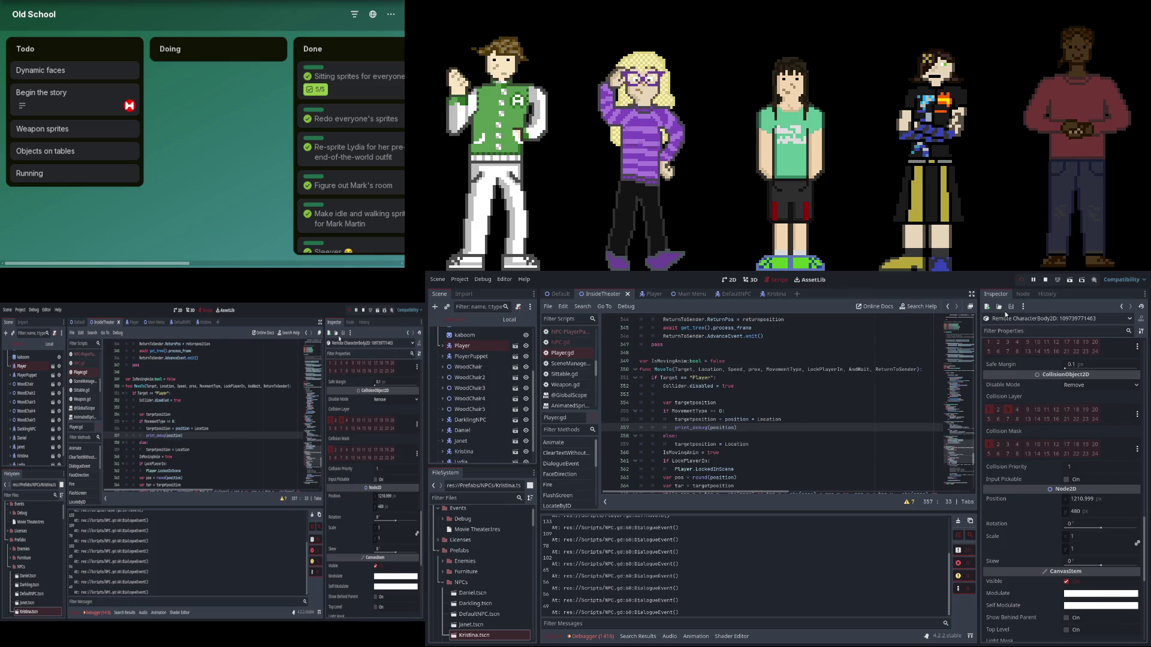
{"action": "left_click", "coordinate": [1021, 280]}
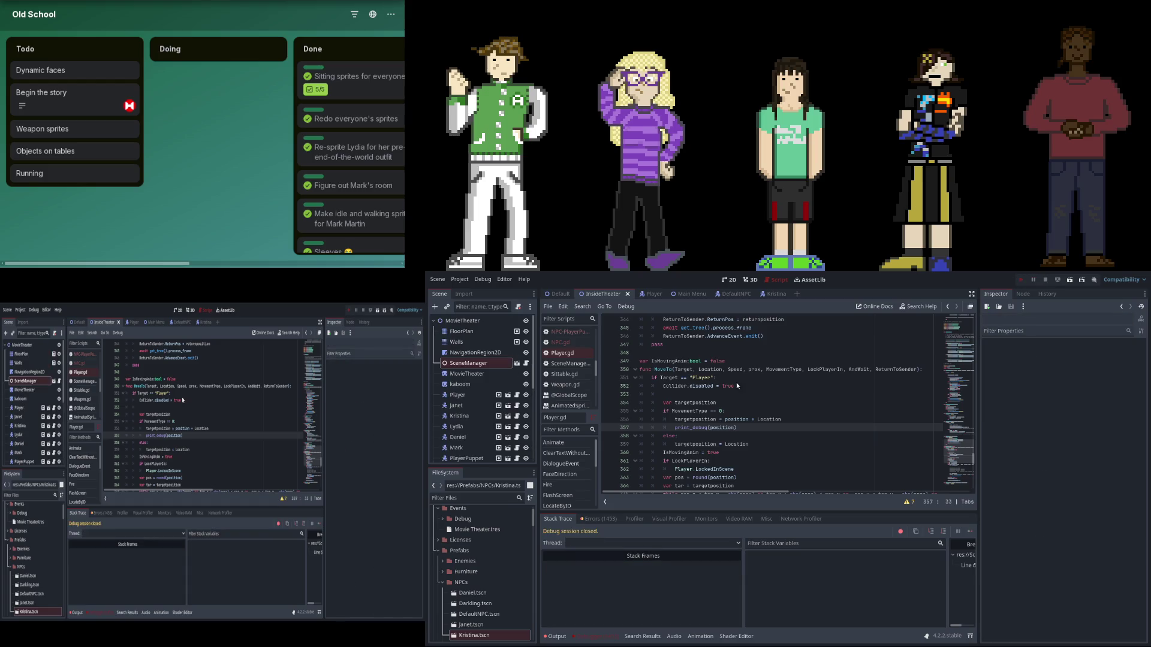
- Rerun the game with F5, read through Event.gd, then return to the 2D scene view
{"action": "key", "text": "F5"}
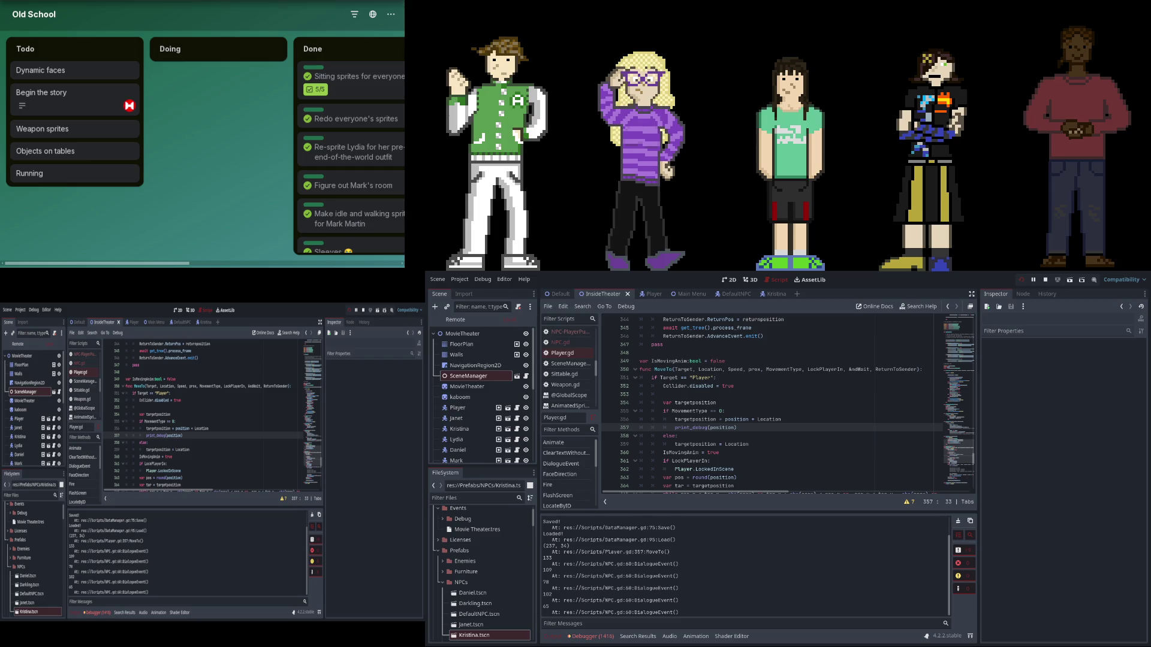
{"action": "scroll", "coordinate": [574, 358], "scroll_direction": "up", "scroll_amount": 5}
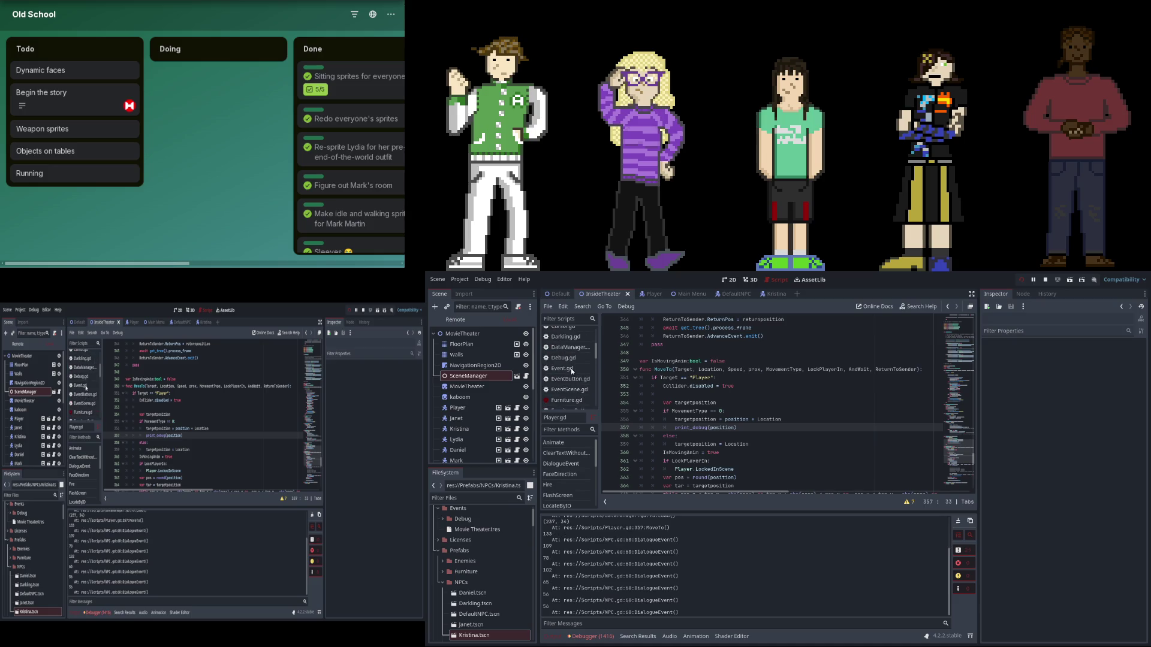
{"action": "left_click", "coordinate": [571, 368]}
{"action": "scroll", "coordinate": [576, 364], "scroll_direction": "up", "scroll_amount": 3}
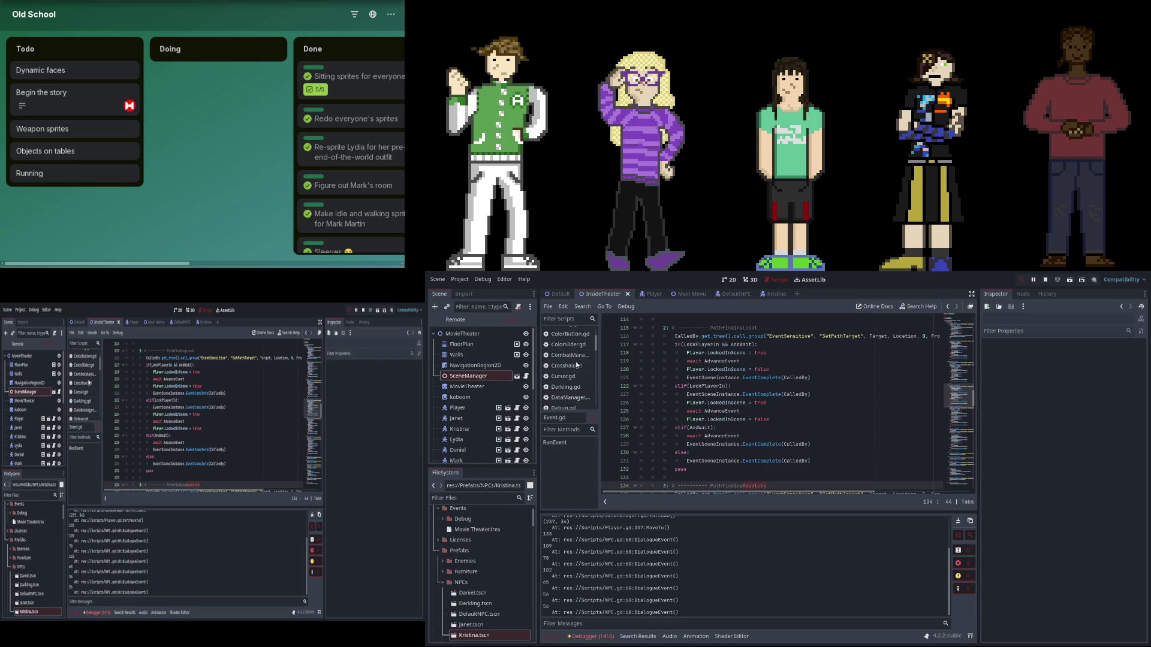
{"action": "scroll", "coordinate": [574, 362], "scroll_direction": "up", "scroll_amount": 1}
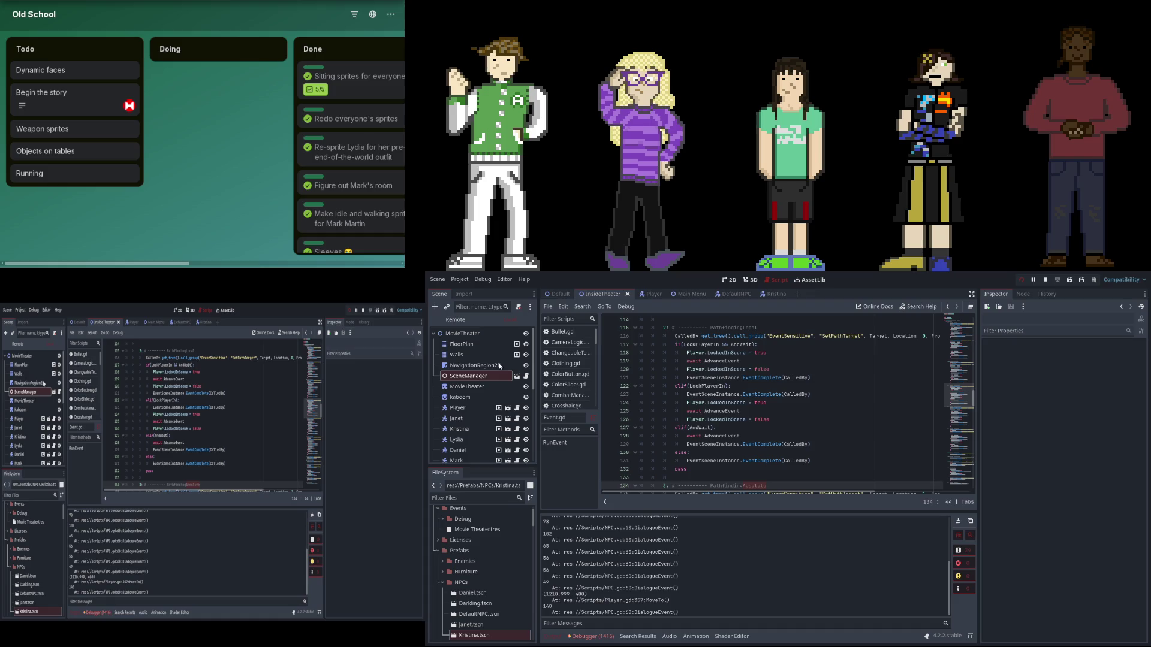
{"action": "left_click", "coordinate": [732, 281]}
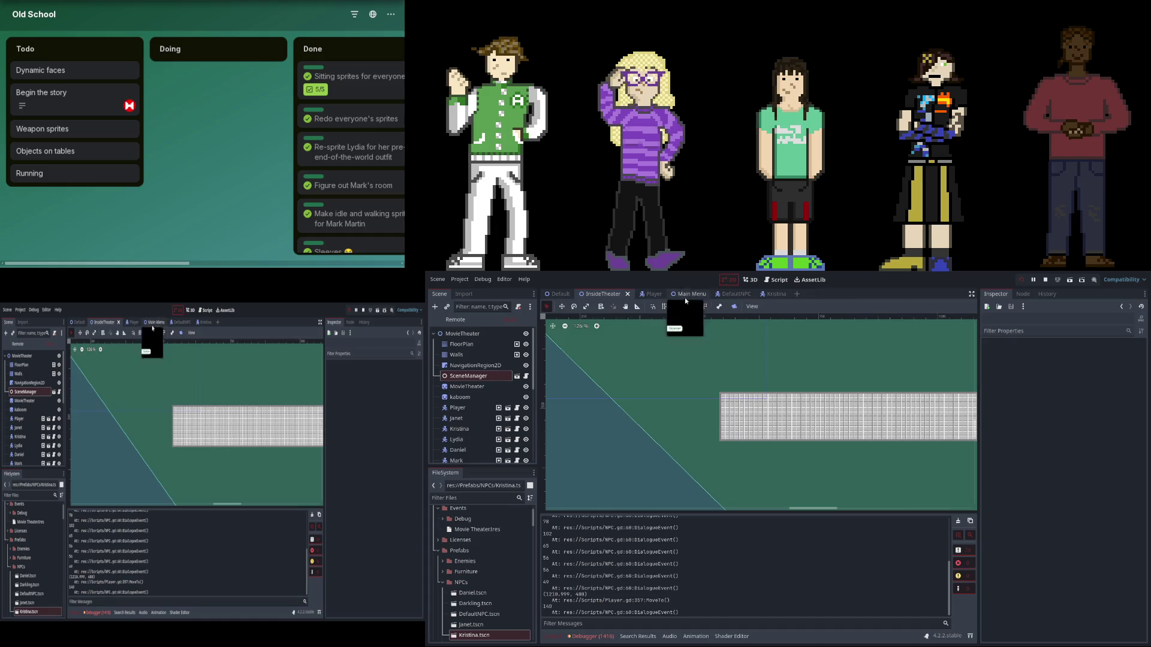
- Select SceneManager and inspect the settings of events 19 through 28 one by one
{"action": "left_click", "coordinate": [467, 376]}
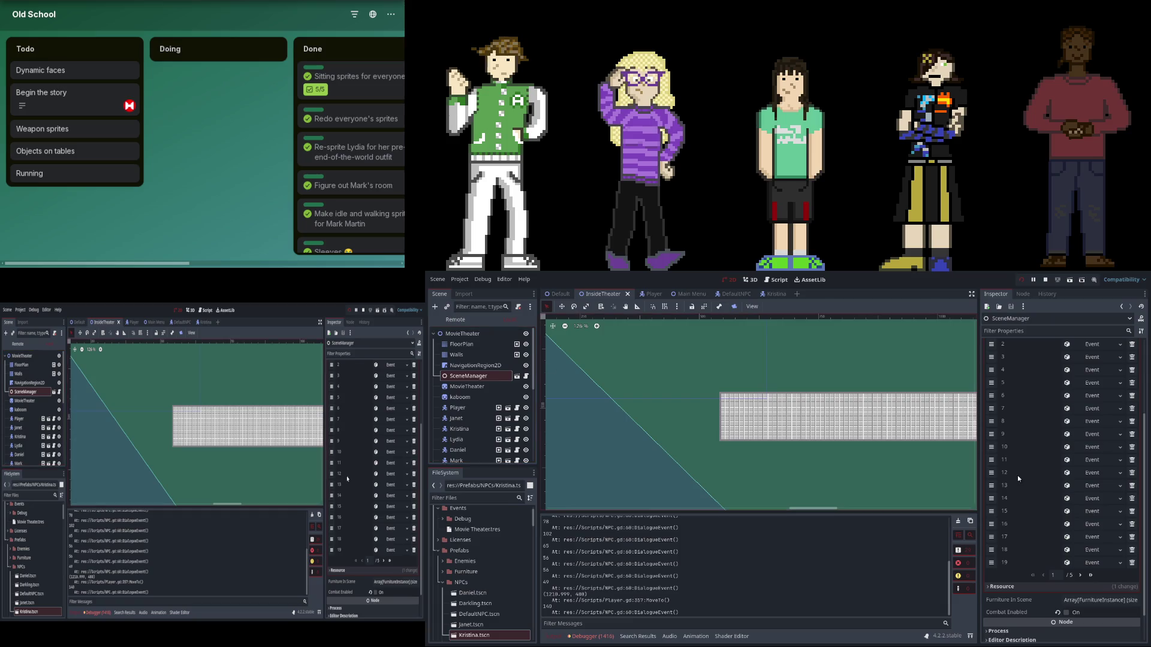
{"action": "left_click", "coordinate": [1066, 564]}
{"action": "left_click", "coordinate": [1072, 566]}
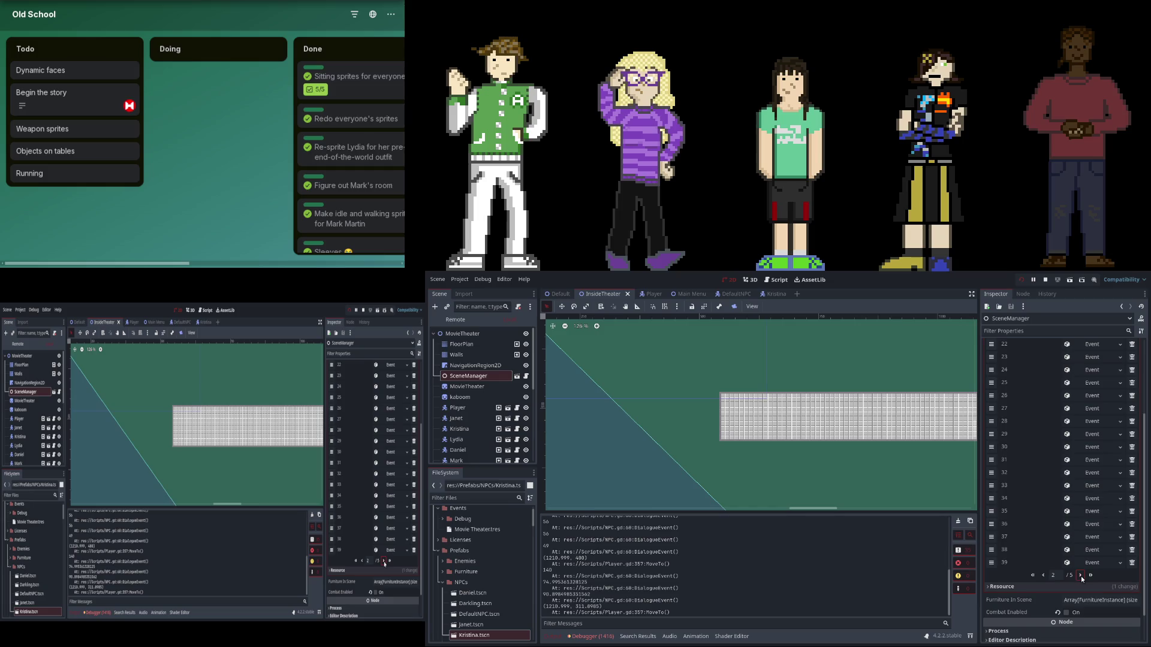
{"action": "scroll", "coordinate": [1081, 576], "scroll_direction": "up", "scroll_amount": 3}
{"action": "left_click", "coordinate": [1083, 432]}
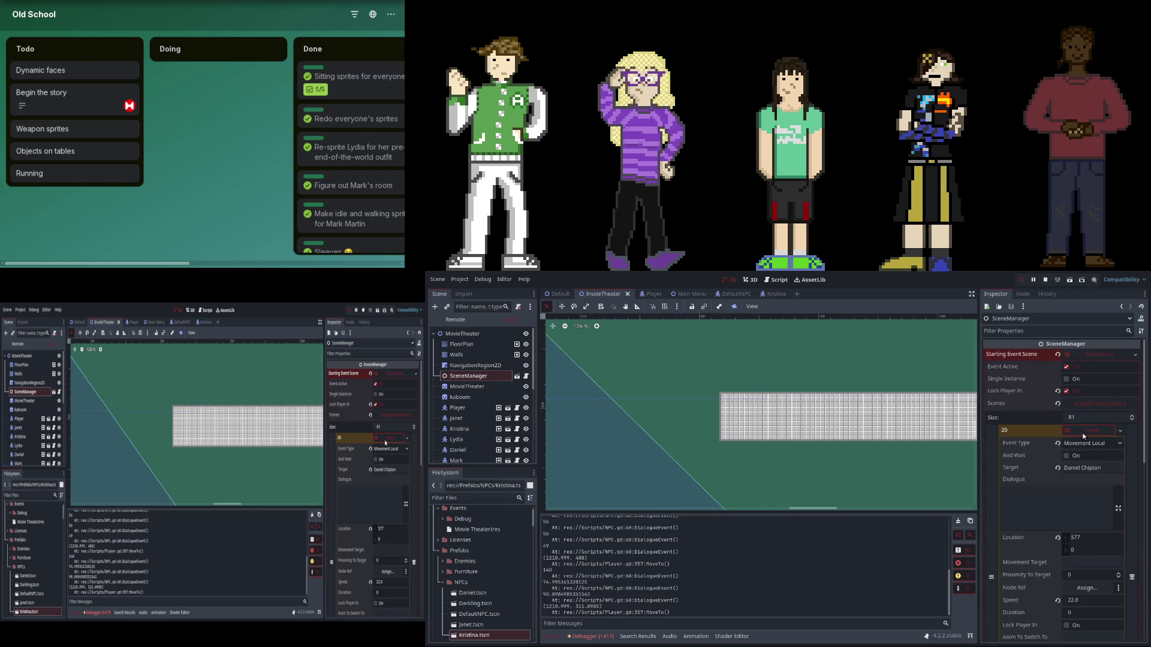
{"action": "left_click", "coordinate": [1083, 433]}
{"action": "scroll", "coordinate": [1082, 419], "scroll_direction": "down", "scroll_amount": 2}
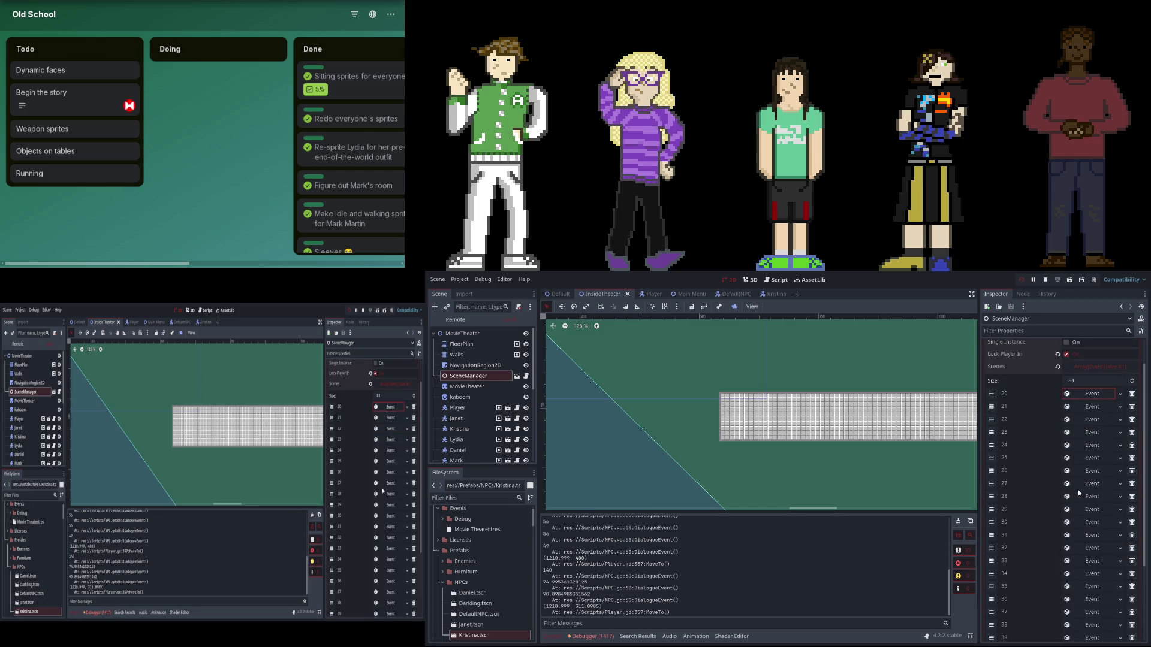
{"action": "left_click", "coordinate": [1082, 406]}
{"action": "left_click", "coordinate": [1081, 406]}
{"action": "left_click", "coordinate": [1080, 420]}
{"action": "left_click", "coordinate": [1080, 420]}
{"action": "left_click", "coordinate": [1083, 443]}
{"action": "scroll", "coordinate": [1039, 487], "scroll_direction": "down", "scroll_amount": 3}
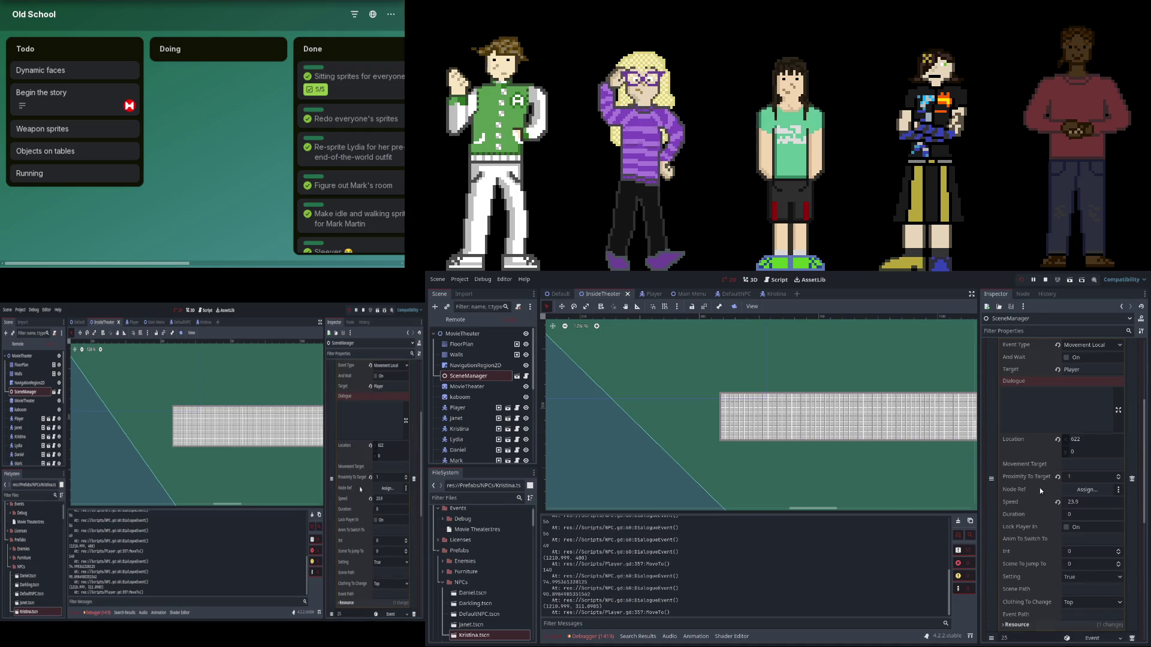
{"action": "scroll", "coordinate": [1040, 482], "scroll_direction": "down", "scroll_amount": 3}
{"action": "left_click", "coordinate": [1087, 526]}
{"action": "left_click", "coordinate": [1087, 527]}
{"action": "left_click", "coordinate": [1086, 539]}
{"action": "left_click", "coordinate": [1086, 538]}
{"action": "left_click", "coordinate": [1086, 552]}
{"action": "left_click", "coordinate": [1086, 551]}
{"action": "left_click", "coordinate": [1086, 564]}
{"action": "left_click", "coordinate": [1086, 566]}
- Review the Teleport Absolute event 29, collapse it, and drag it up between elements 26 and 27
{"action": "left_click", "coordinate": [1086, 577]}
{"action": "left_click", "coordinate": [1086, 578]}
{"action": "left_click", "coordinate": [1085, 577]}
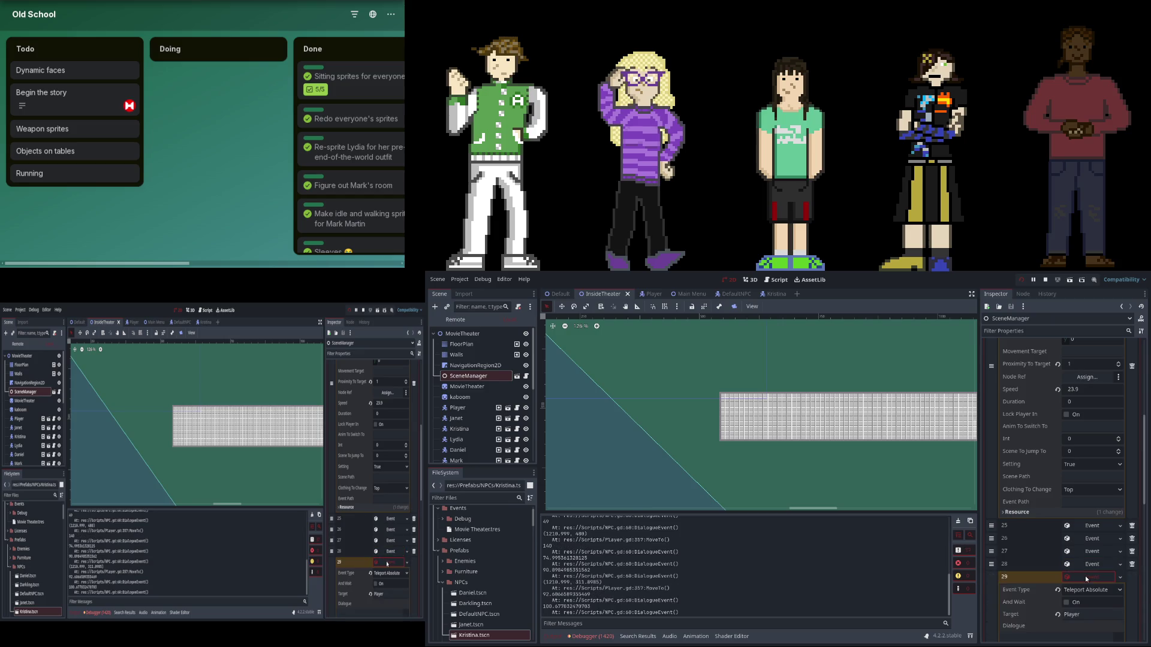
{"action": "scroll", "coordinate": [1085, 576], "scroll_direction": "down", "scroll_amount": 2}
{"action": "left_click", "coordinate": [1085, 491]}
{"action": "left_click", "coordinate": [1085, 491]}
{"action": "left_click", "coordinate": [1085, 477]}
{"action": "left_click", "coordinate": [1085, 477]}
{"action": "scroll", "coordinate": [1086, 477], "scroll_direction": "up", "scroll_amount": 2}
{"action": "left_click", "coordinate": [1086, 478]}
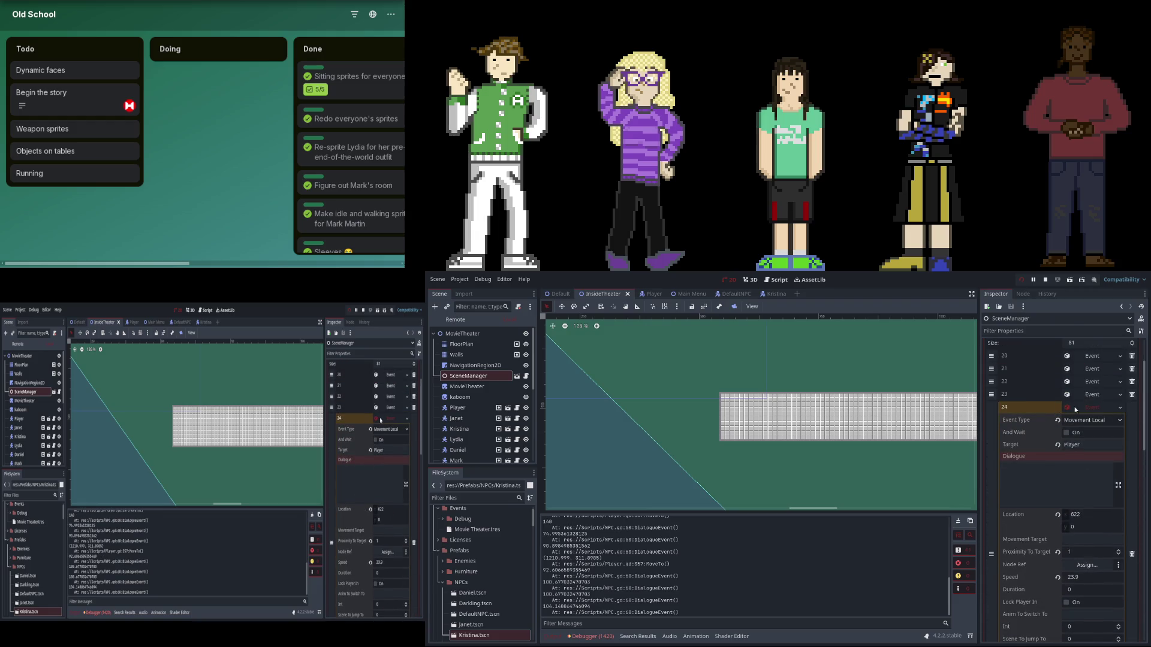
{"action": "scroll", "coordinate": [1076, 413], "scroll_direction": "down", "scroll_amount": 4}
{"action": "scroll", "coordinate": [1079, 485], "scroll_direction": "down", "scroll_amount": 2}
{"action": "scroll", "coordinate": [1079, 488], "scroll_direction": "up", "scroll_amount": 4}
{"action": "scroll", "coordinate": [1079, 480], "scroll_direction": "down", "scroll_amount": 3}
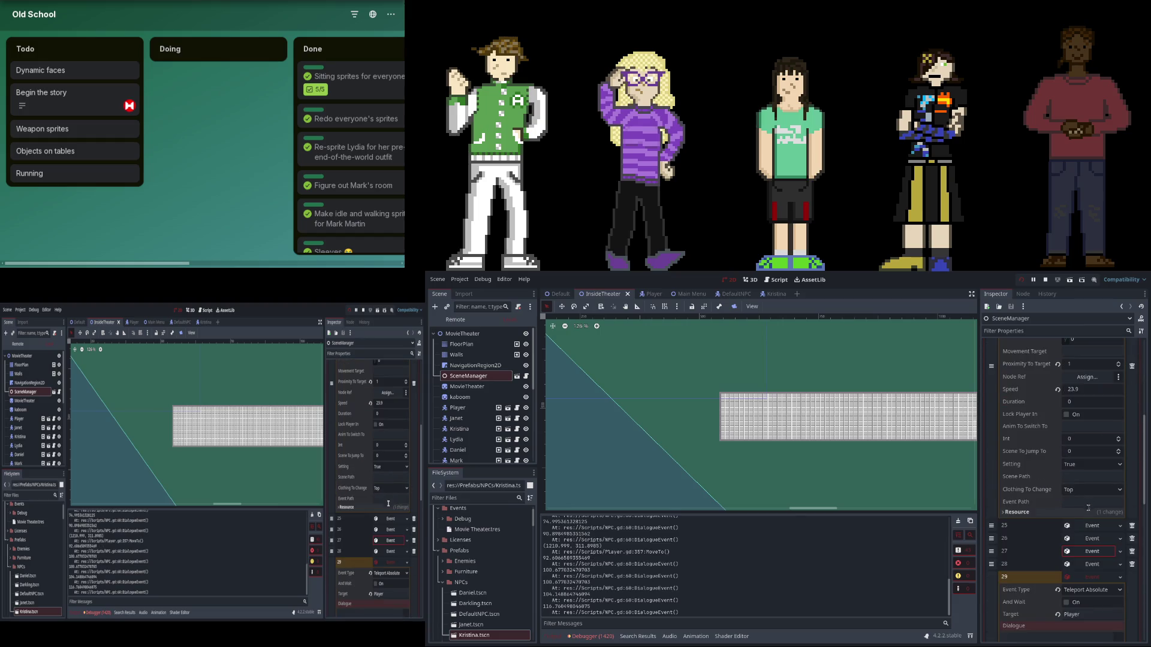
{"action": "left_click", "coordinate": [1078, 579]}
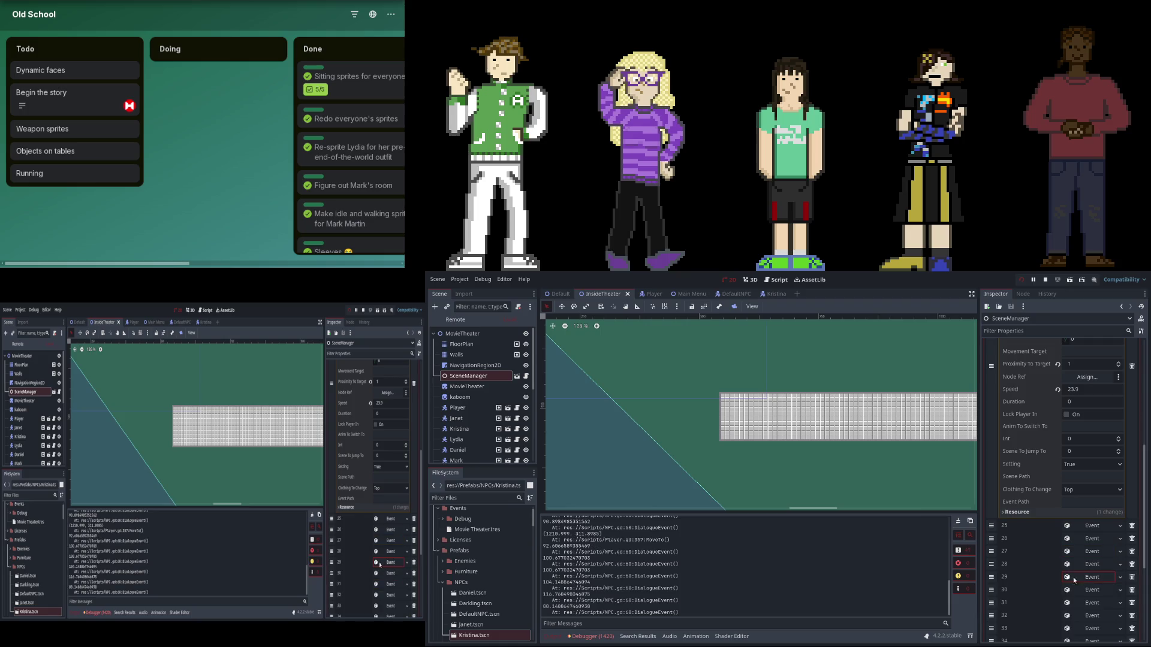
{"action": "mouse_move", "coordinate": [992, 578]}
{"action": "left_mouse_down"}
{"action": "mouse_move", "coordinate": [990, 360]}
{"action": "mouse_move", "coordinate": [990, 379]}
{"action": "left_mouse_up"}
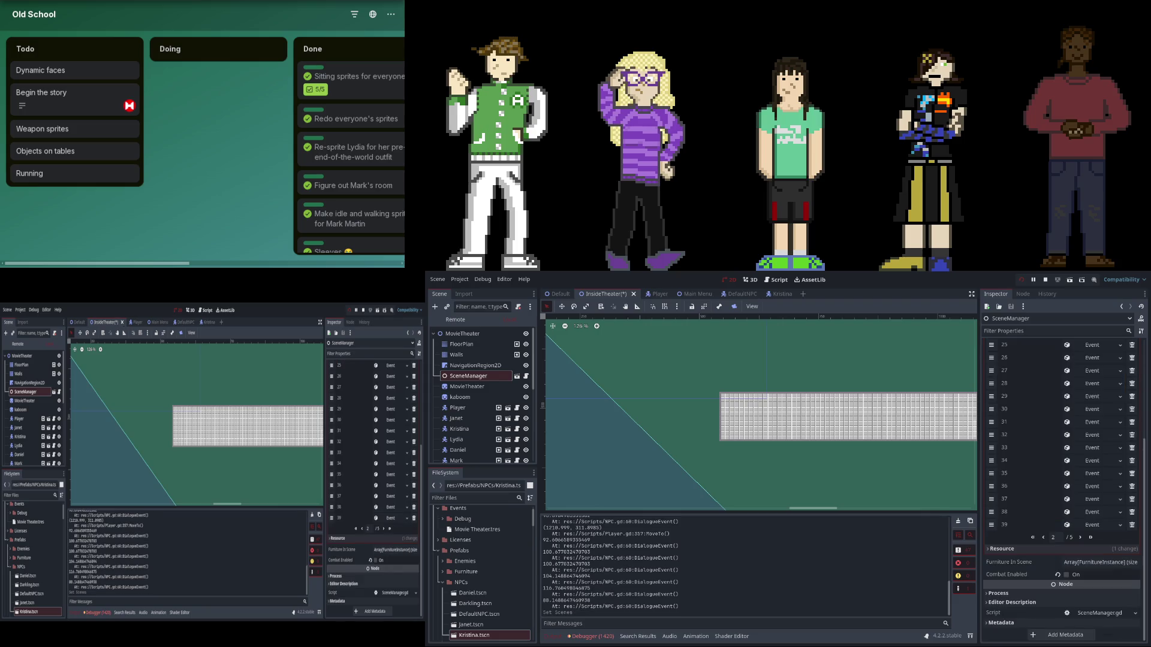
- Stop the running game and switch to the Script workspace showing Event.gd
{"action": "left_click", "coordinate": [1023, 283]}
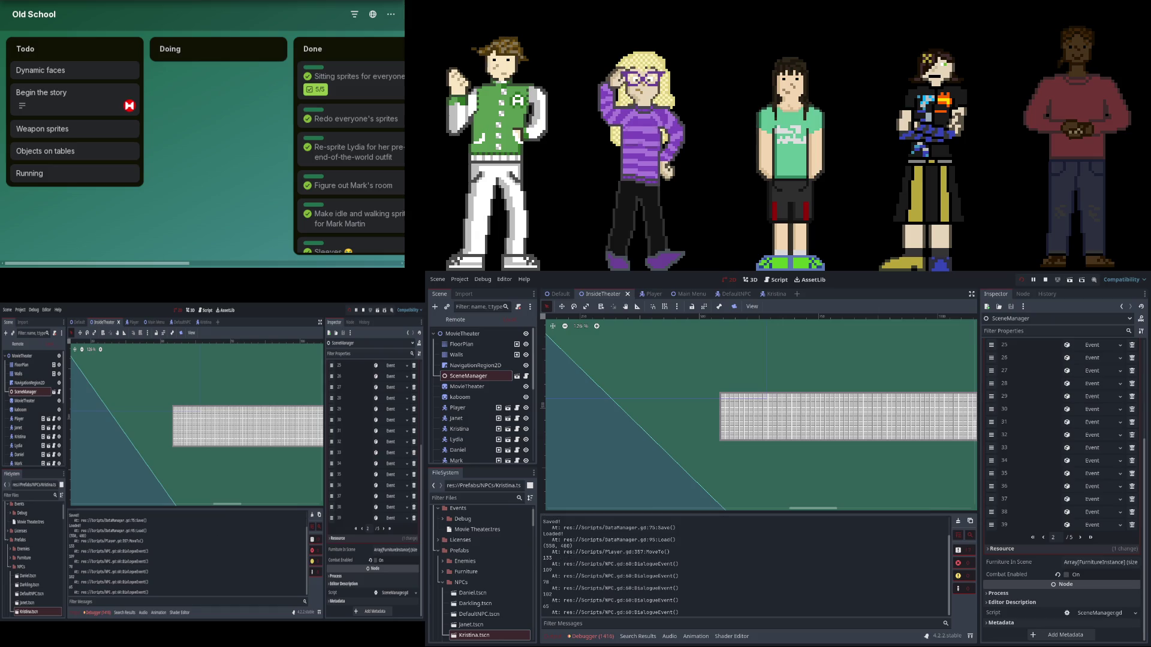
{"action": "left_click", "coordinate": [778, 280]}
{"action": "scroll", "coordinate": [696, 400], "scroll_direction": "up", "scroll_amount": 9}
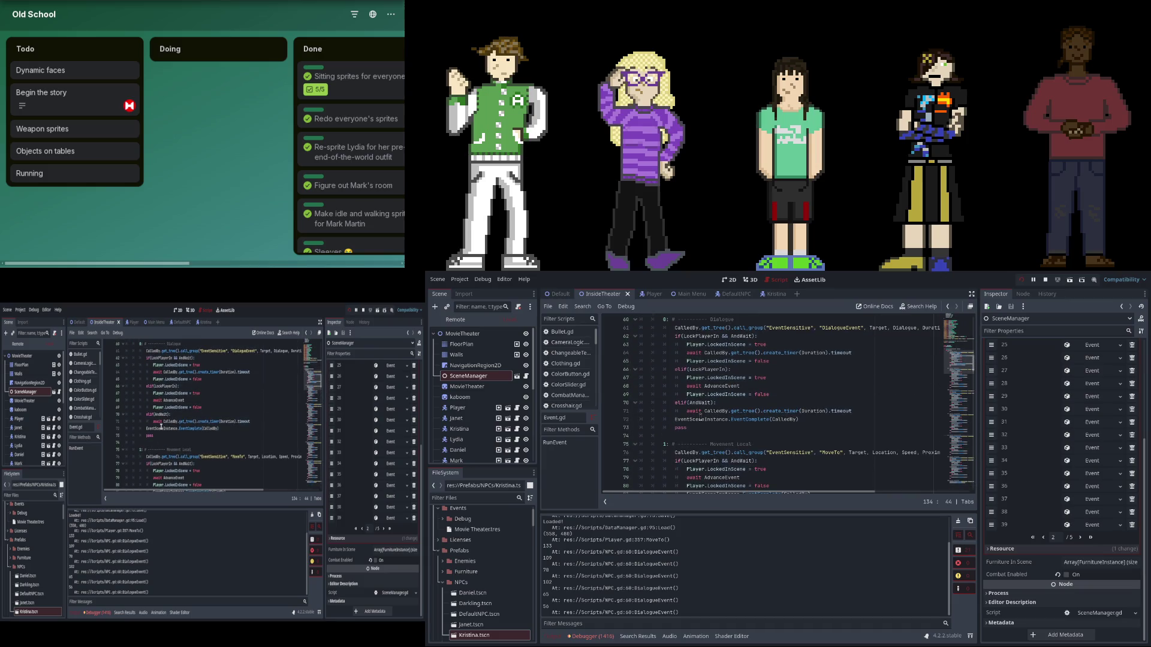
- Open Player.gd and delete the print_debug(position) line and the other print_debug lines
{"action": "scroll", "coordinate": [827, 419], "scroll_direction": "down", "scroll_amount": 2}
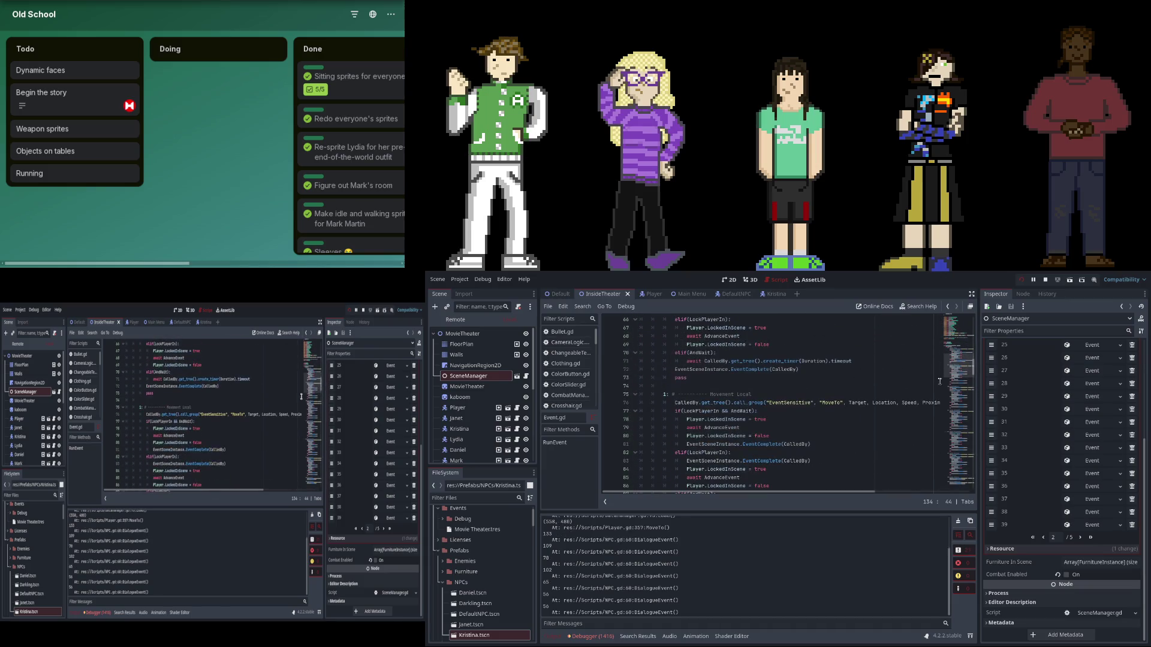
{"action": "mouse_move", "coordinate": [959, 369]}
{"action": "left_mouse_down"}
{"action": "mouse_move", "coordinate": [950, 450]}
{"action": "mouse_move", "coordinate": [947, 422]}
{"action": "mouse_move", "coordinate": [945, 440]}
{"action": "left_mouse_up"}
{"action": "scroll", "coordinate": [590, 366], "scroll_direction": "down", "scroll_amount": 5}
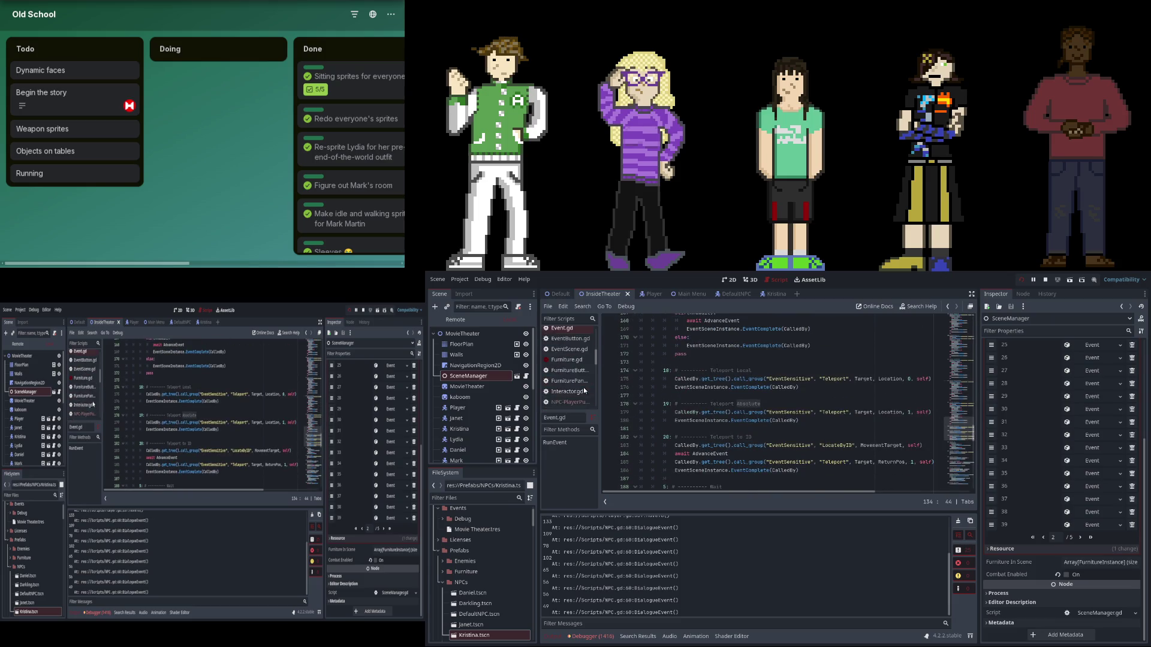
{"action": "left_click", "coordinate": [576, 363]}
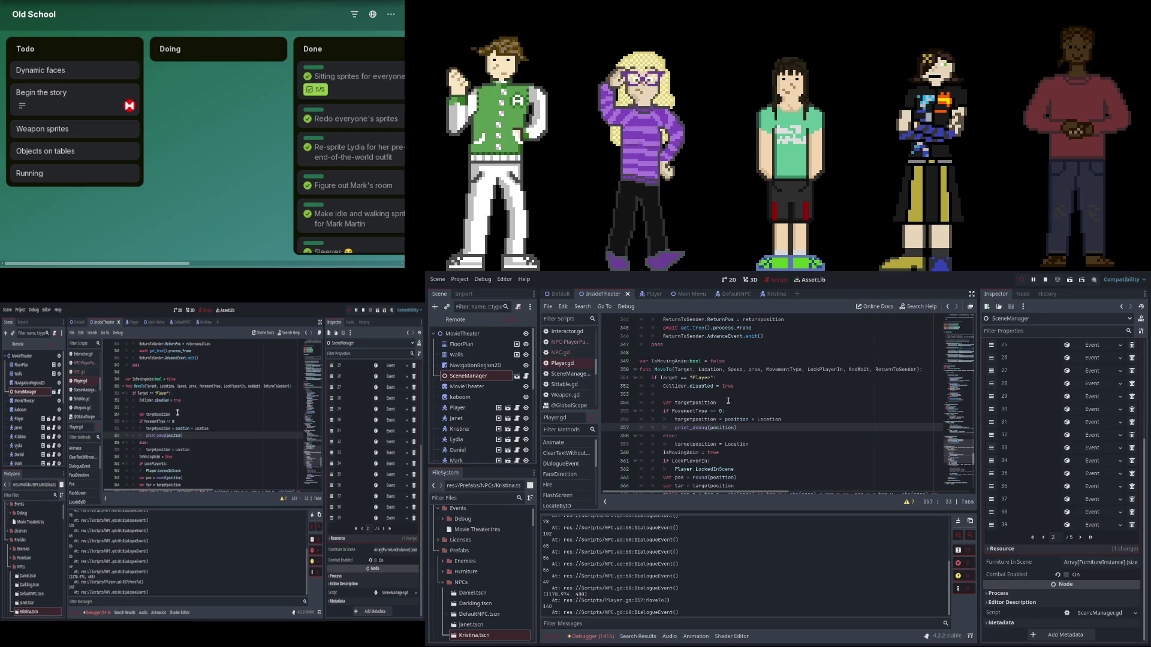
{"action": "scroll", "coordinate": [728, 403], "scroll_direction": "up", "scroll_amount": 3}
{"action": "left_click", "coordinate": [790, 372]}
{"action": "key", "text": "shift+Down"}
{"action": "key", "text": "Delete"}
{"action": "scroll", "coordinate": [786, 449], "scroll_direction": "down", "scroll_amount": 2}
{"action": "left_click_drag", "start_coordinate": [734, 438], "coordinate": [674, 411]}
{"action": "key", "text": "Delete"}
{"action": "scroll", "coordinate": [743, 414], "scroll_direction": "down", "scroll_amount": 4}
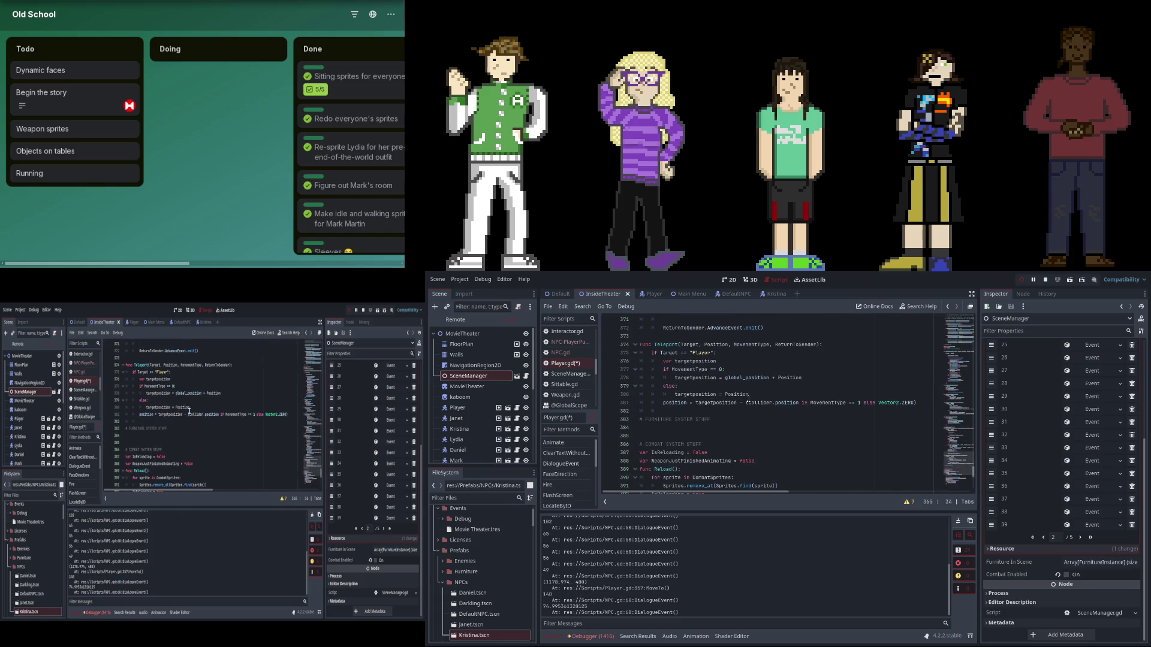
- Under the Player target check, add 'if IsMovingAnim:' with an indented print_debug( call
{"action": "left_click", "coordinate": [793, 350]}
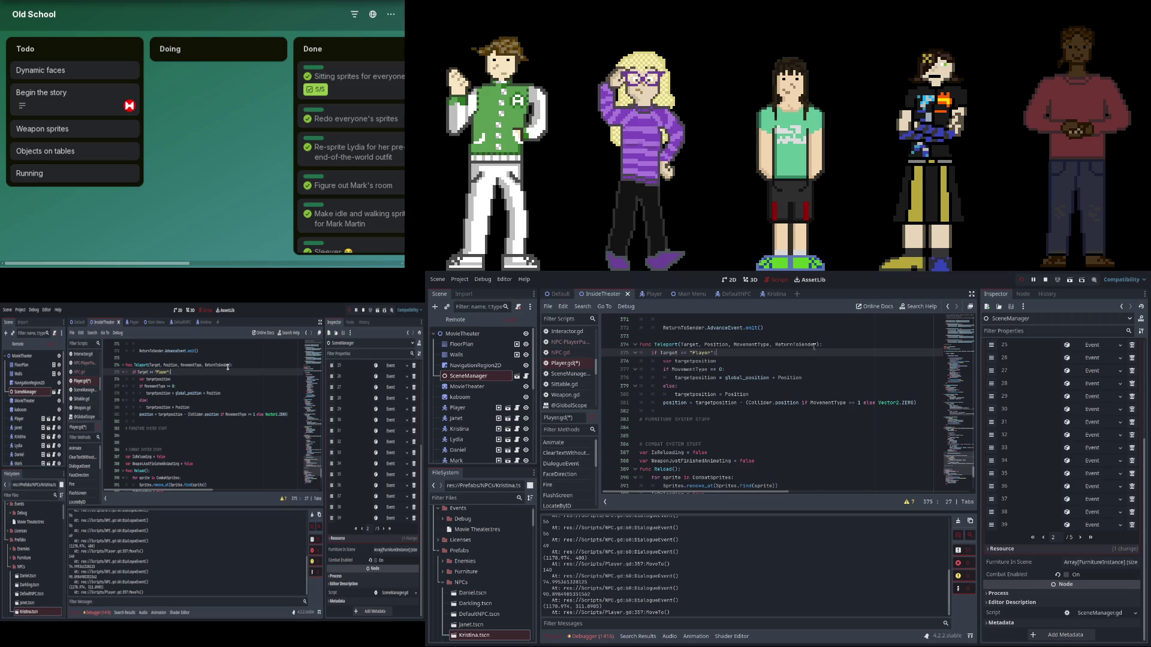
{"action": "key", "text": "Return"}
{"action": "key", "text": "Return"}
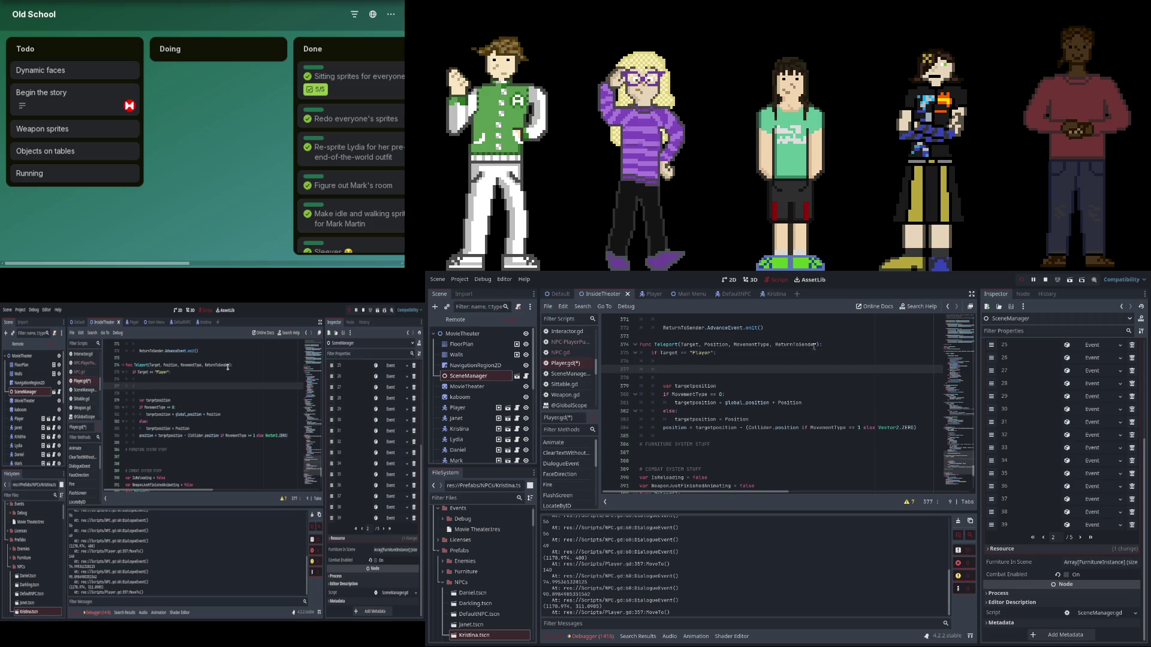
{"action": "type", "text": "de"}
{"action": "type", "text": "bu"}
{"action": "key", "text": "Return"}
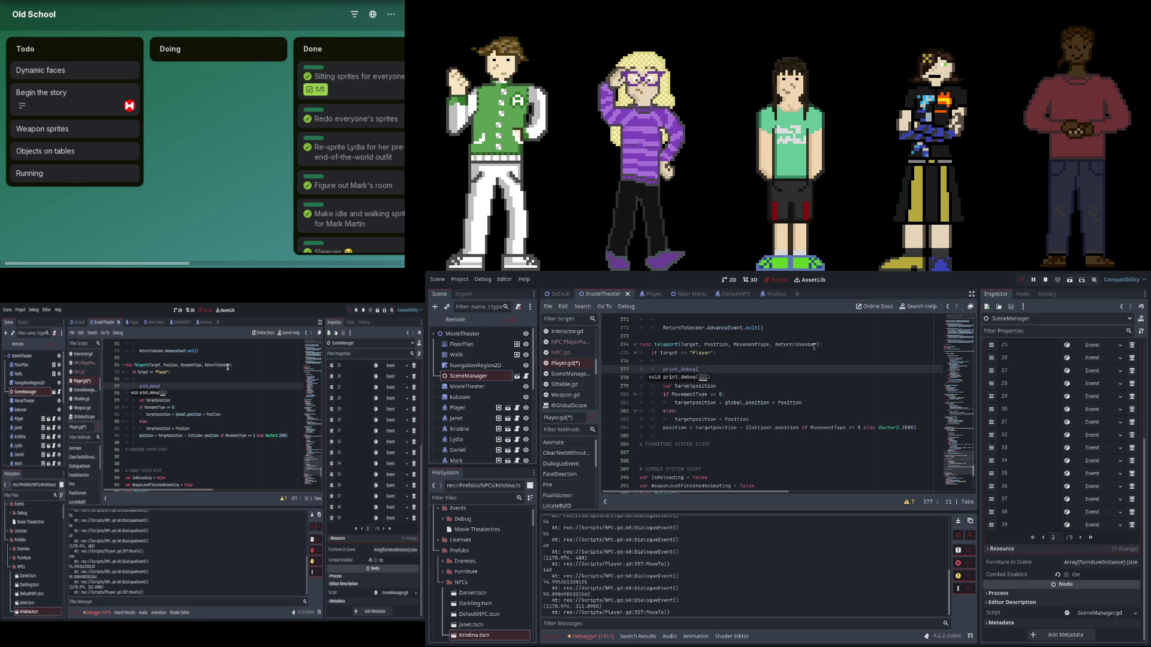
{"action": "key", "text": "Up"}
{"action": "key", "text": "Return"}
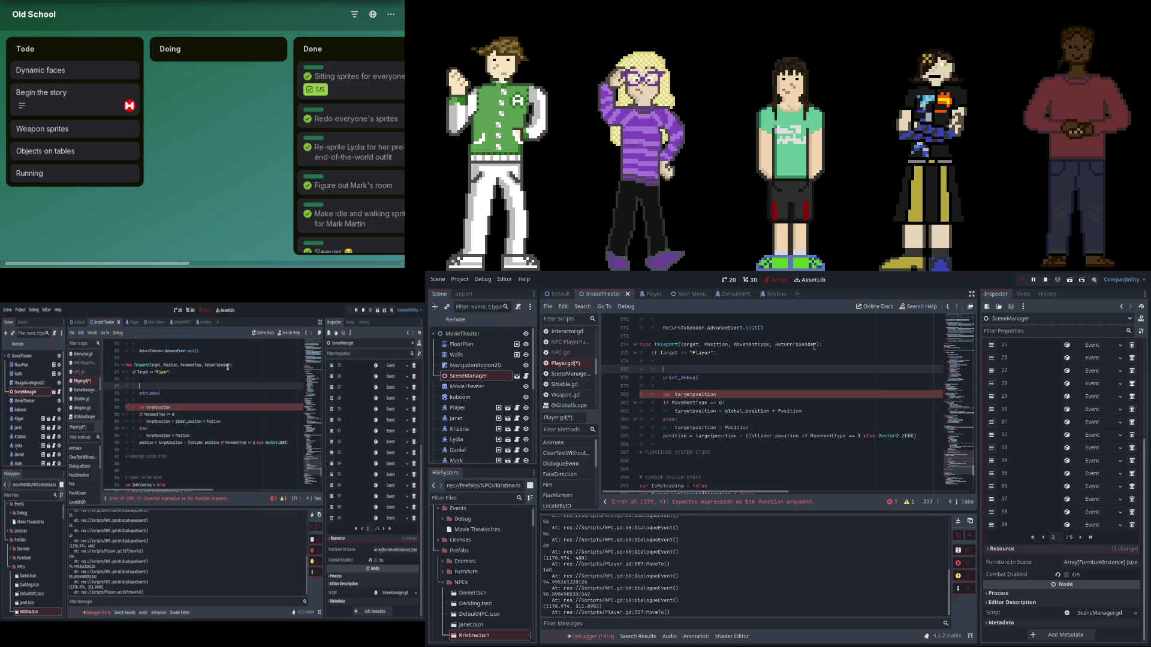
{"action": "type", "text": "f:"}
{"action": "key", "text": "BackSpace"}
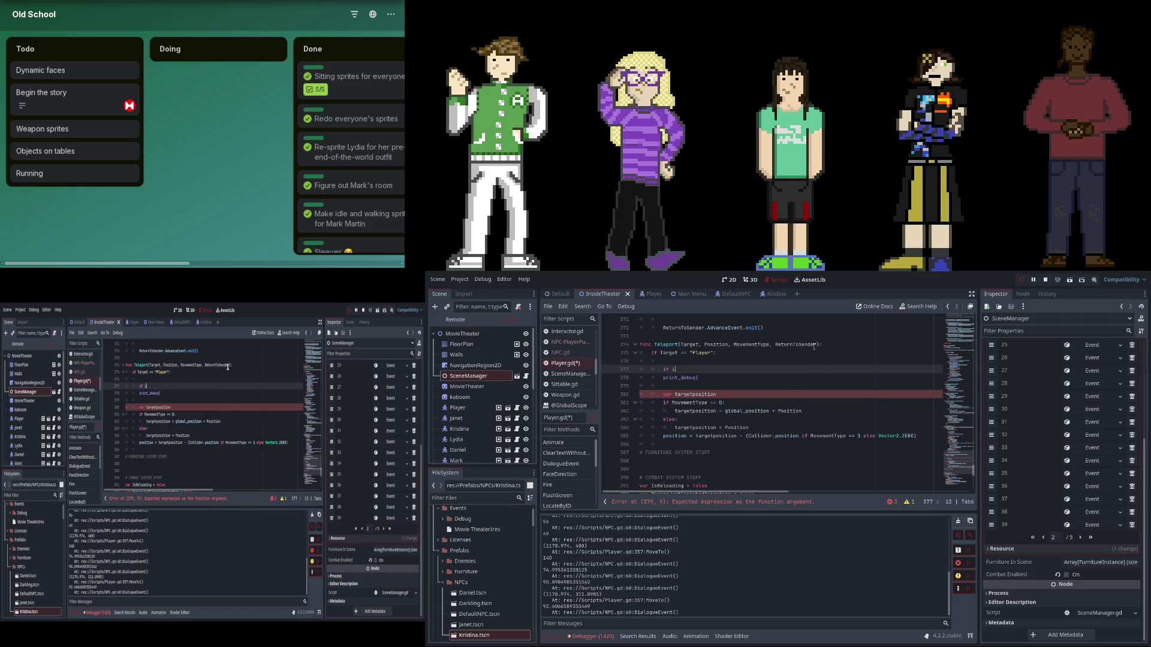
{"action": "type", "text": "s_o"}
{"action": "key", "text": "BackSpace"}
{"action": "key", "text": "BackSpace"}
{"action": "key", "text": "BackSpace"}
{"action": "type", "text": "IsMoving"}
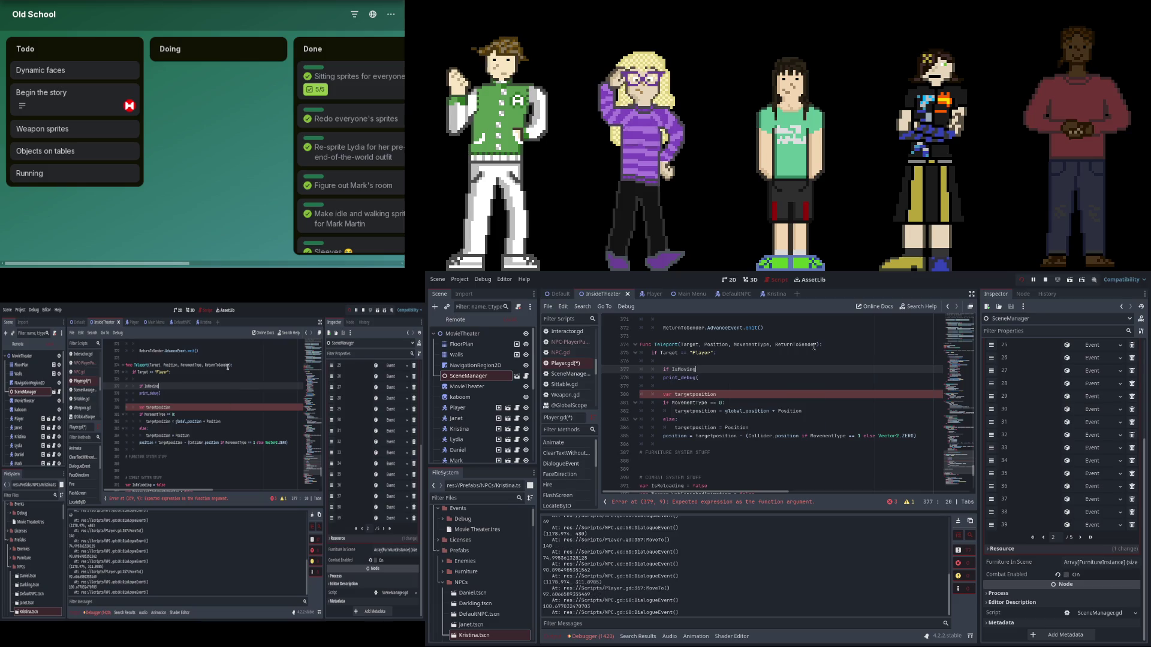
{"action": "type", "text": "Anim:"}
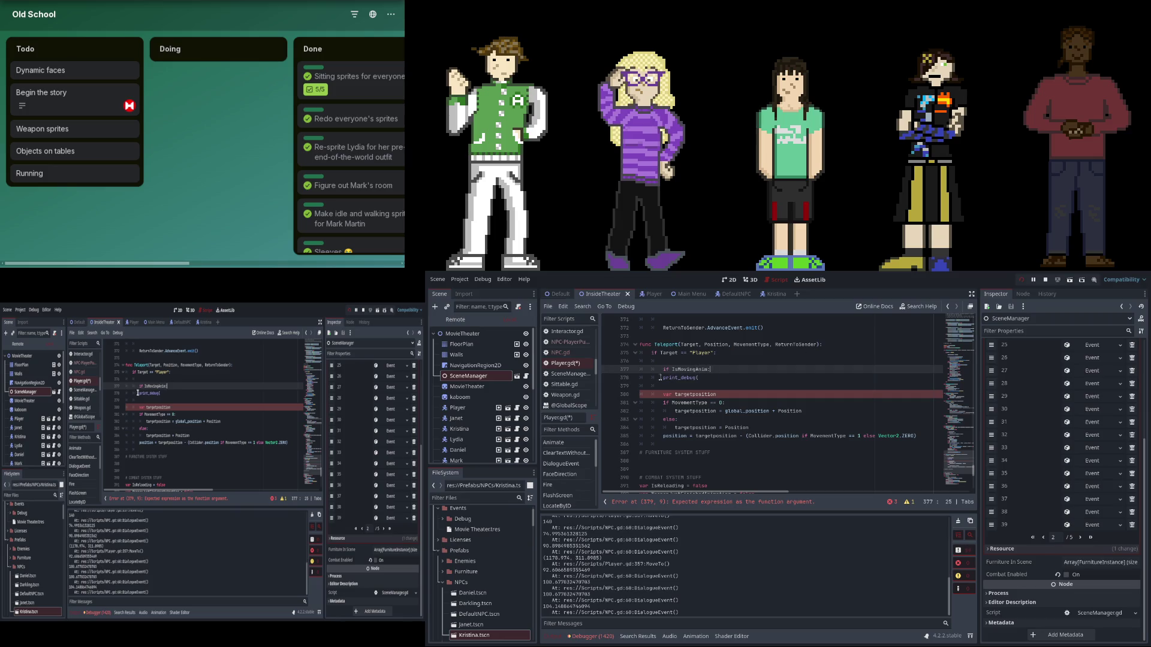
{"action": "left_click", "coordinate": [728, 378]}
{"action": "key", "text": "Home"}
{"action": "key", "text": "Tab"}
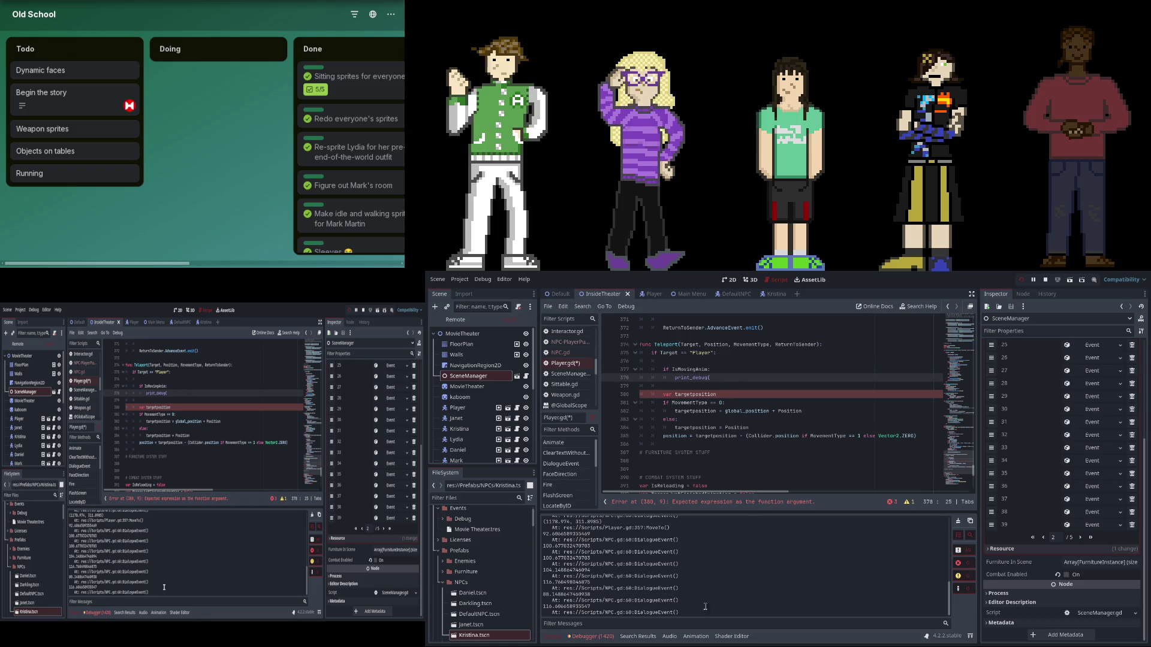
- Open Event.gd, look over its class_name and EventTypeEnum, and compare Furniture.gd's header
{"action": "scroll", "coordinate": [568, 364], "scroll_direction": "up", "scroll_amount": 5}
{"action": "scroll", "coordinate": [550, 379], "scroll_direction": "up", "scroll_amount": 2}
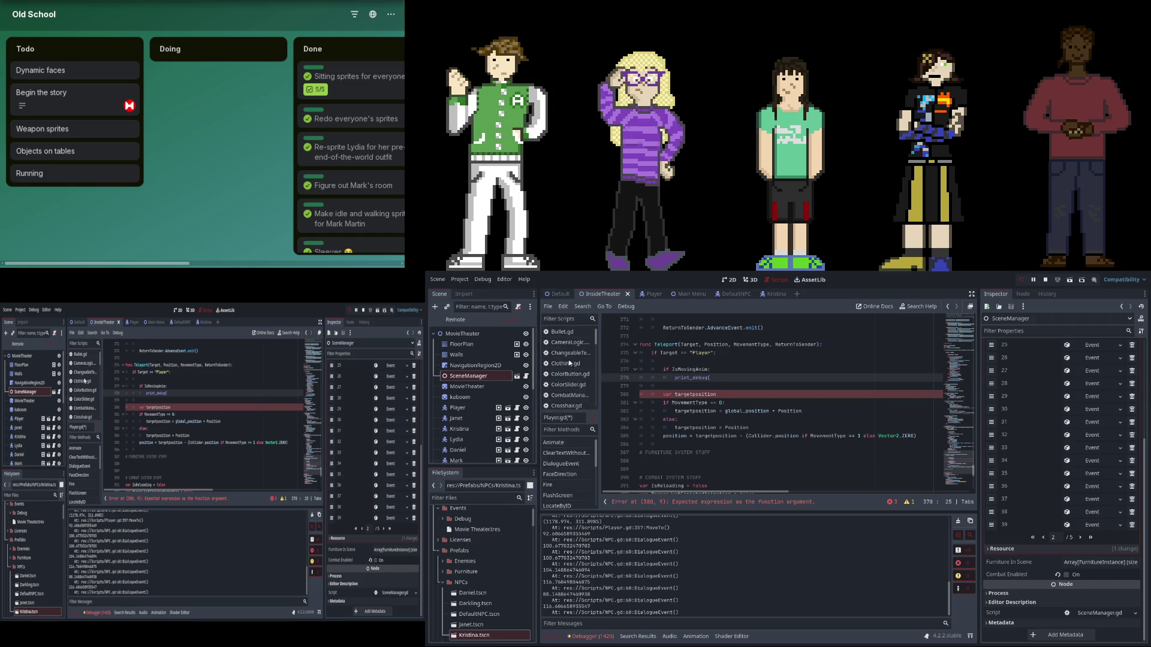
{"action": "scroll", "coordinate": [569, 382], "scroll_direction": "up", "scroll_amount": 1}
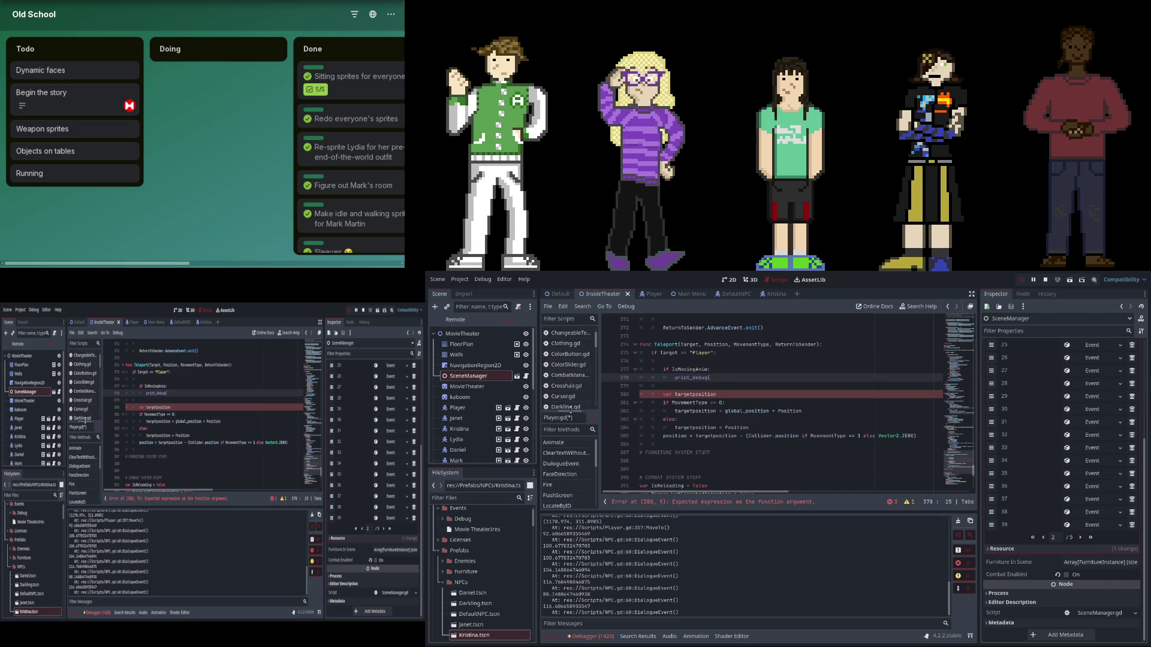
{"action": "scroll", "coordinate": [572, 385], "scroll_direction": "down", "scroll_amount": 2}
{"action": "scroll", "coordinate": [572, 388], "scroll_direction": "down", "scroll_amount": 2}
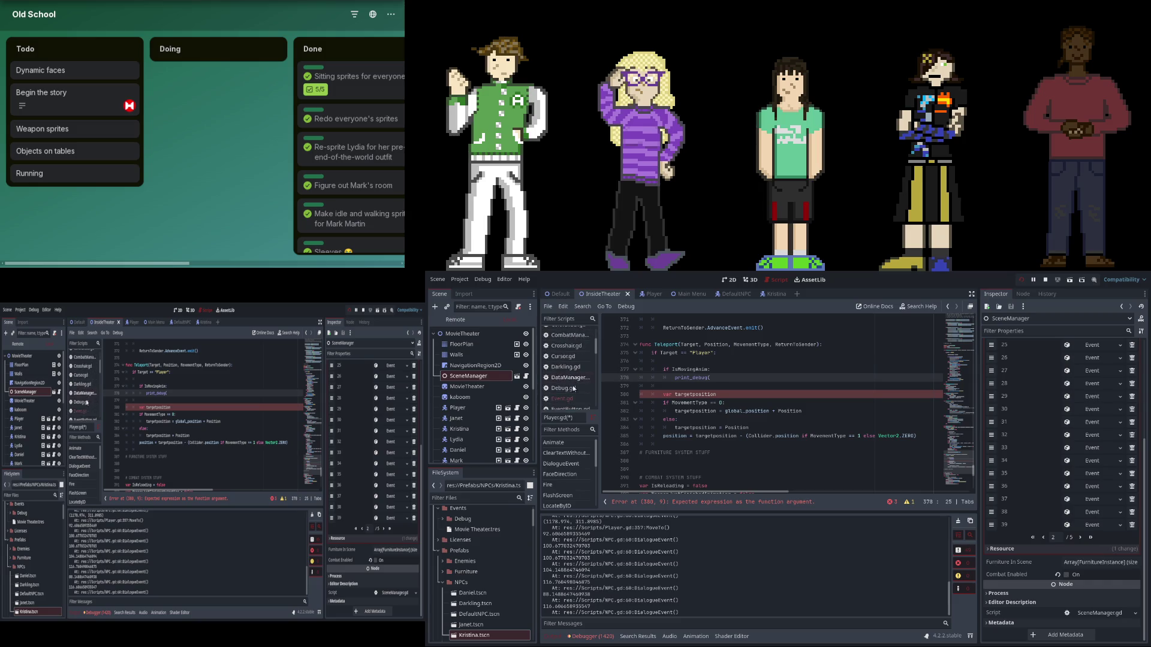
{"action": "left_click", "coordinate": [564, 399]}
{"action": "mouse_move", "coordinate": [955, 427]}
{"action": "left_mouse_down"}
{"action": "mouse_move", "coordinate": [969, 321]}
{"action": "mouse_move", "coordinate": [964, 337]}
{"action": "left_mouse_up"}
{"action": "scroll", "coordinate": [966, 336], "scroll_direction": "up", "scroll_amount": 3}
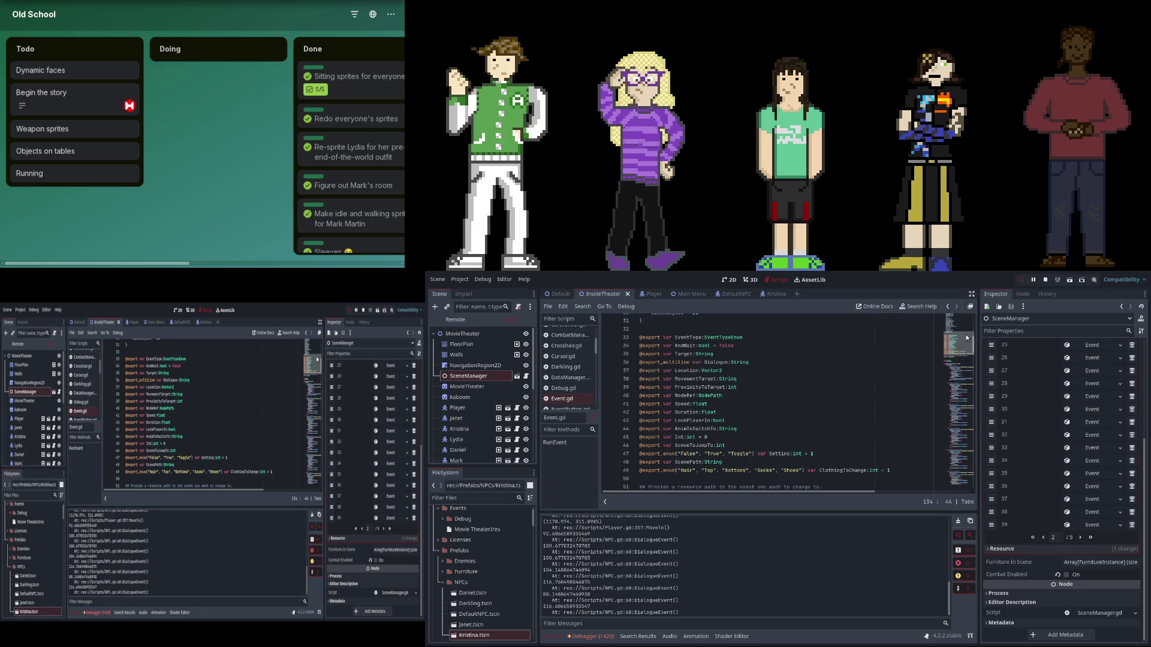
{"action": "left_click_drag", "start_coordinate": [967, 333], "coordinate": [962, 282]}
{"action": "left_click", "coordinate": [765, 319]}
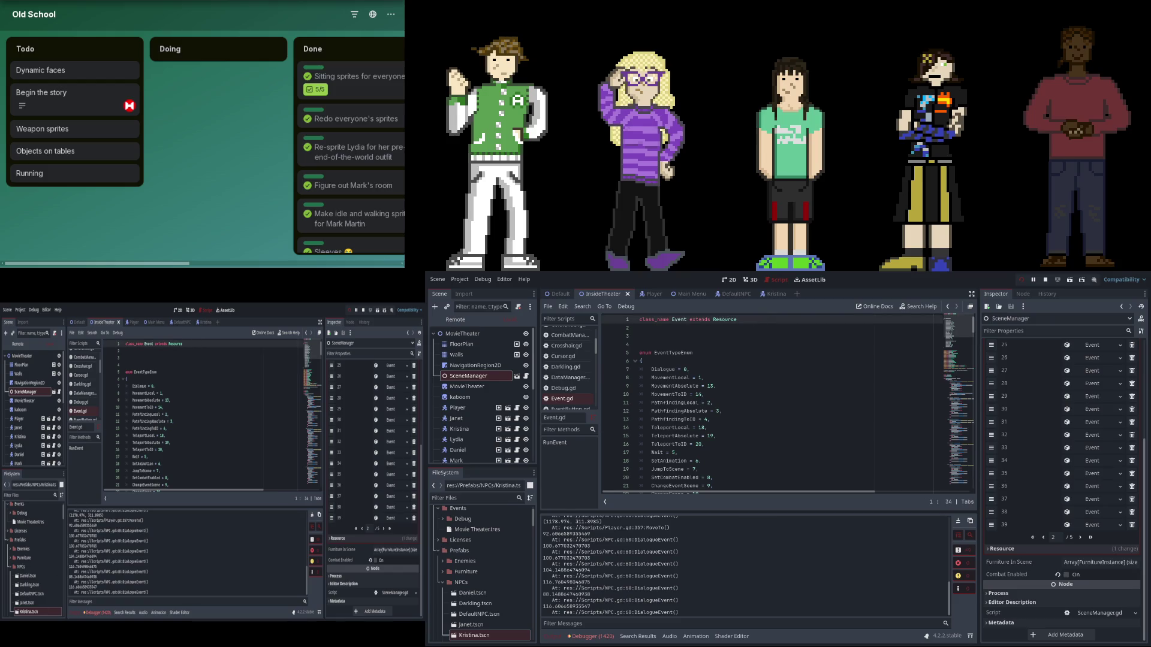
{"action": "left_click", "coordinate": [772, 394]}
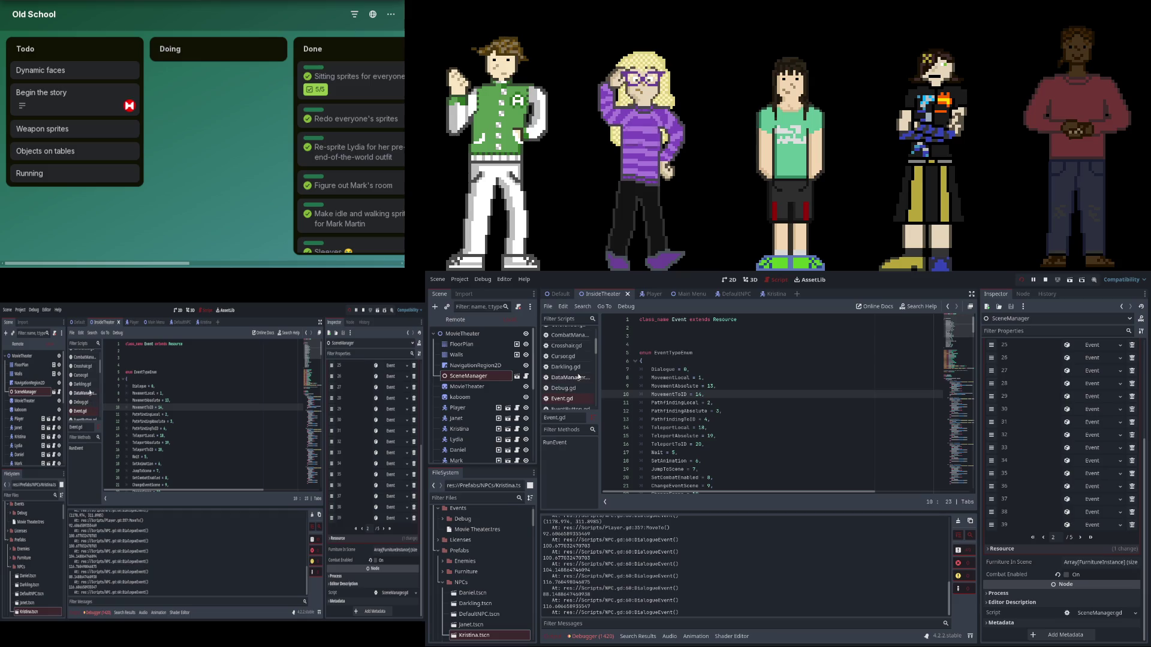
{"action": "scroll", "coordinate": [585, 371], "scroll_direction": "down", "scroll_amount": 2}
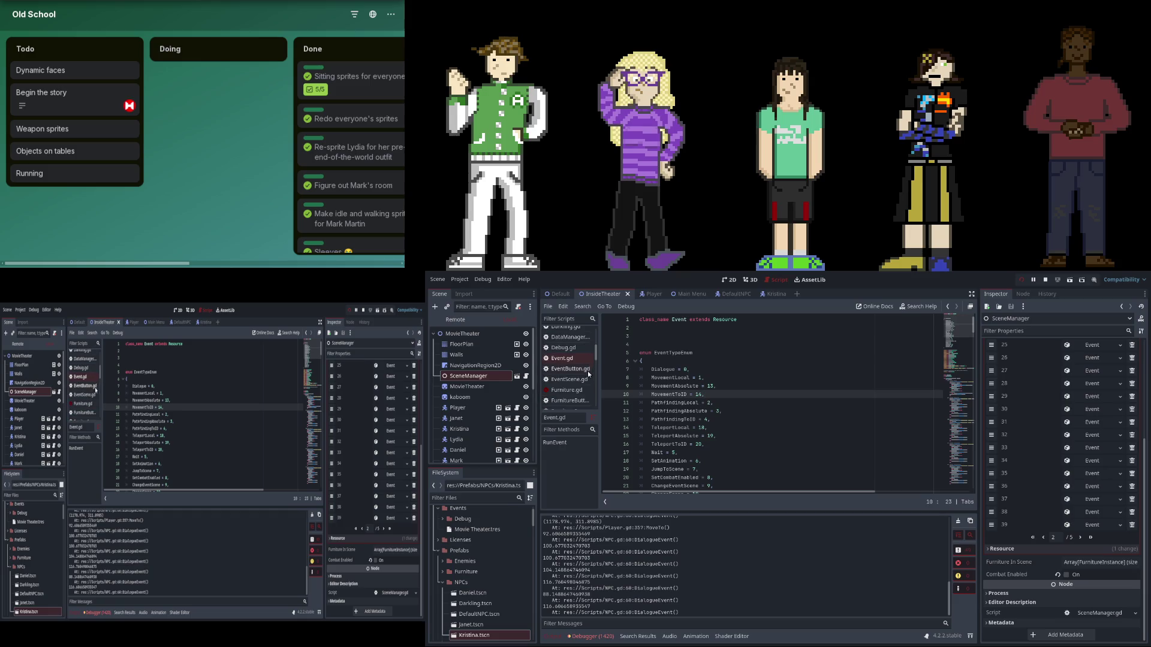
{"action": "scroll", "coordinate": [584, 386], "scroll_direction": "down", "scroll_amount": 2}
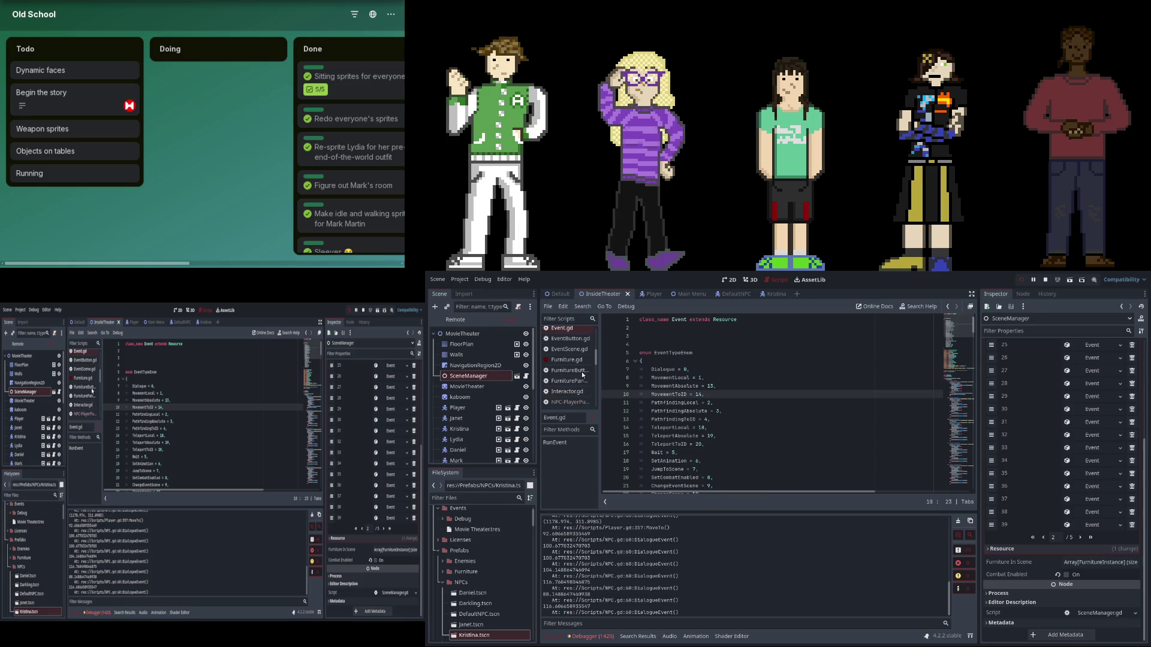
{"action": "left_click", "coordinate": [566, 360]}
{"action": "scroll", "coordinate": [544, 376], "scroll_direction": "up", "scroll_amount": 3}
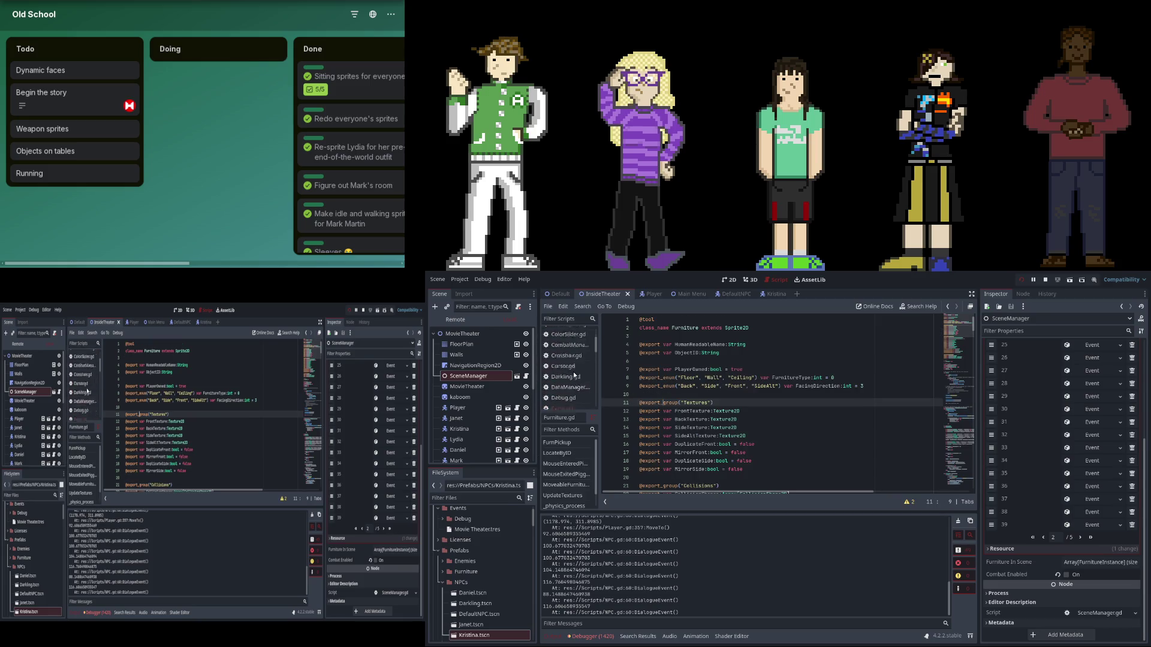
{"action": "left_click", "coordinate": [577, 379]}
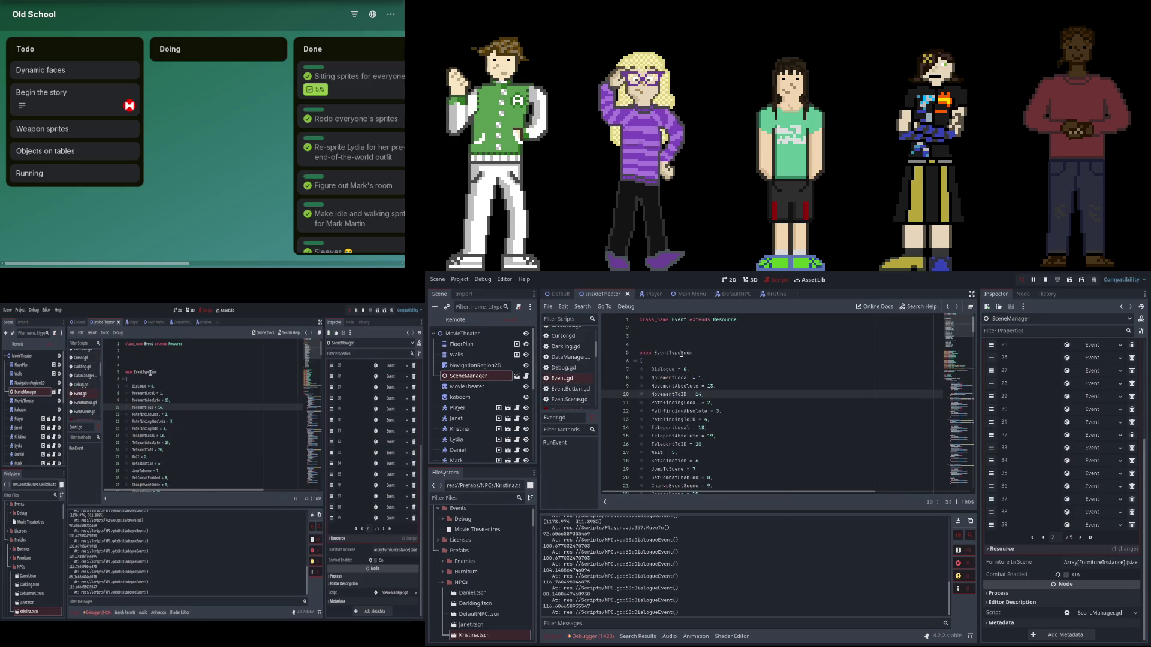
{"action": "left_click", "coordinate": [641, 320]}
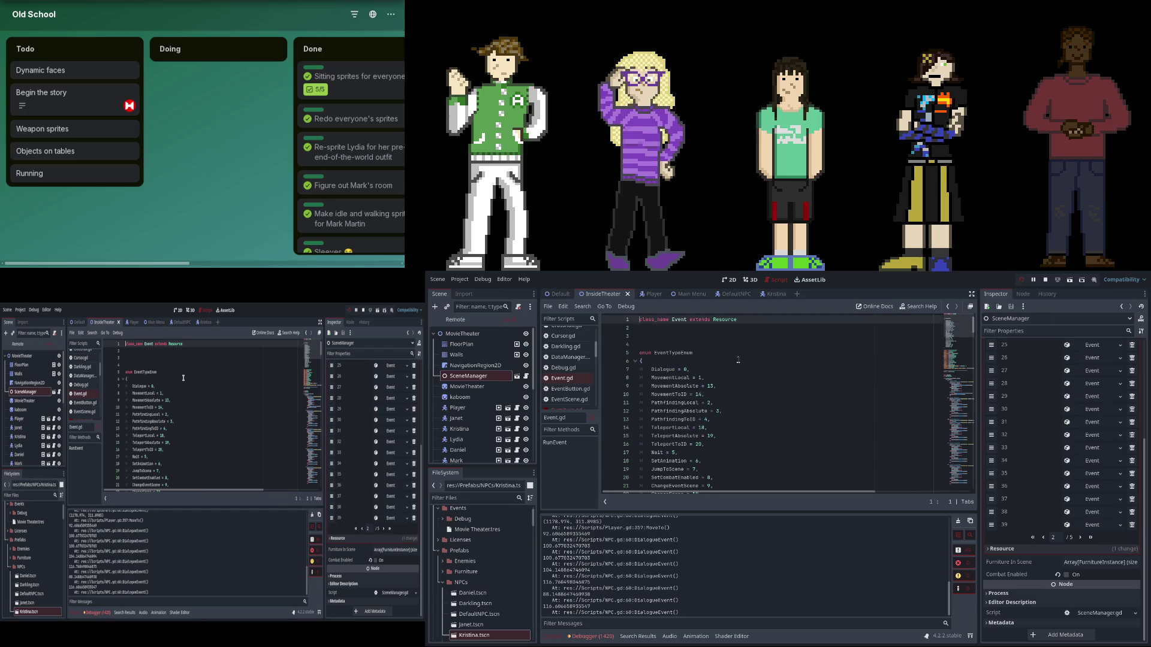
{"action": "key", "text": "Return"}
{"action": "key", "text": "Up"}
{"action": "type", "text": "@tool"}
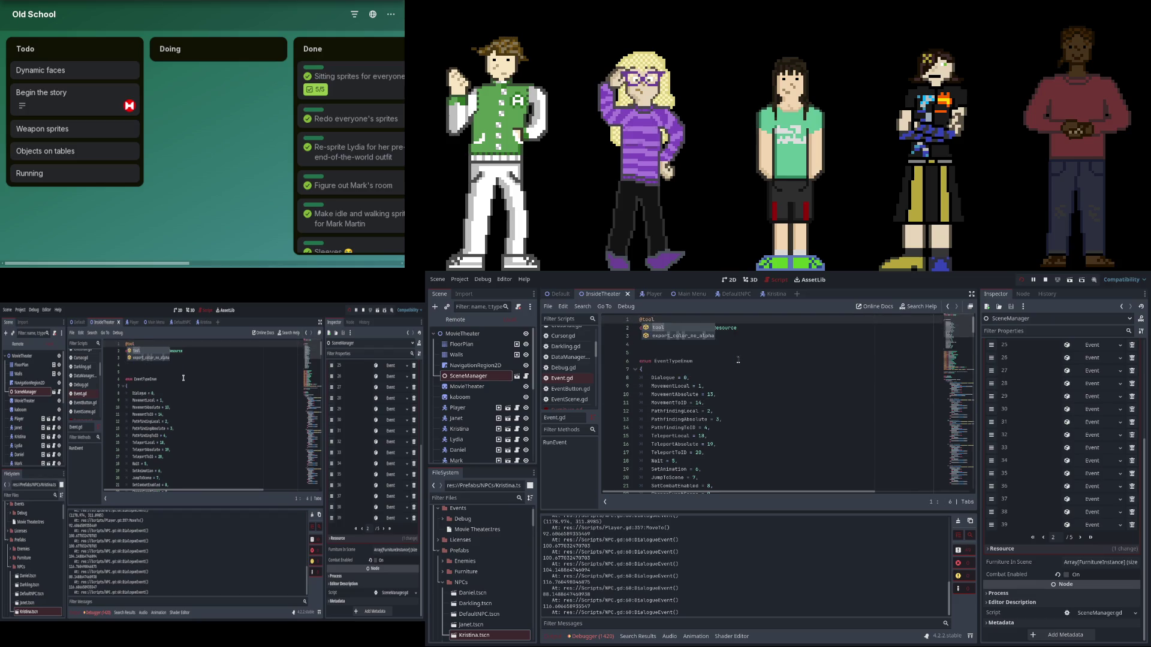
{"action": "left_click", "coordinate": [738, 360]}
{"action": "scroll", "coordinate": [738, 350], "scroll_direction": "down", "scroll_amount": 10}
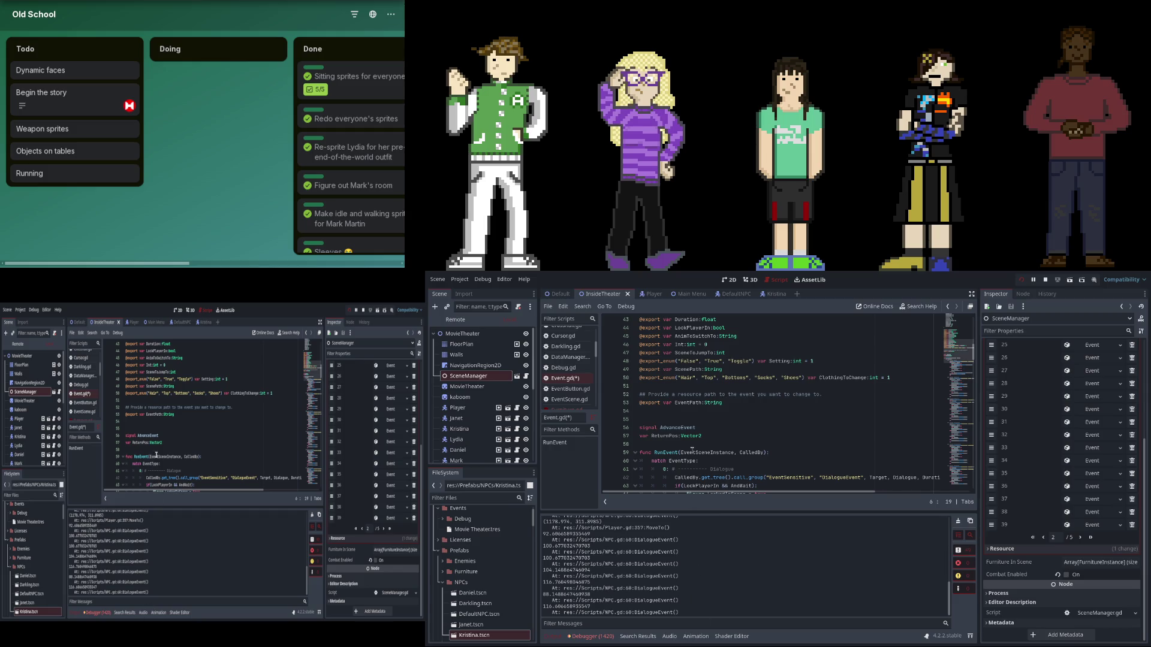
- Add a new func _init() override after the EventPath variable in Event.gd
{"action": "left_click", "coordinate": [682, 419]}
{"action": "scroll", "coordinate": [679, 407], "scroll_direction": "down", "scroll_amount": 2}
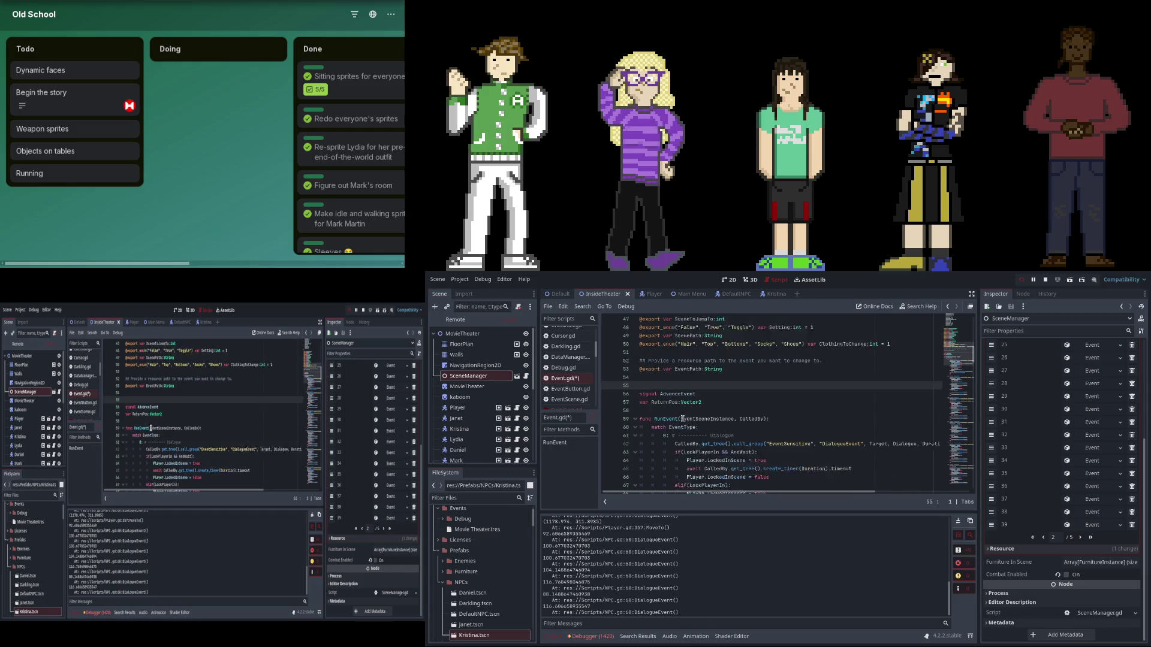
{"action": "left_click", "coordinate": [674, 393]}
{"action": "key", "text": "Down"}
{"action": "key", "text": "Down"}
{"action": "key", "text": "Up"}
{"action": "key", "text": "Up"}
{"action": "key", "text": "Up"}
{"action": "key", "text": "Return"}
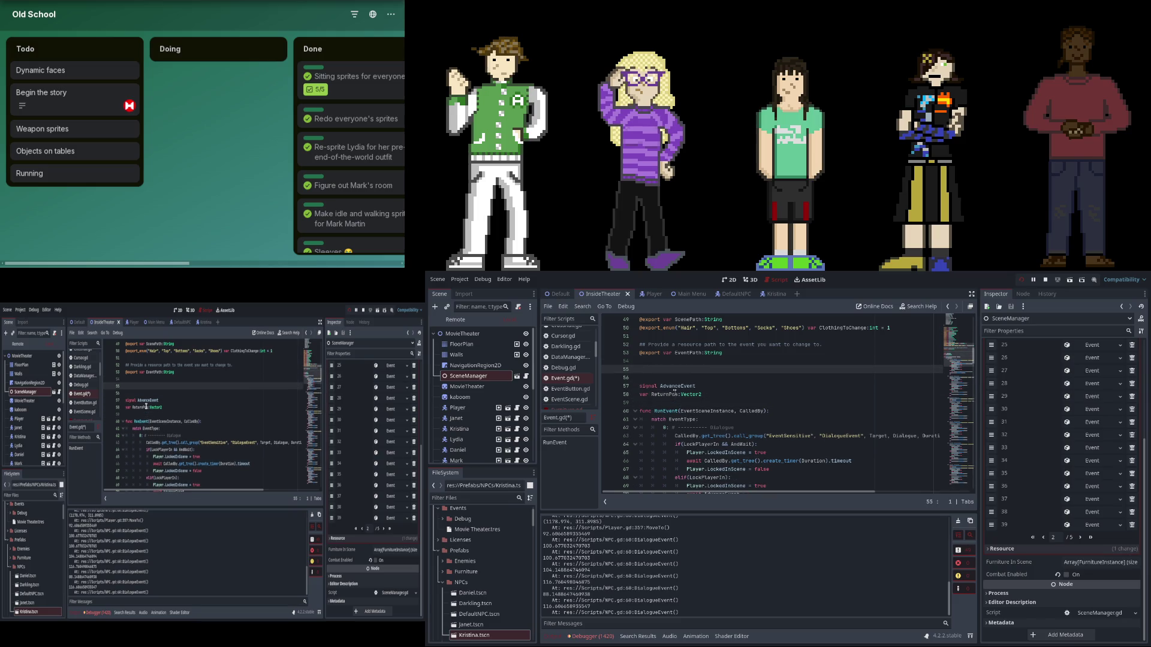
{"action": "type", "text": "unc "}
{"action": "type", "text": "_"}
{"action": "key", "text": "Down"}
{"action": "key", "text": "Down"}
{"action": "key", "text": "Down"}
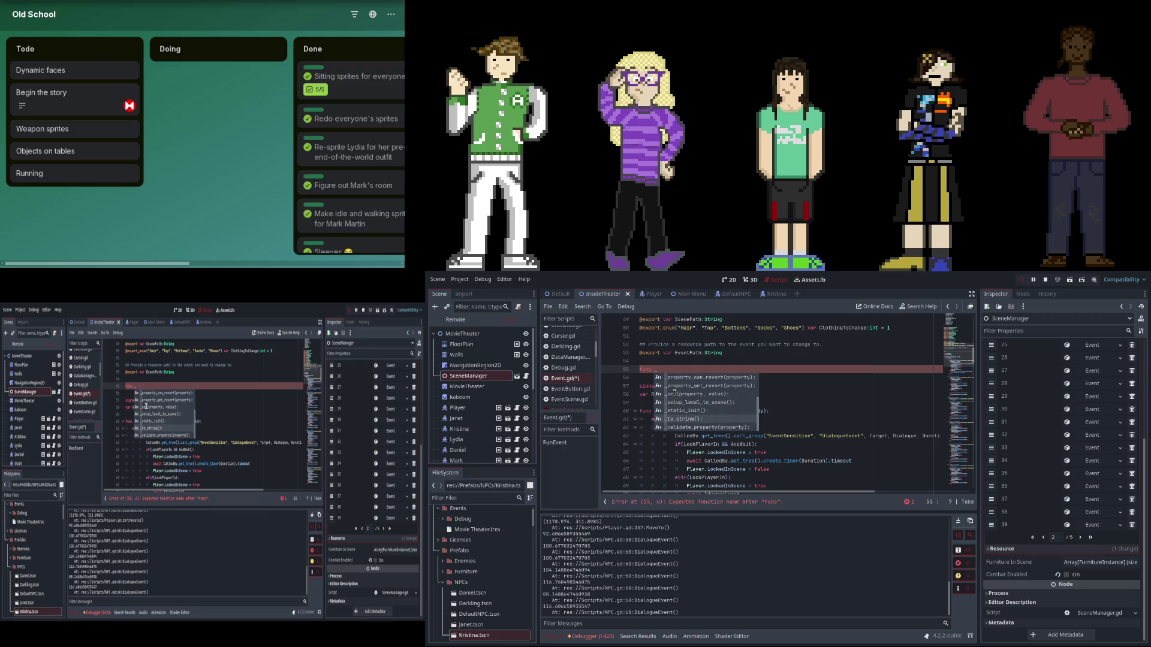
{"action": "key", "text": "Up"}
{"action": "key", "text": "Up"}
{"action": "key", "text": "Up"}
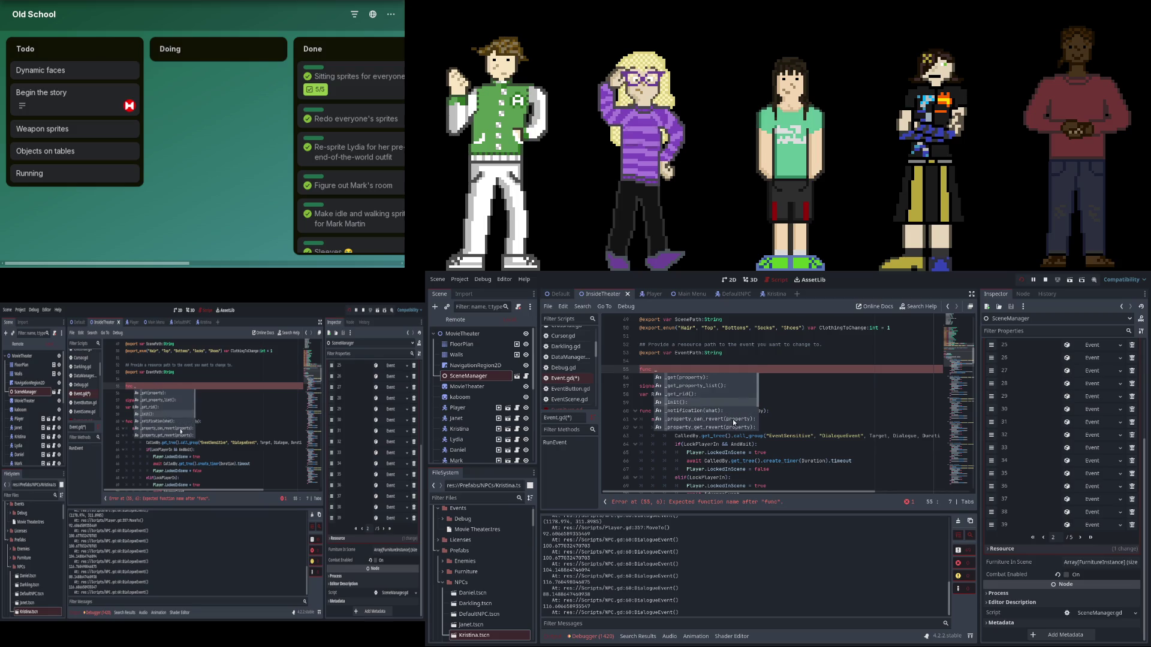
{"action": "key", "text": "Return"}
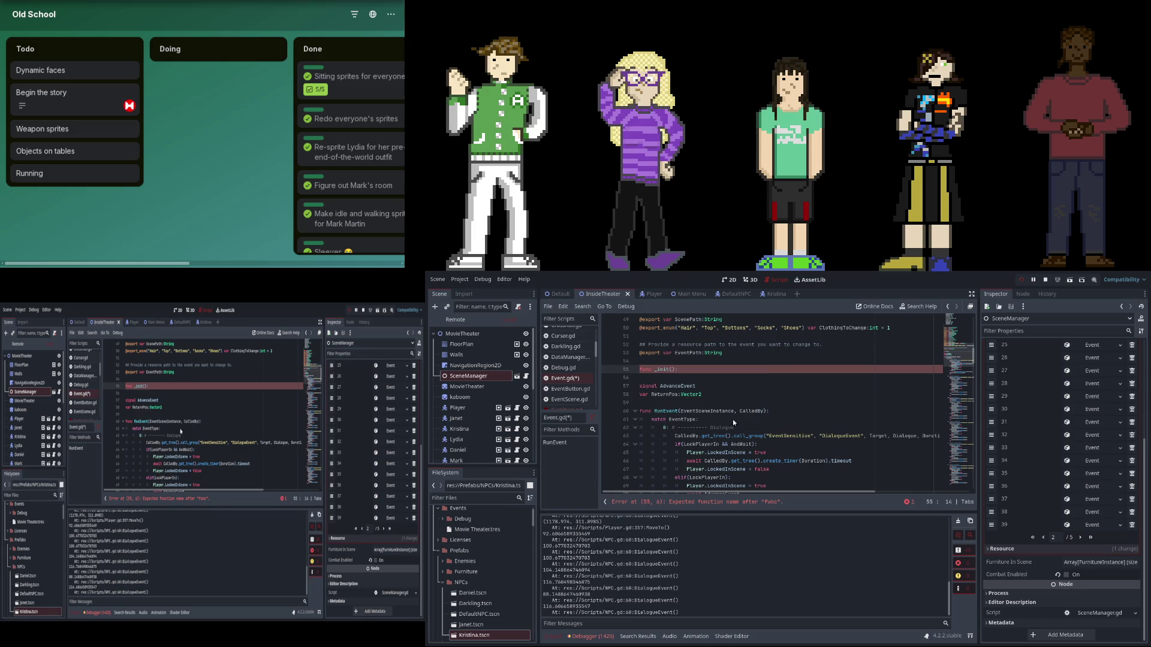
{"action": "key", "text": "Return"}
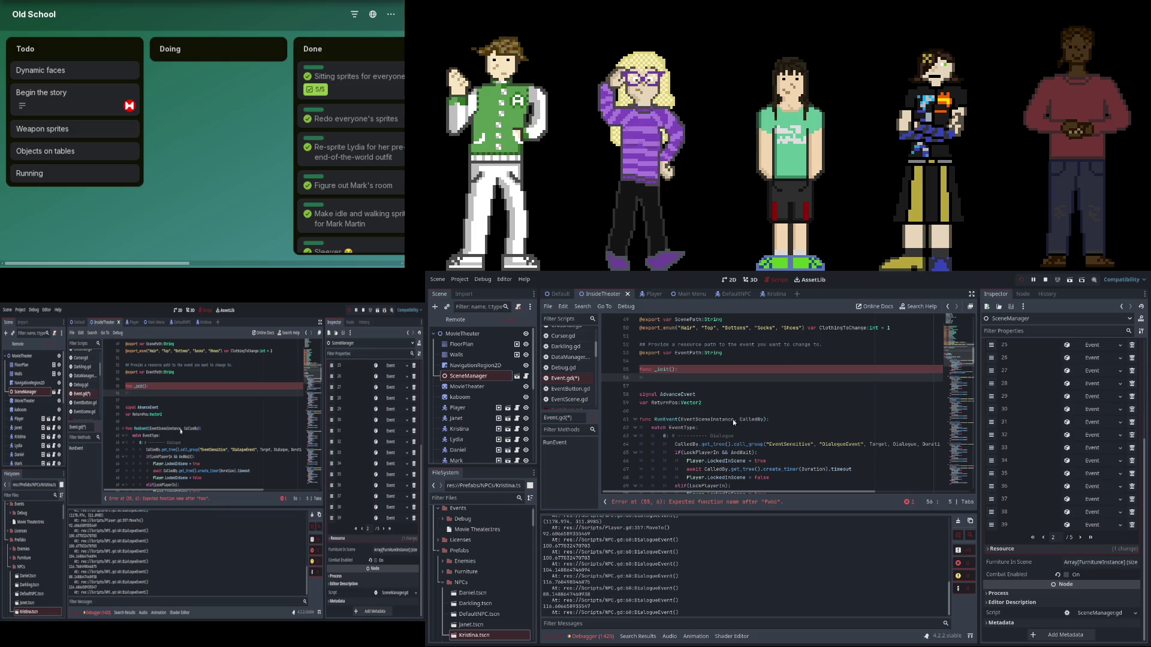
- In _init, set resource_name = EventTypeEnum.keys() indexed by the event's type
{"action": "type", "text": "resource_name "}
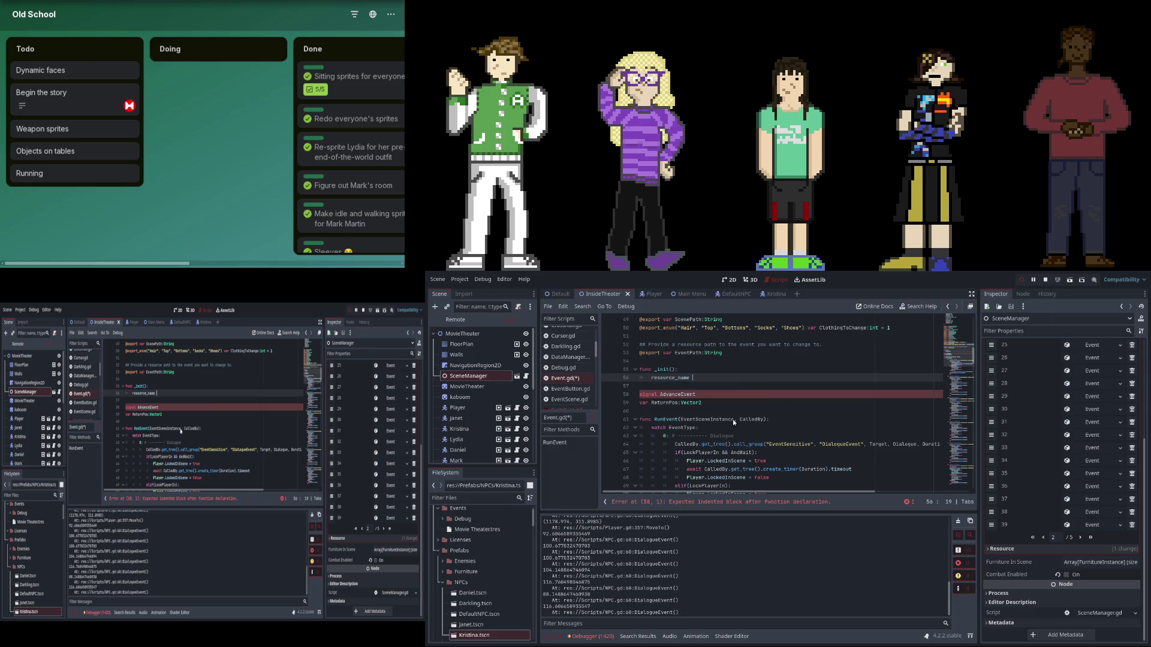
{"action": "type", "text": "="}
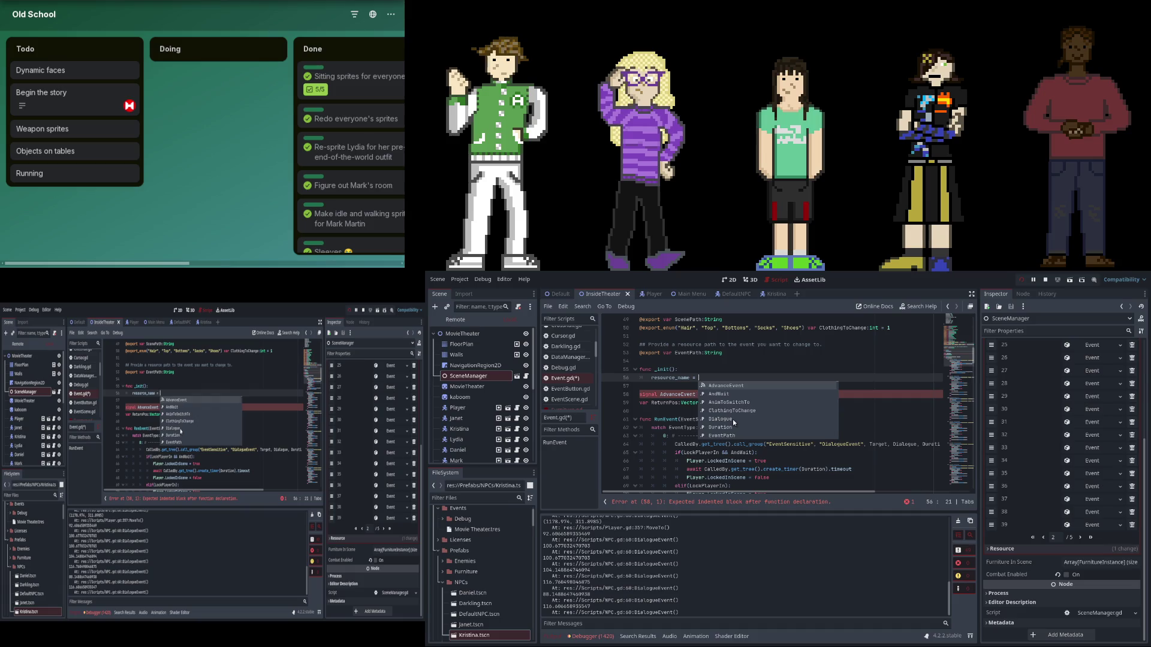
{"action": "scroll", "coordinate": [702, 394], "scroll_direction": "up", "scroll_amount": 15}
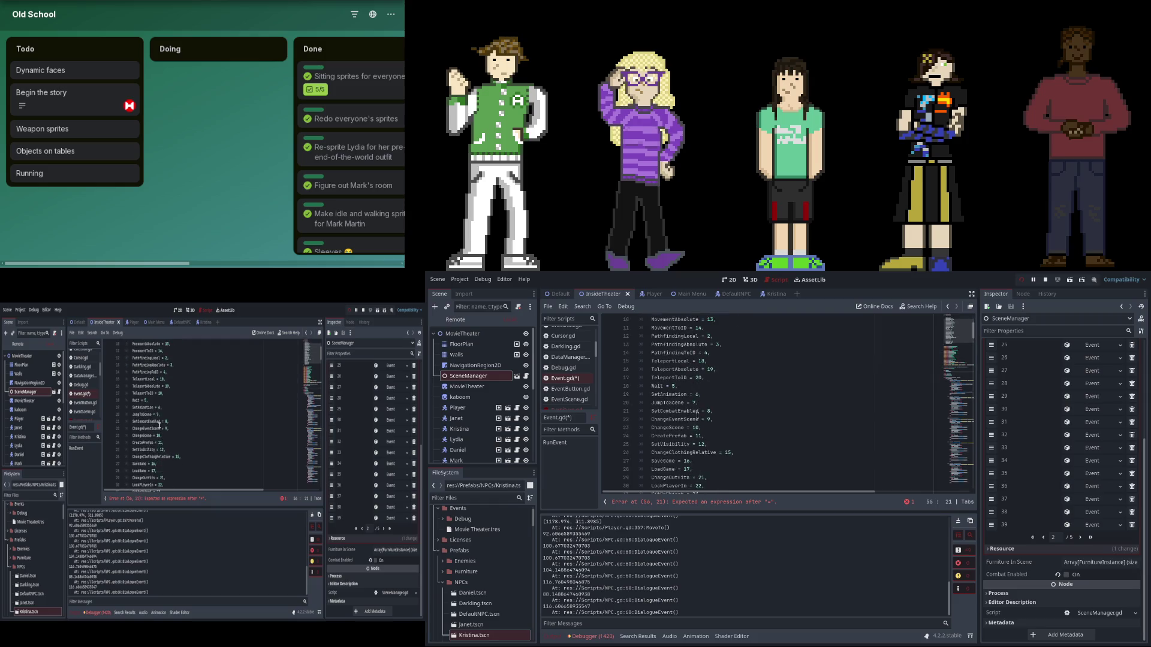
{"action": "type", "text": "Eve"}
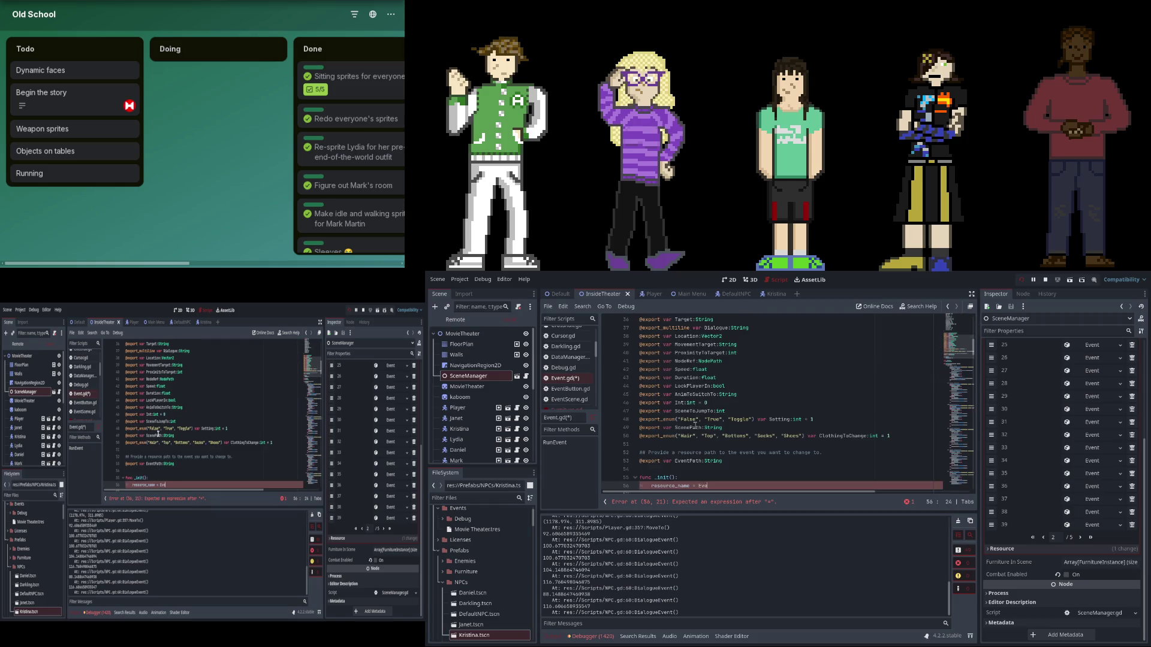
{"action": "left_click", "coordinate": [740, 445]}
{"action": "type", "text": ".s"}
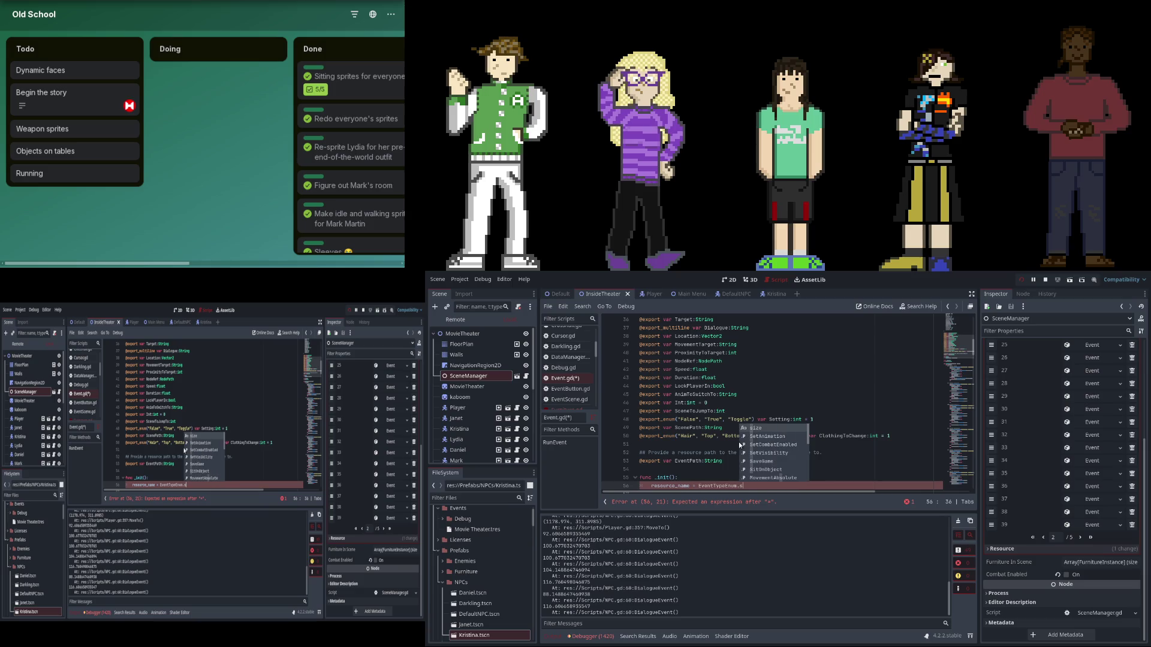
{"action": "key", "text": "BackSpace"}
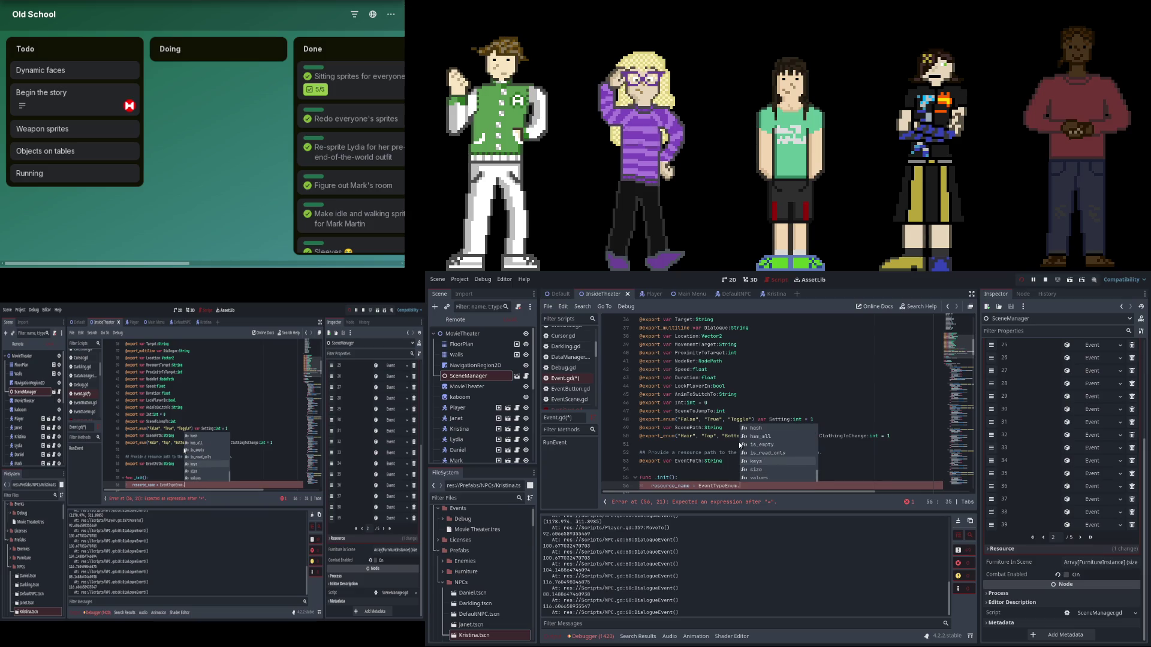
{"action": "key", "text": "Down"}
{"action": "key", "text": "Up"}
{"action": "key", "text": "Up"}
{"action": "key", "text": "Down"}
{"action": "key", "text": "Return"}
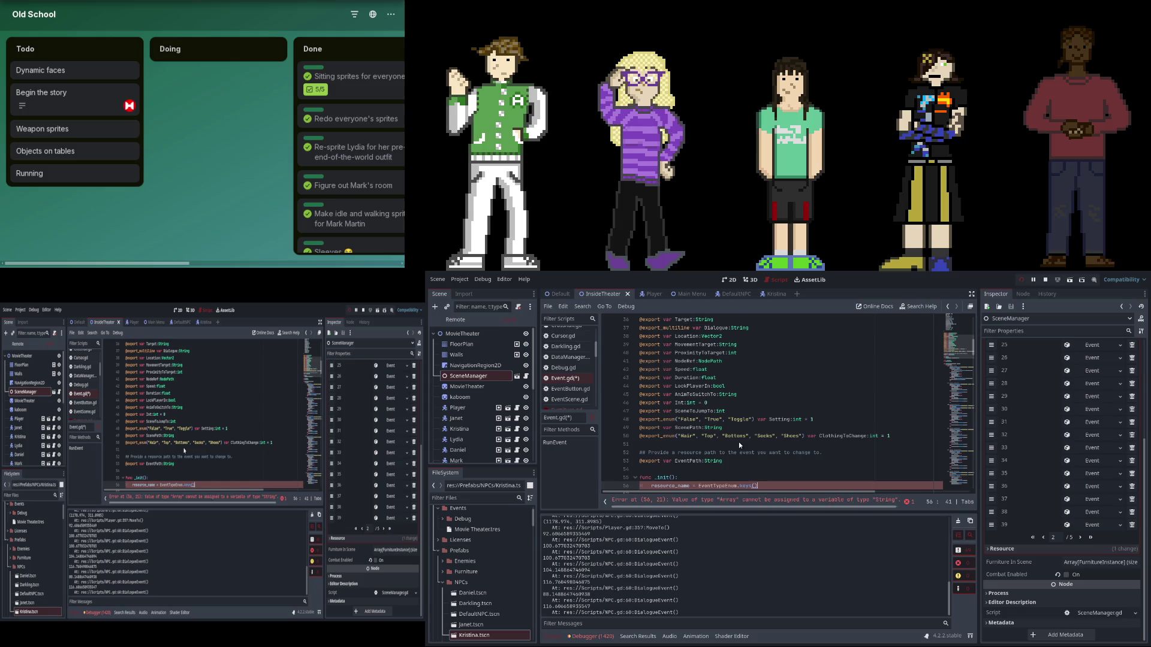
{"action": "key", "text": "BackSpace"}
{"action": "key", "text": "BackSpace"}
{"action": "key", "text": "BackSpace"}
{"action": "key", "text": "ctrl+z"}
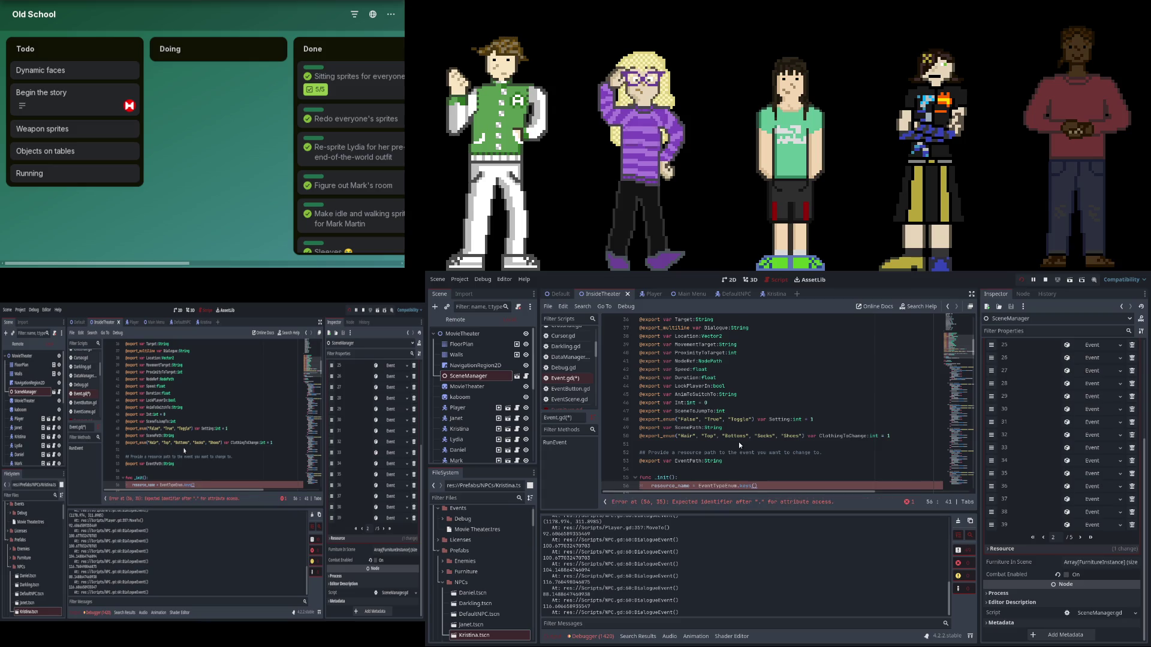
{"action": "type", "text": "EventTypeEn"}
{"action": "type", "text": "um"}
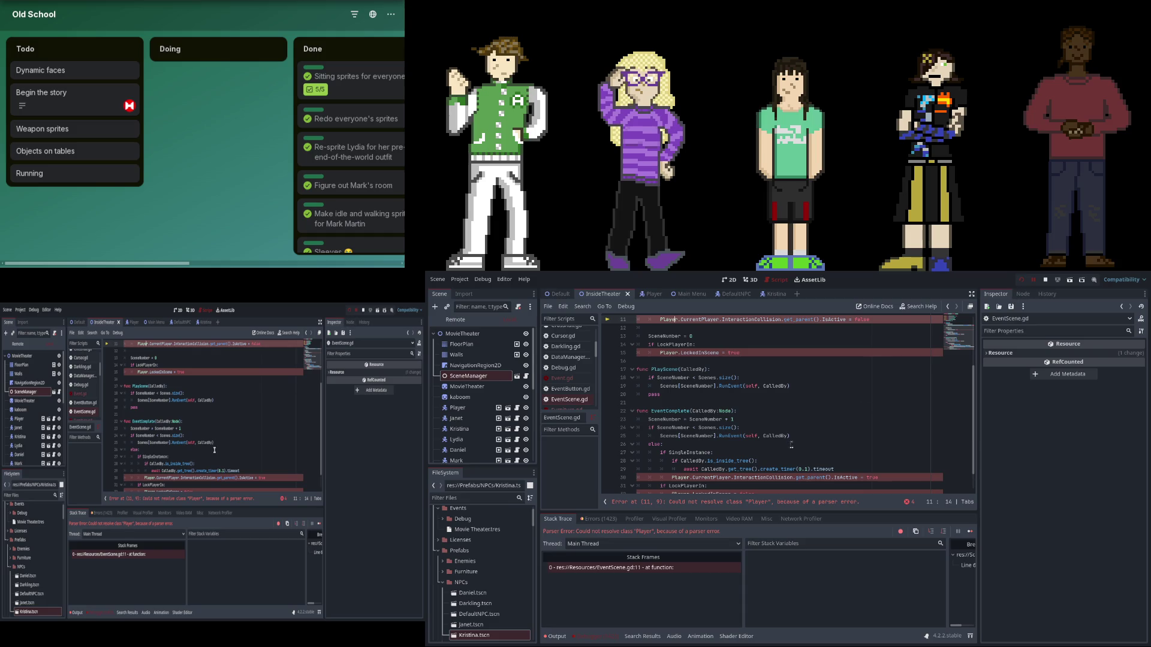
- Open Player.gd and write the message 'ERROR: You've attempted to call Teleport while the player is still moving.'
{"action": "scroll", "coordinate": [570, 387], "scroll_direction": "down", "scroll_amount": 3}
{"action": "scroll", "coordinate": [571, 386], "scroll_direction": "down", "scroll_amount": 3}
{"action": "left_click", "coordinate": [563, 353]}
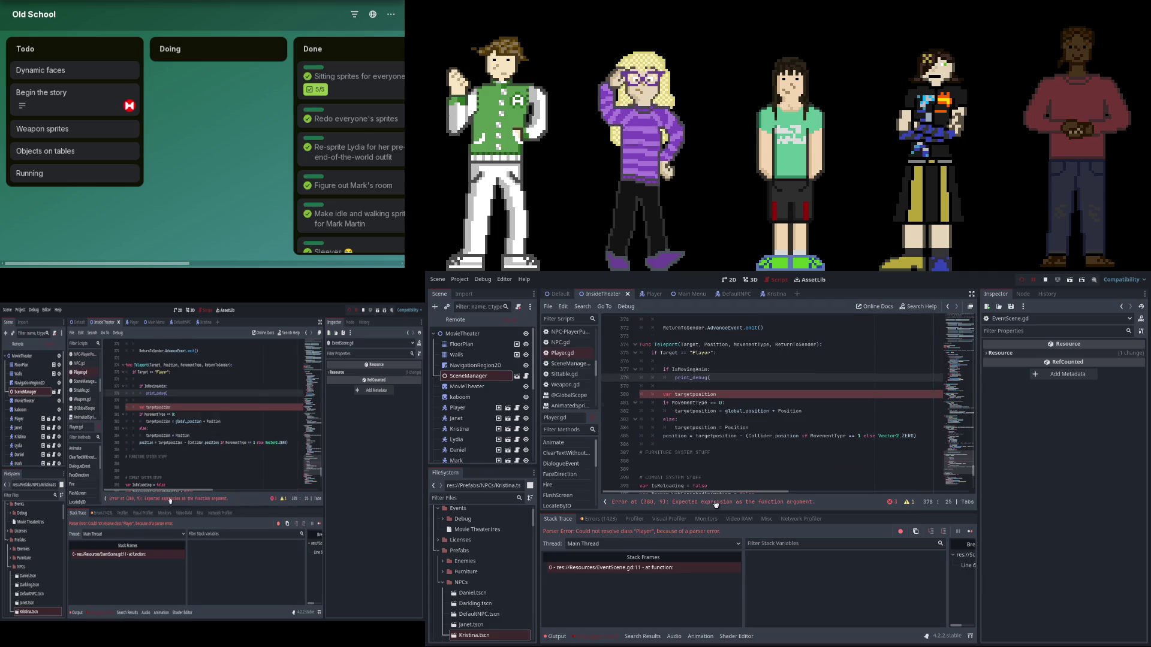
{"action": "scroll", "coordinate": [738, 395], "scroll_direction": "up", "scroll_amount": 3}
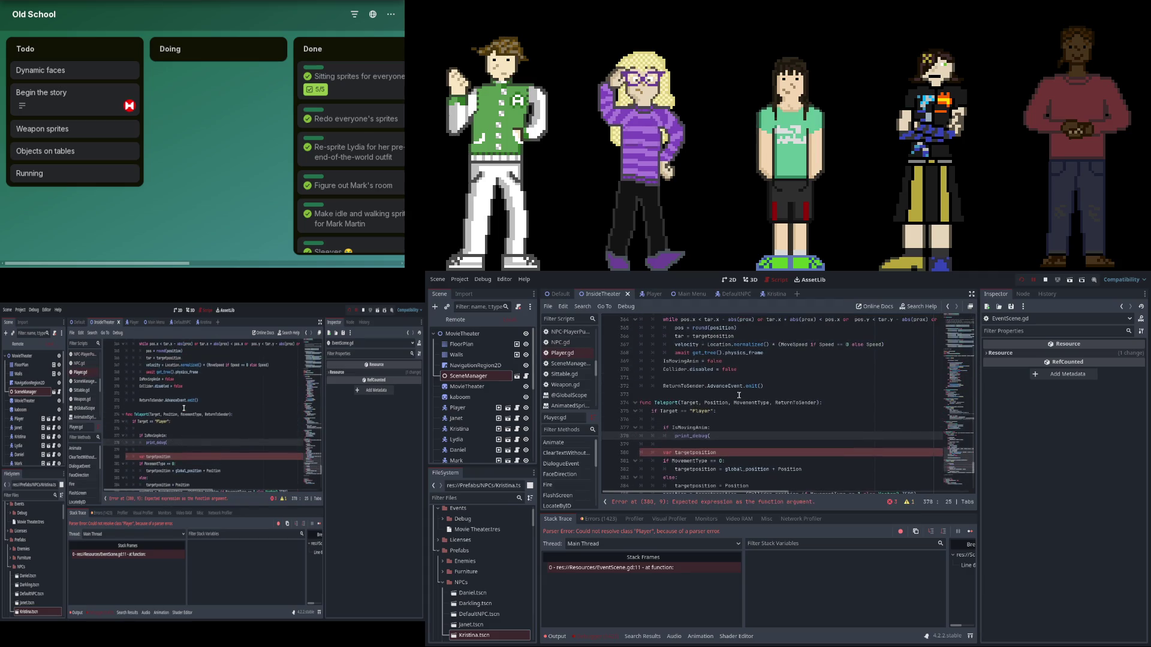
{"action": "type", "text": "\"You've attempted to call T"}
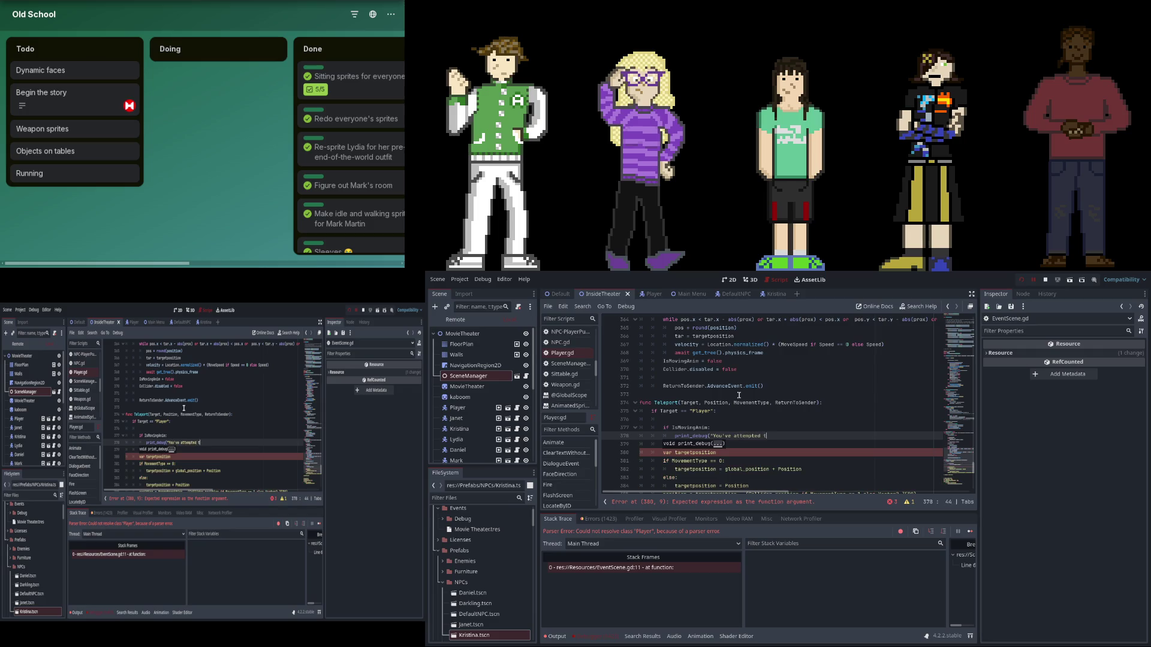
{"action": "type", "text": "eleport while the p"}
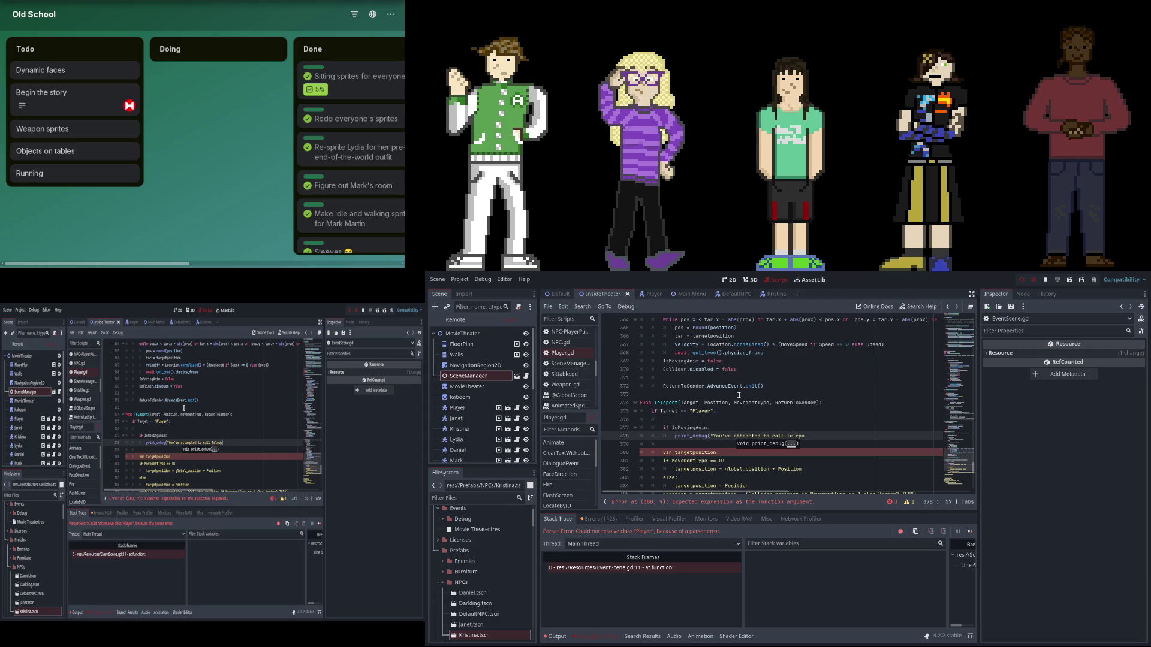
{"action": "type", "text": "layer is s"}
{"action": "type", "text": "till moving."}
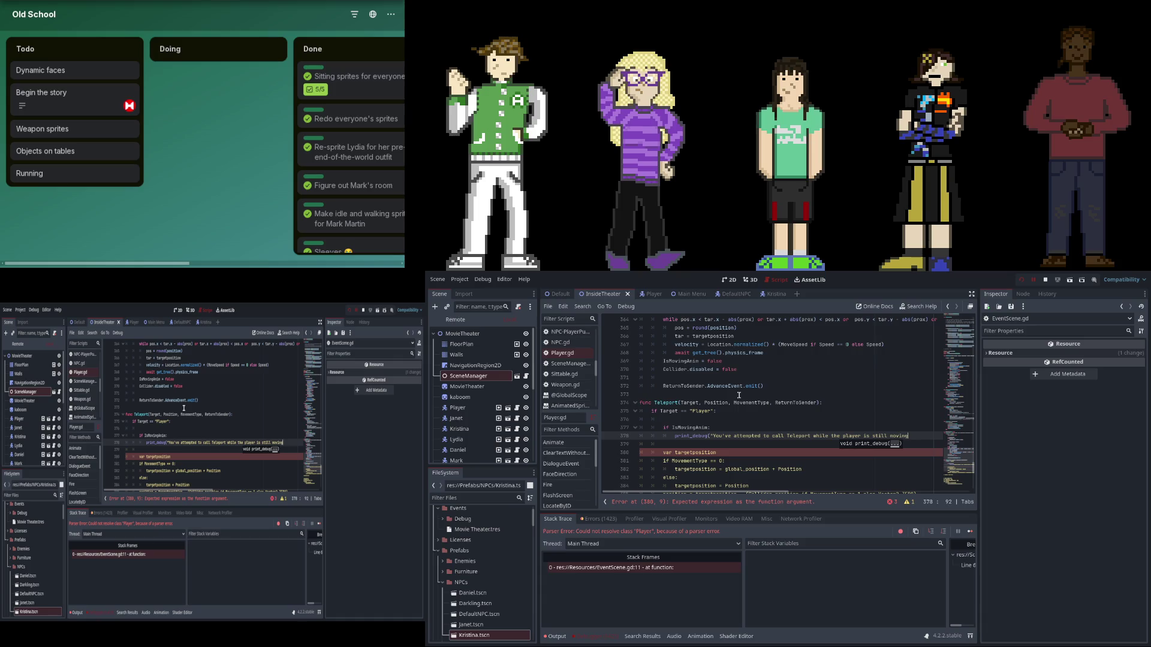
{"action": "left_click", "coordinate": [711, 436]}
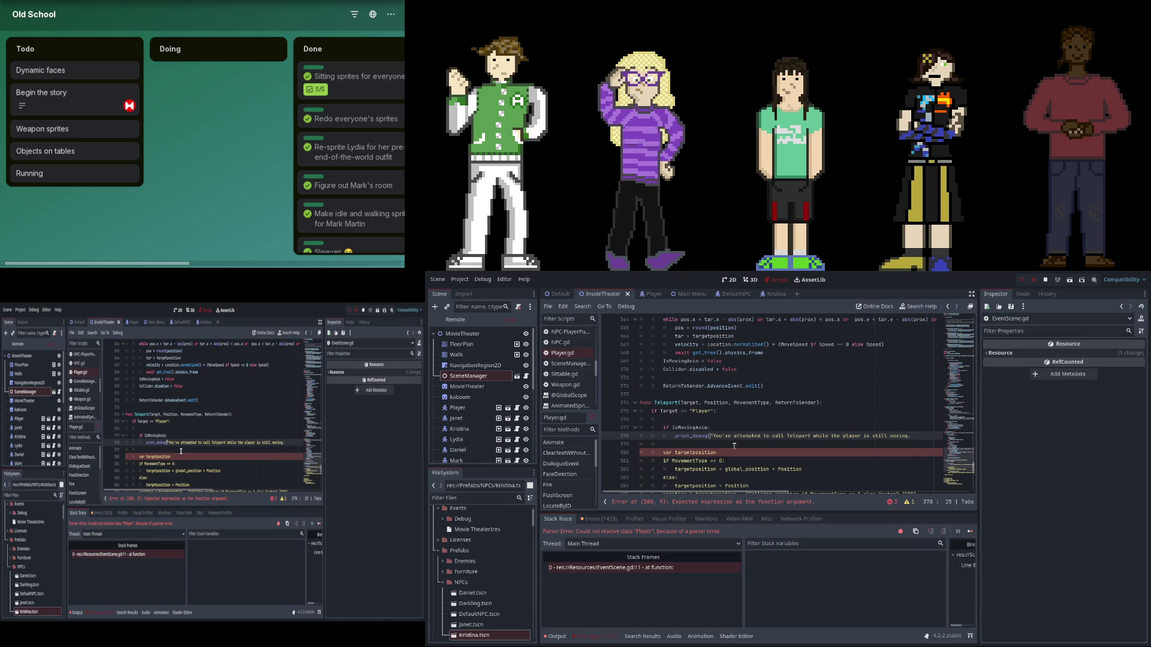
{"action": "type", "text": "\"ERROR:"}
- Extend the error message to end with 'Reorder your events and try again.' and save Player.gd
{"action": "left_click", "coordinate": [842, 436]}
{"action": "type", "text": "This i"}
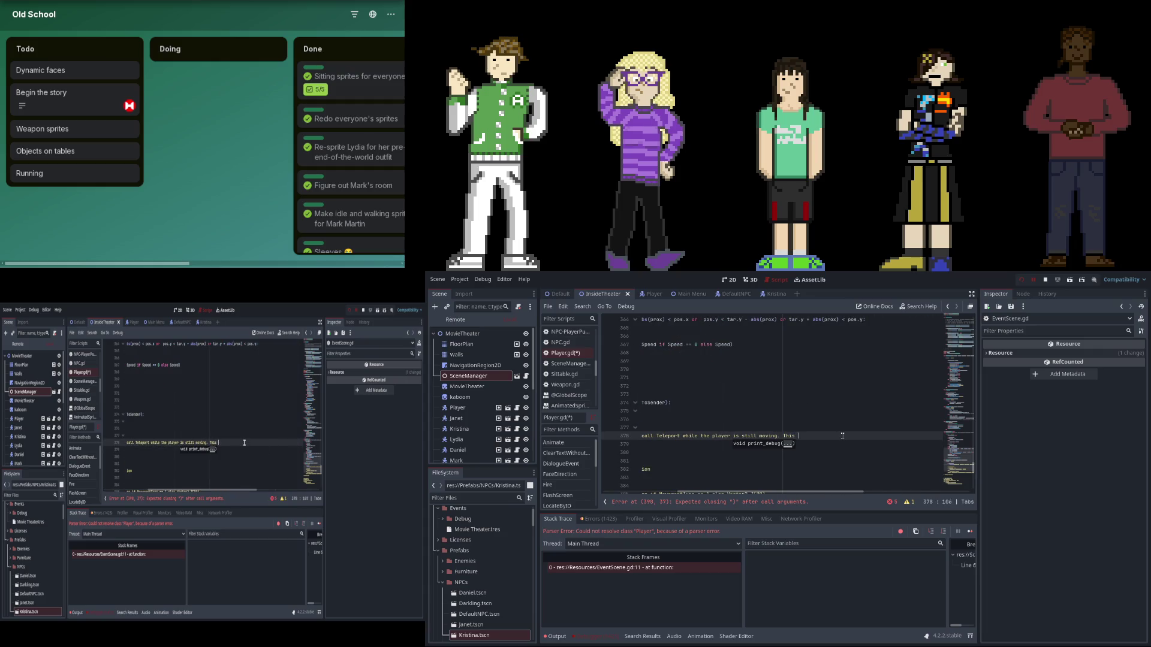
{"action": "type", "text": "s a stupid f#"}
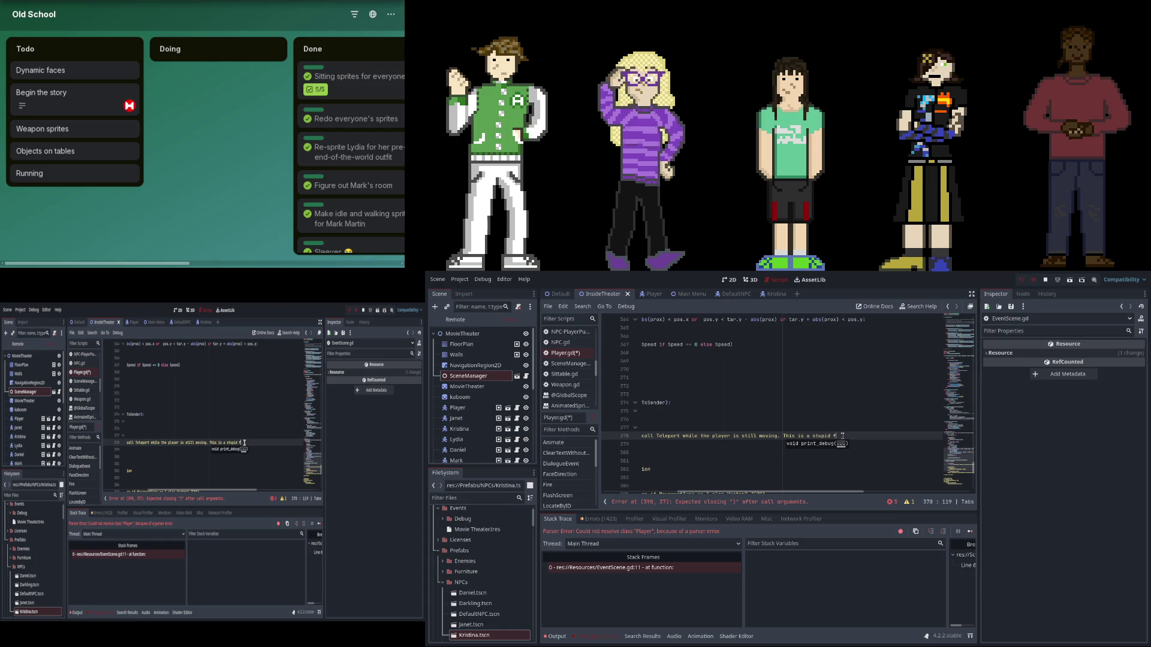
{"action": "type", "text": "!"}
{"action": "key", "text": "BackSpace"}
{"action": "key", "text": "BackSpace"}
{"action": "key", "text": "BackSpace"}
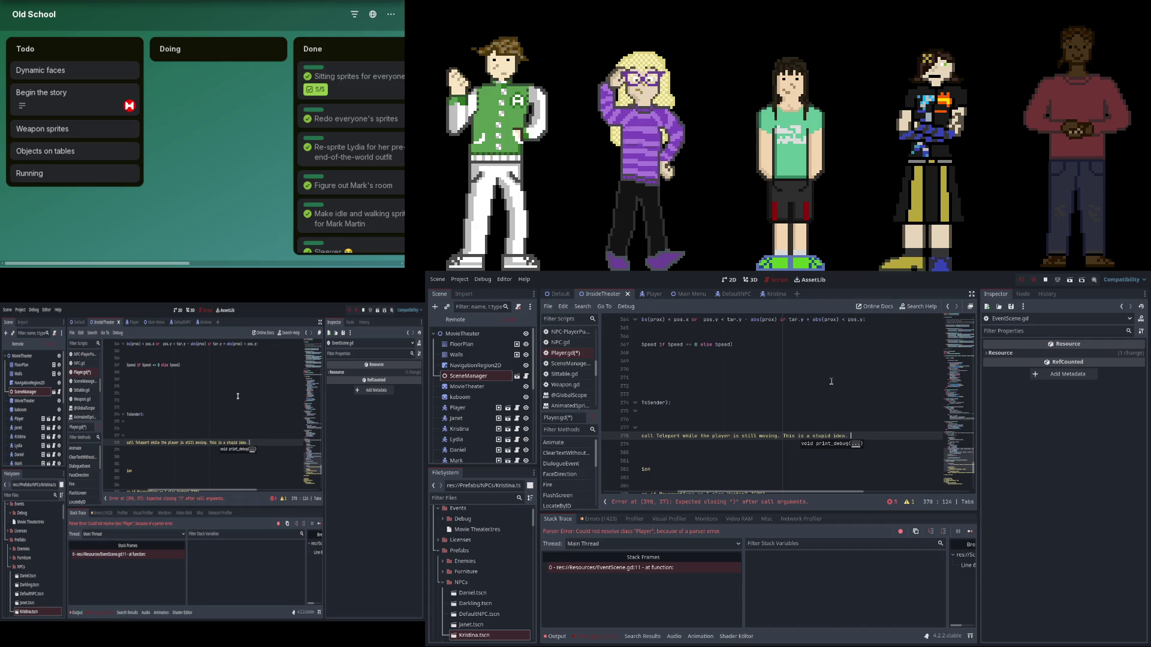
{"action": "type", "text": "ou"}
{"action": "key", "text": "BackSpace"}
{"action": "key", "text": "BackSpace"}
{"action": "key", "text": "BackSpace"}
{"action": "type", "text": "re probably not "}
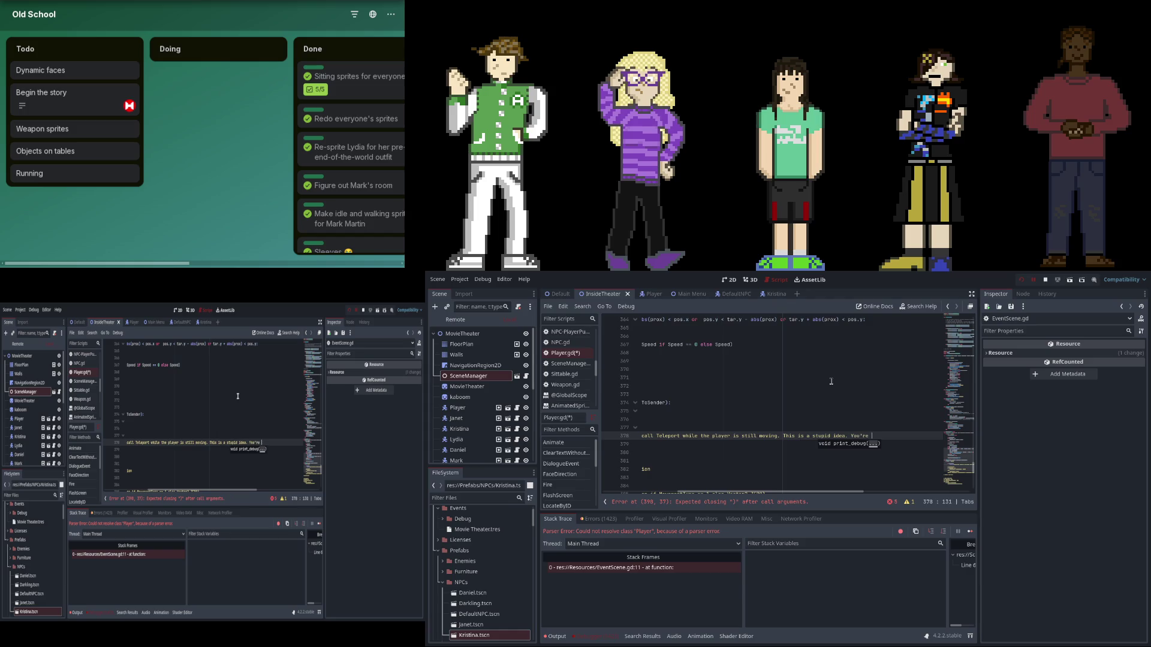
{"action": "type", "text": "doing this on purpose. But"}
{"action": "key", "text": "BackSpace"}
{"action": "key", "text": "BackSpace"}
{"action": "key", "text": "BackSpace"}
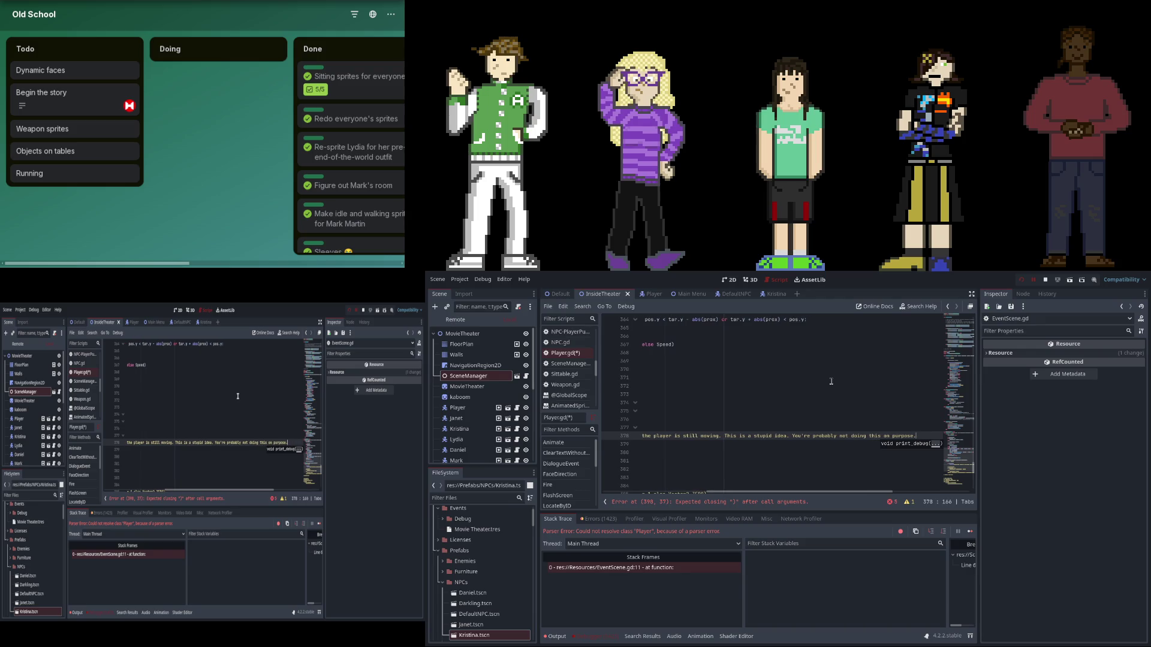
{"action": "type", "text": ", but"}
{"action": "type", "text": "it'"}
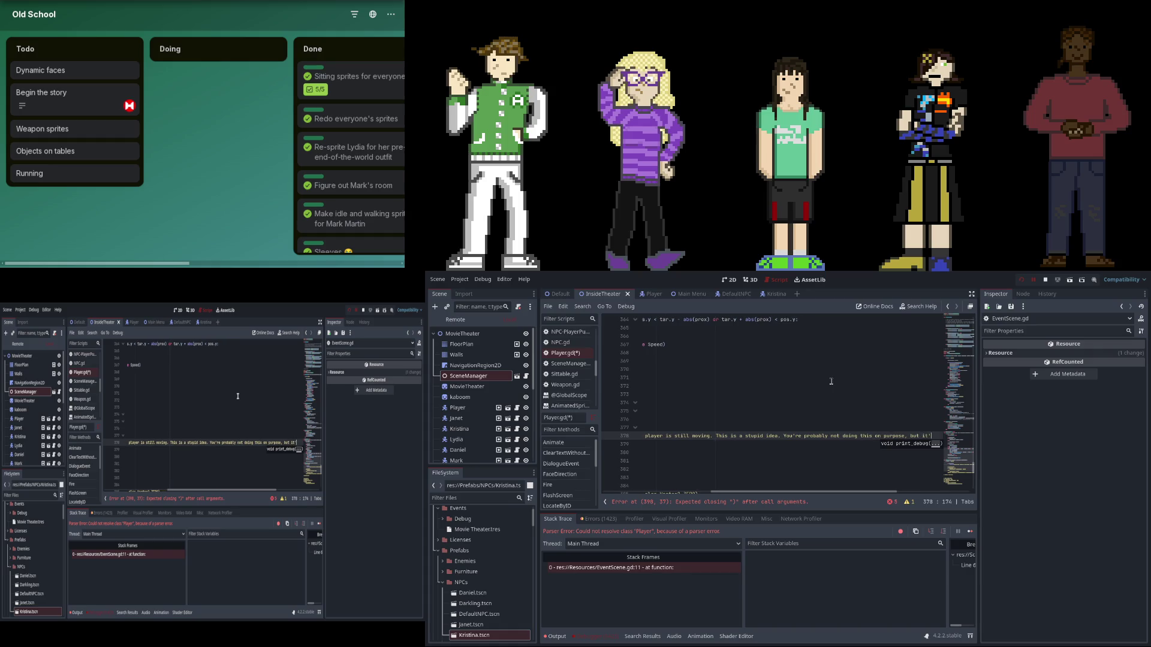
{"action": "key", "text": "ctrl+BackSpace"}
{"action": "key", "text": "ctrl+BackSpace"}
{"action": "key", "text": "ctrl+BackSpace"}
{"action": "key", "text": "ctrl+BackSpace"}
{"action": "key", "text": "ctrl+BackSpace"}
{"action": "type", "text": "W"}
{"action": "type", "text": "ce, I do"}
{"action": "type", "text": "think you're doing th"}
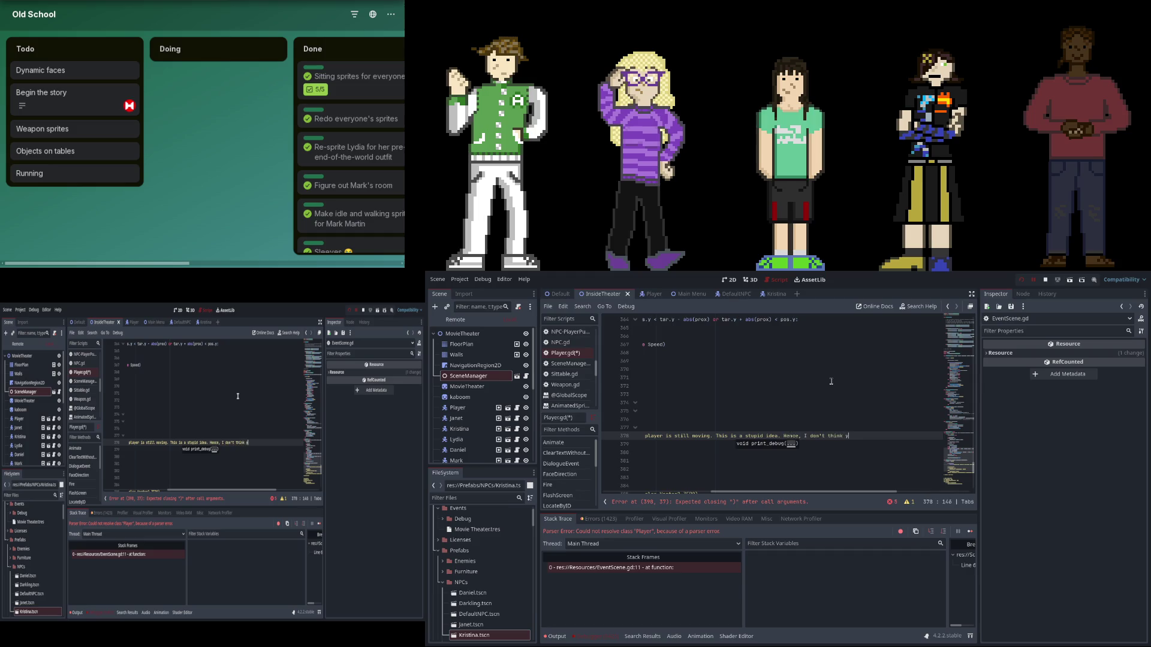
{"action": "type", "text": "is on purpose."}
{"action": "type", "text": " Reorder your "}
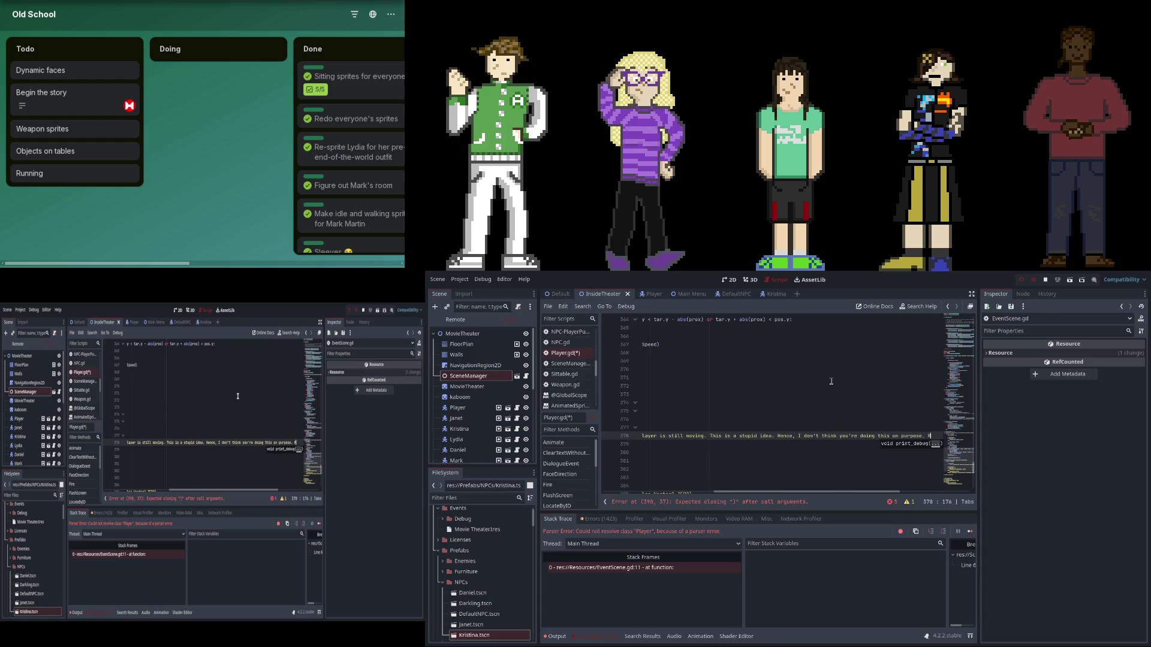
{"action": "type", "text": "events and tr"}
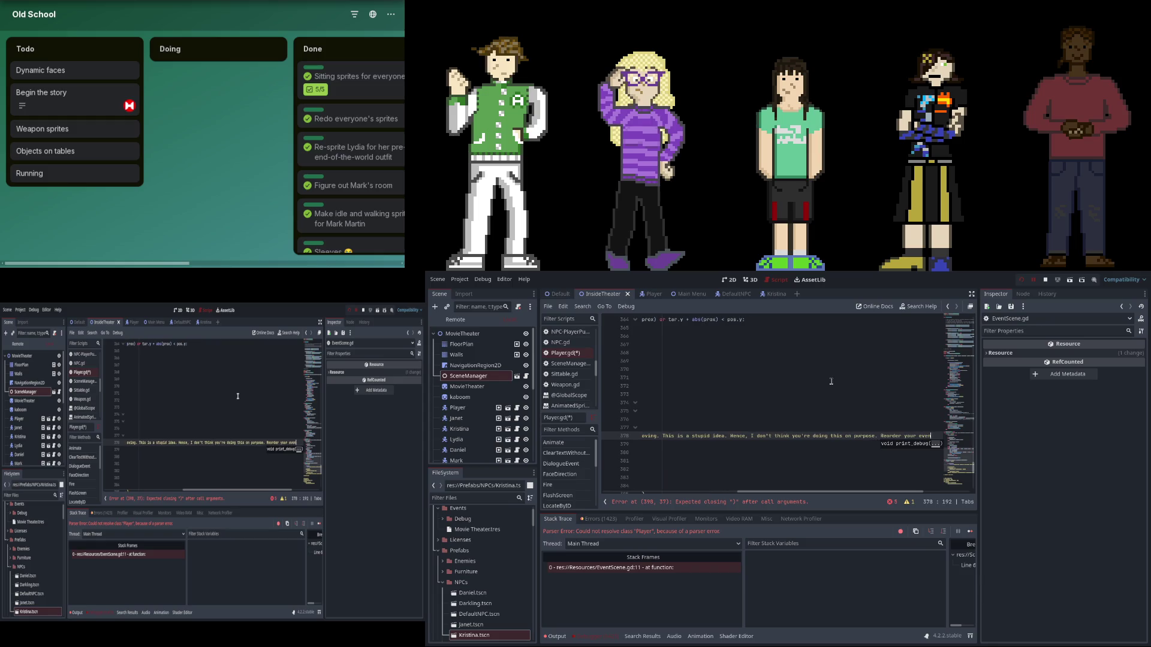
{"action": "type", "text": "y again.\""}
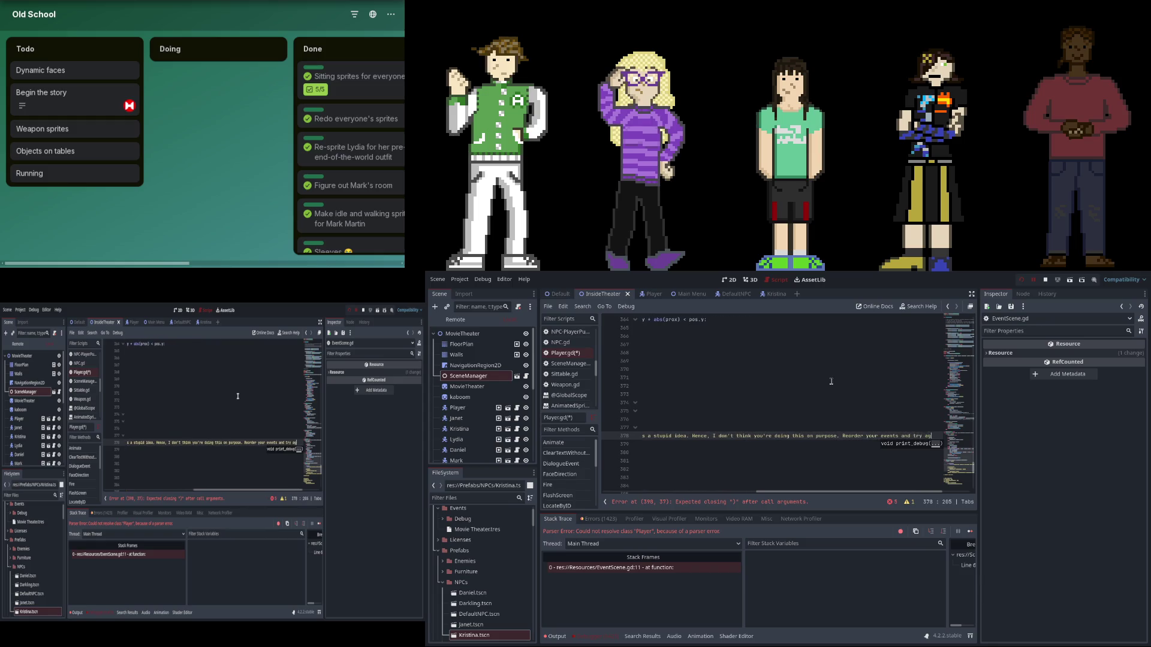
{"action": "type", "text": ")"}
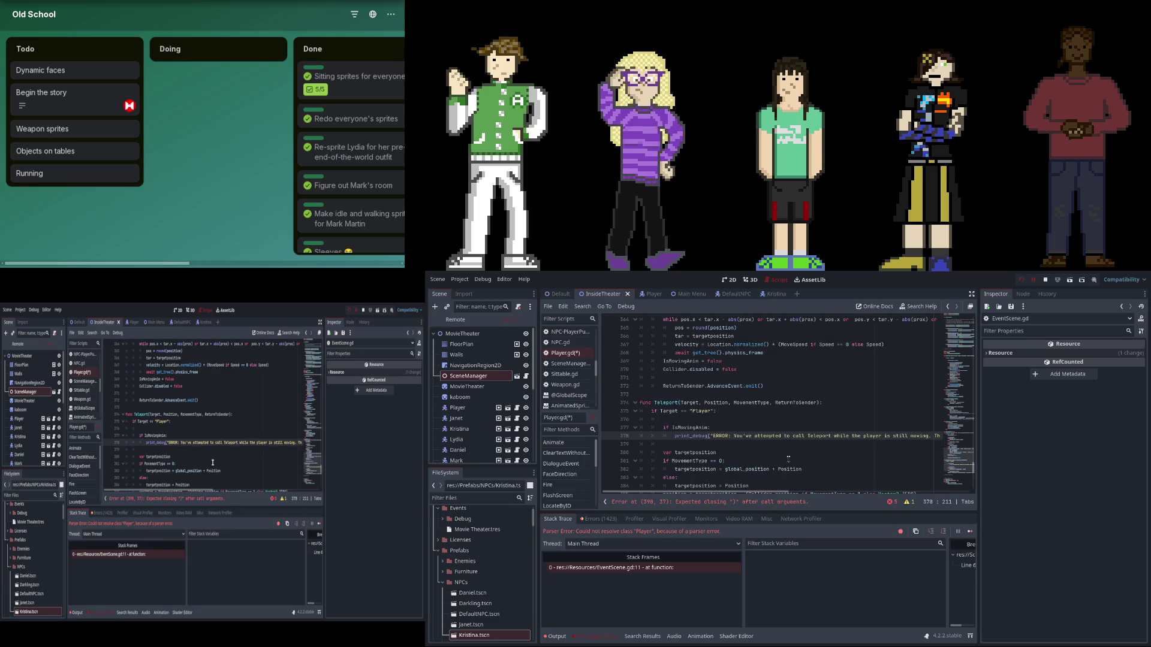
{"action": "key", "text": "ctrl+s"}
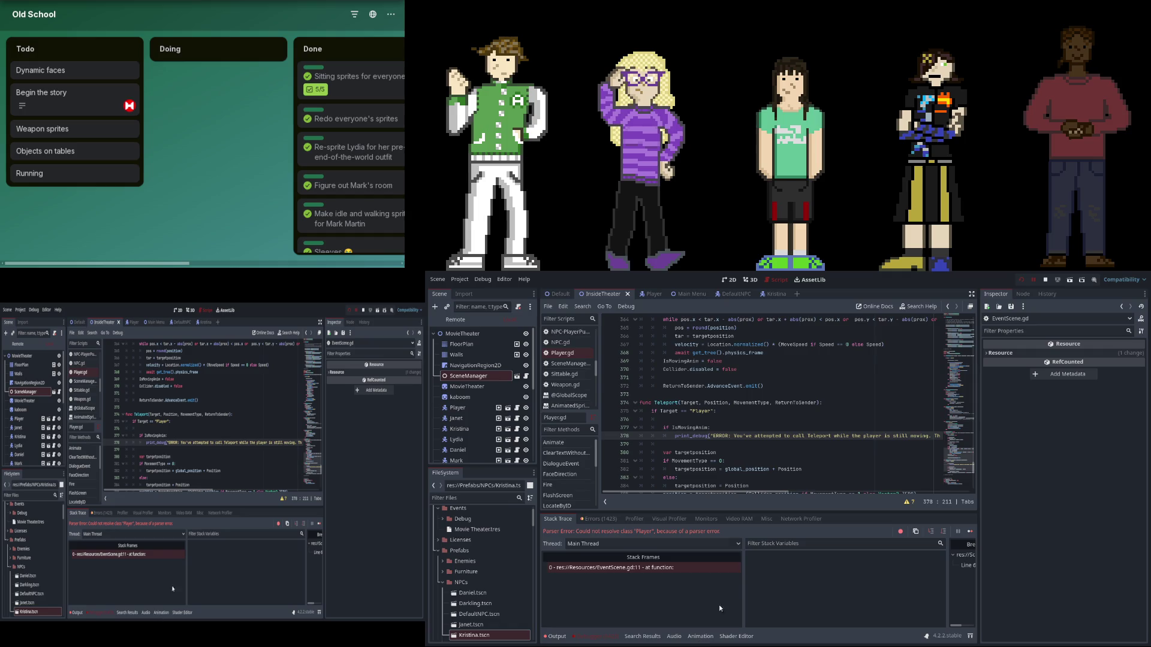
- Stop and rerun the game to test the Player.gd fix, then select the Dialogue error text
{"action": "left_click", "coordinate": [730, 469]}
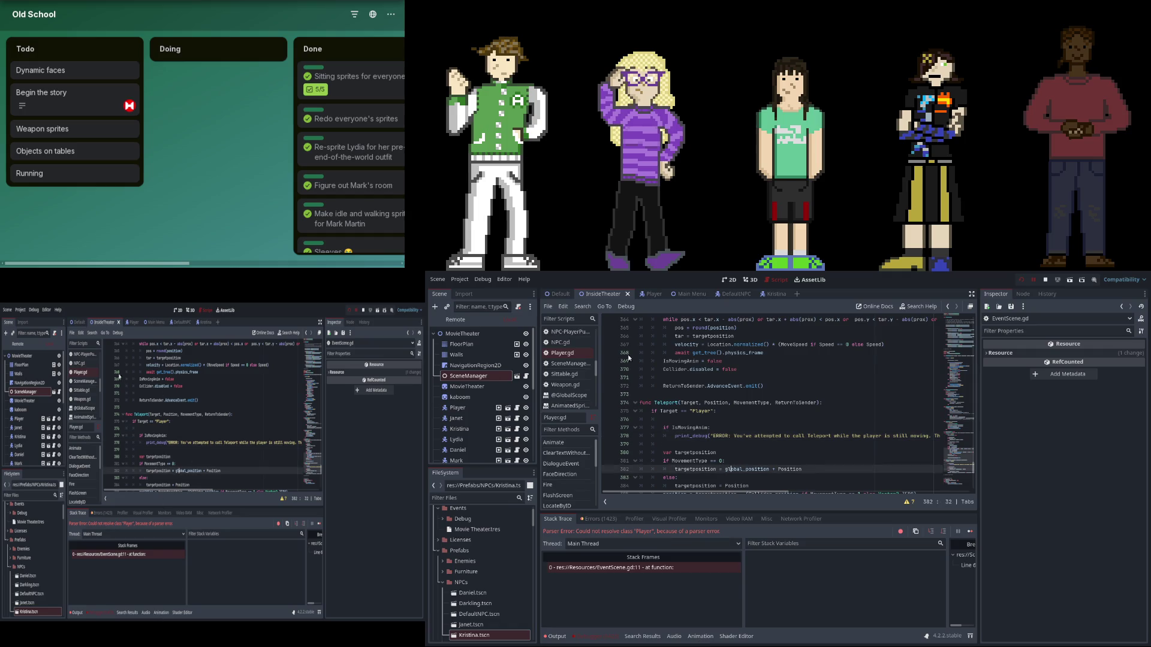
{"action": "left_click", "coordinate": [1022, 280]}
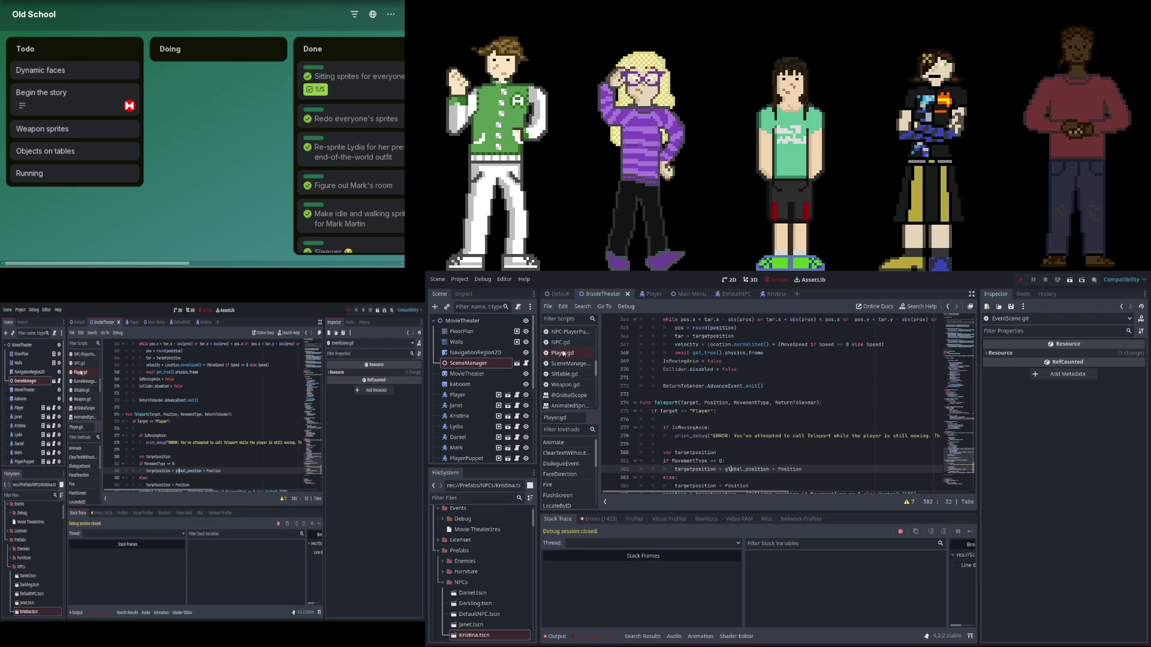
{"action": "key", "text": "F5"}
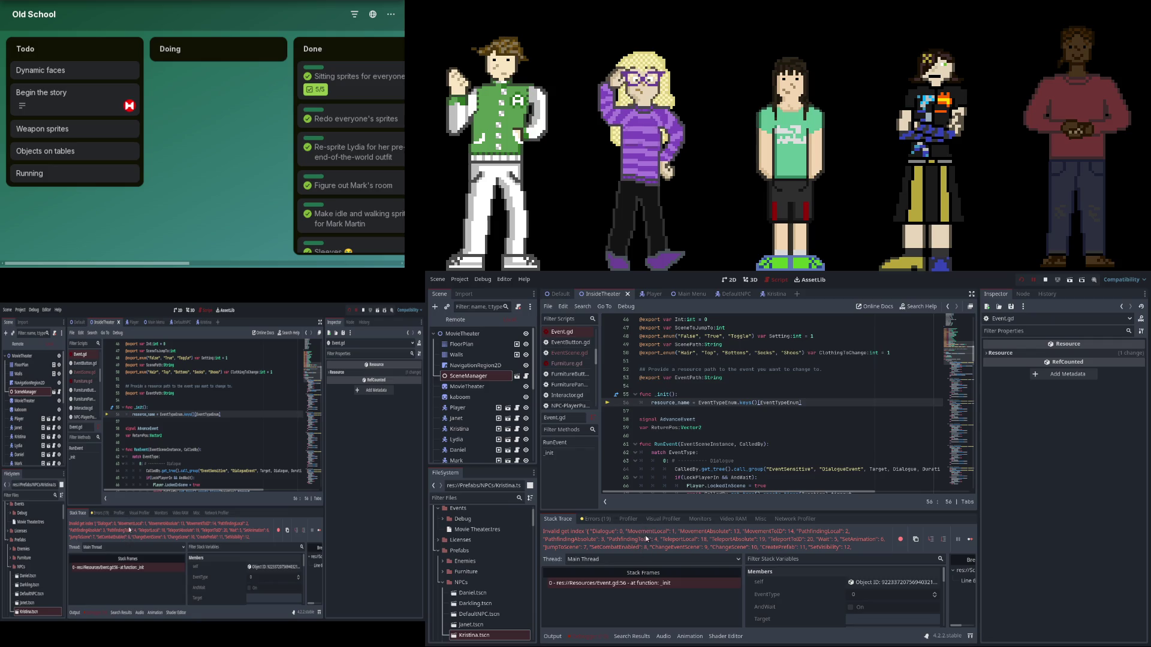
{"action": "double_click", "coordinate": [599, 533]}
{"action": "left_click_drag", "start_coordinate": [599, 532], "coordinate": [705, 456]}
- Change Event.gd line 56's index from [EventTypeEnum] to [EventType], then stop the game
{"action": "double_click", "coordinate": [778, 402]}
{"action": "key", "text": "Right"}
{"action": "scroll", "coordinate": [781, 403], "scroll_direction": "up", "scroll_amount": 5}
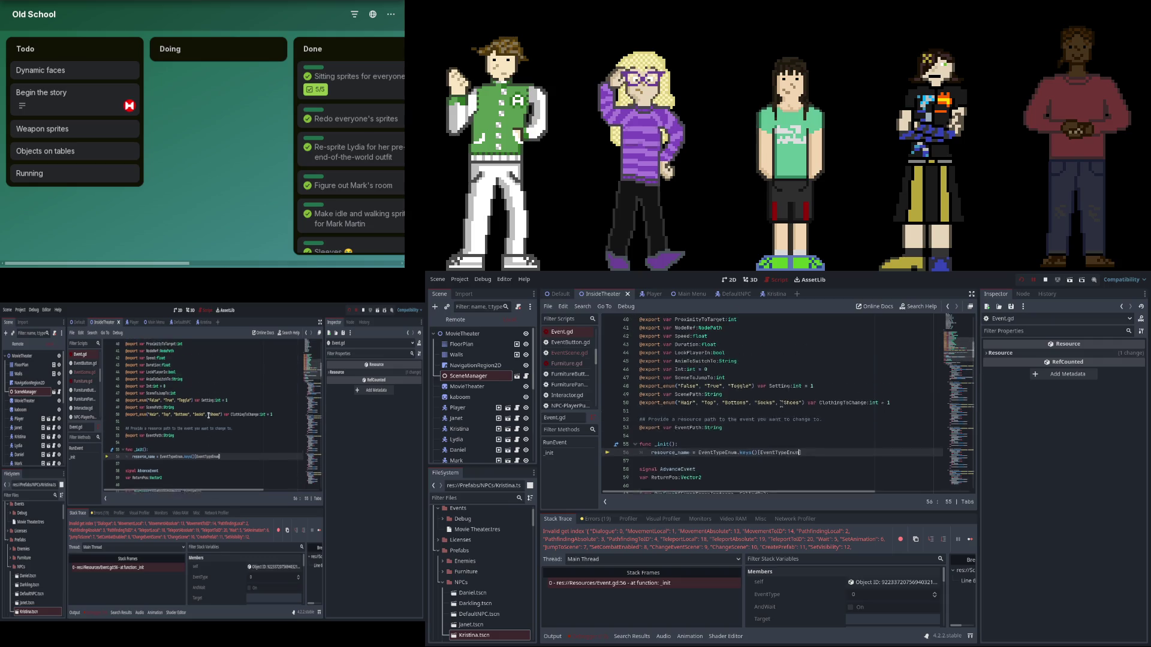
{"action": "scroll", "coordinate": [781, 403], "scroll_direction": "down", "scroll_amount": 1}
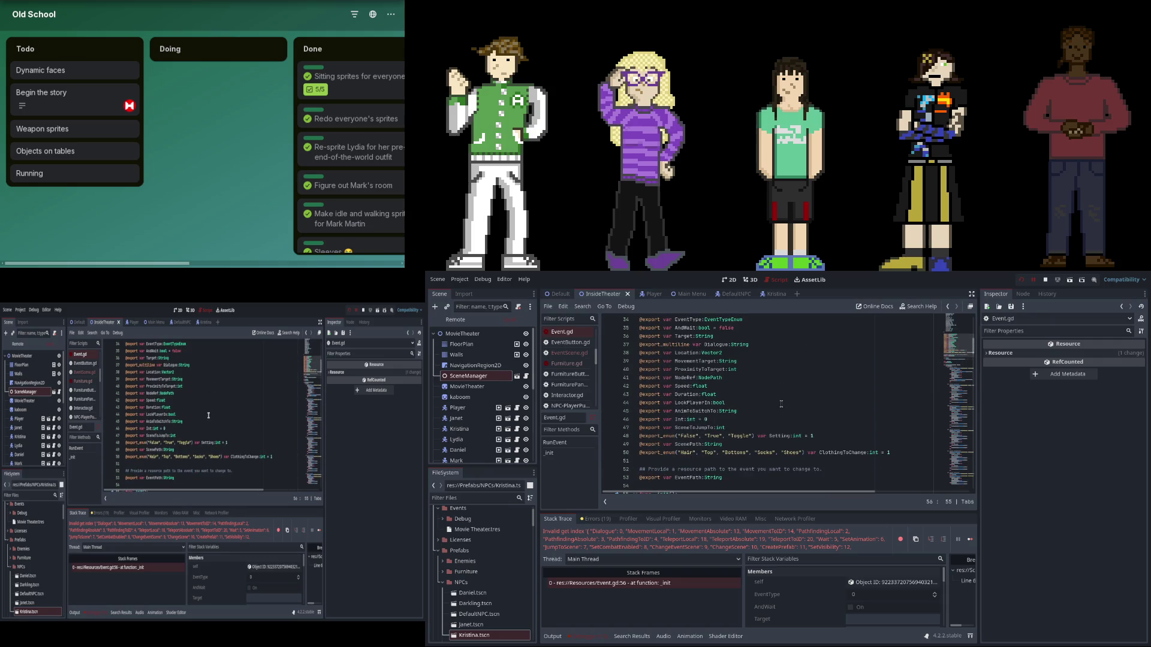
{"action": "key", "text": "BackSpace"}
{"action": "type", "text": "Even"}
{"action": "key", "text": "BackSpace"}
{"action": "key", "text": "BackSpace"}
{"action": "key", "text": "BackSpace"}
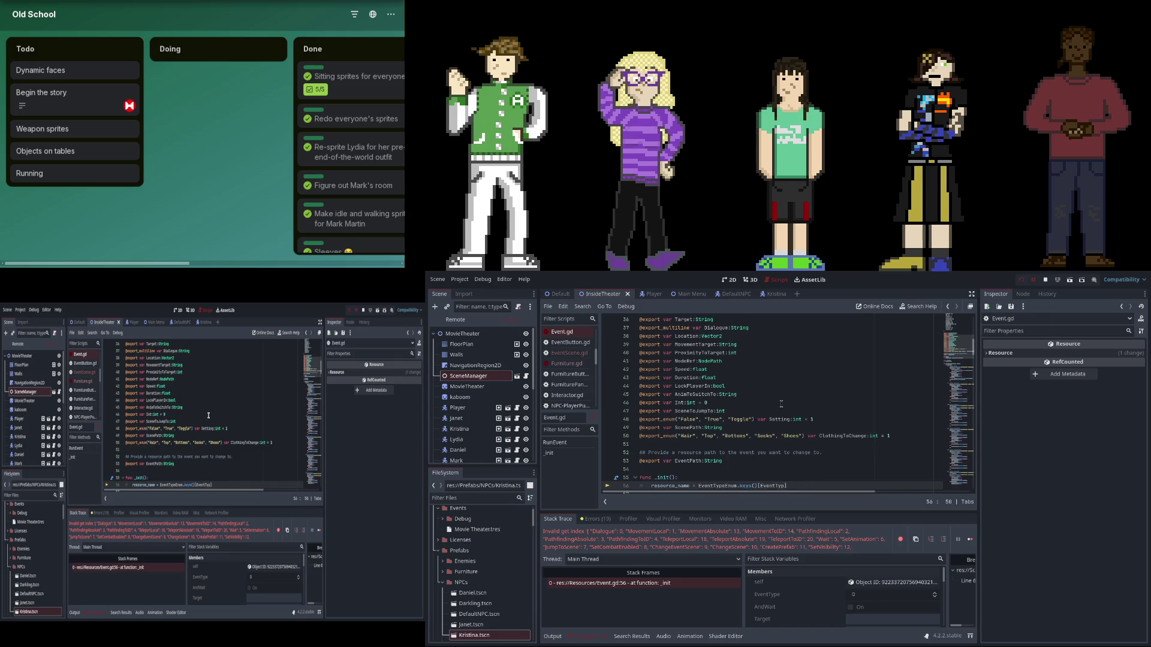
{"action": "left_click", "coordinate": [1019, 281]}
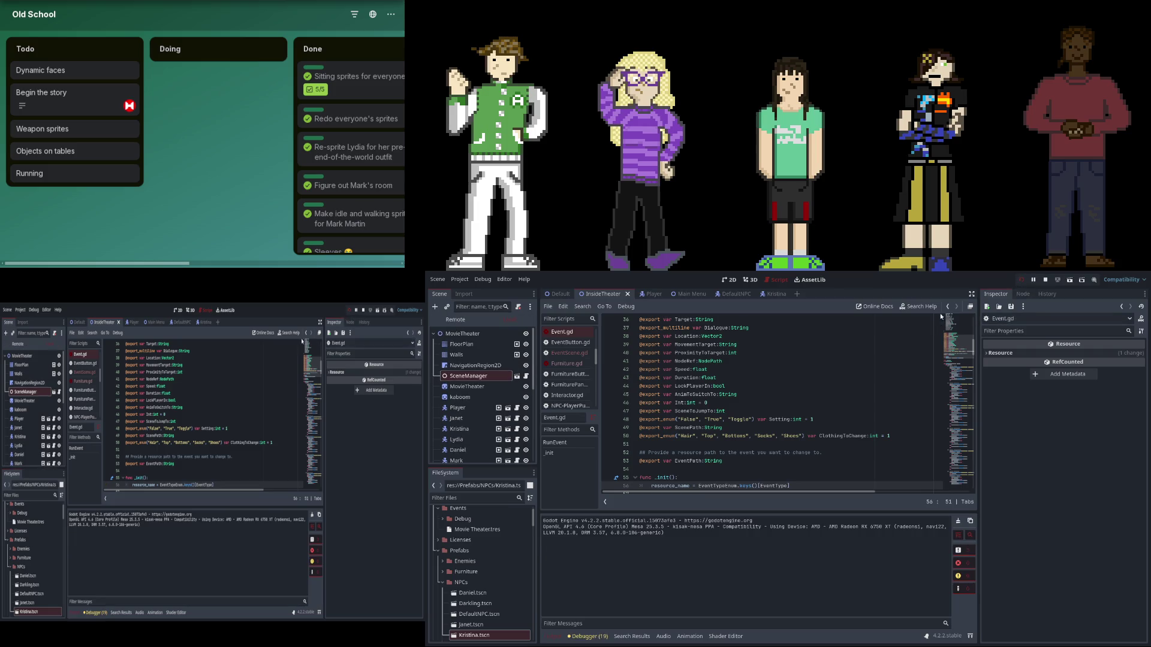
- Select SceneManager and inspect its Scenes array event resources at elements 19 and 4, now named Dialogue
{"action": "scroll", "coordinate": [693, 435], "scroll_direction": "down", "scroll_amount": 1}
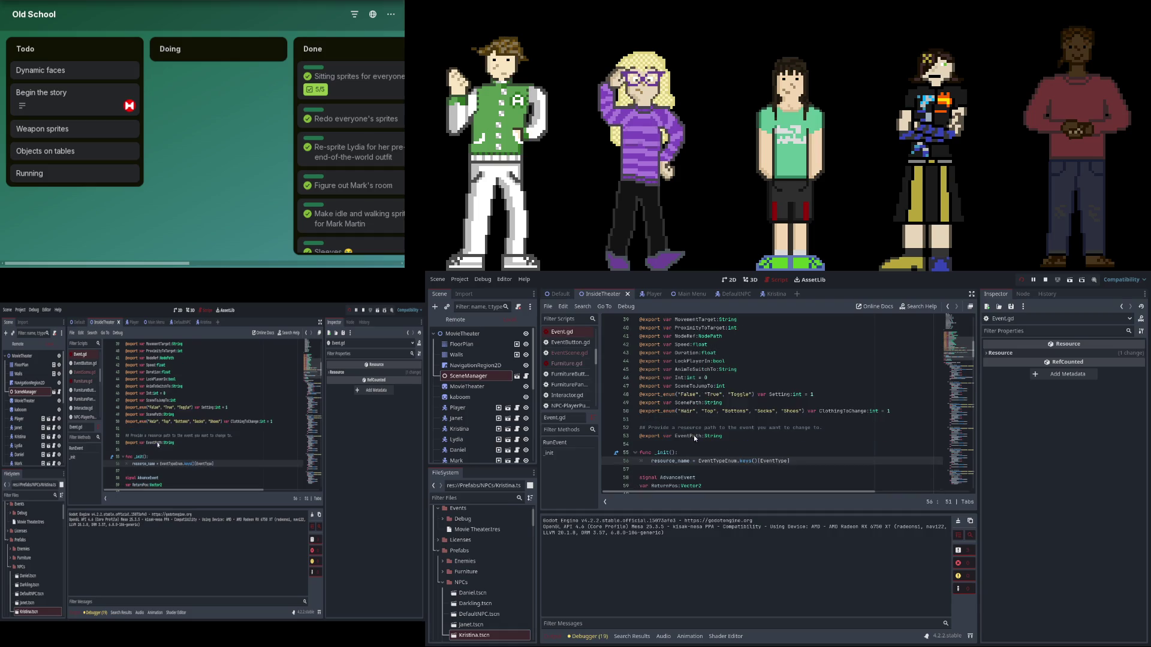
{"action": "left_click", "coordinate": [488, 367]}
{"action": "left_click", "coordinate": [476, 376]}
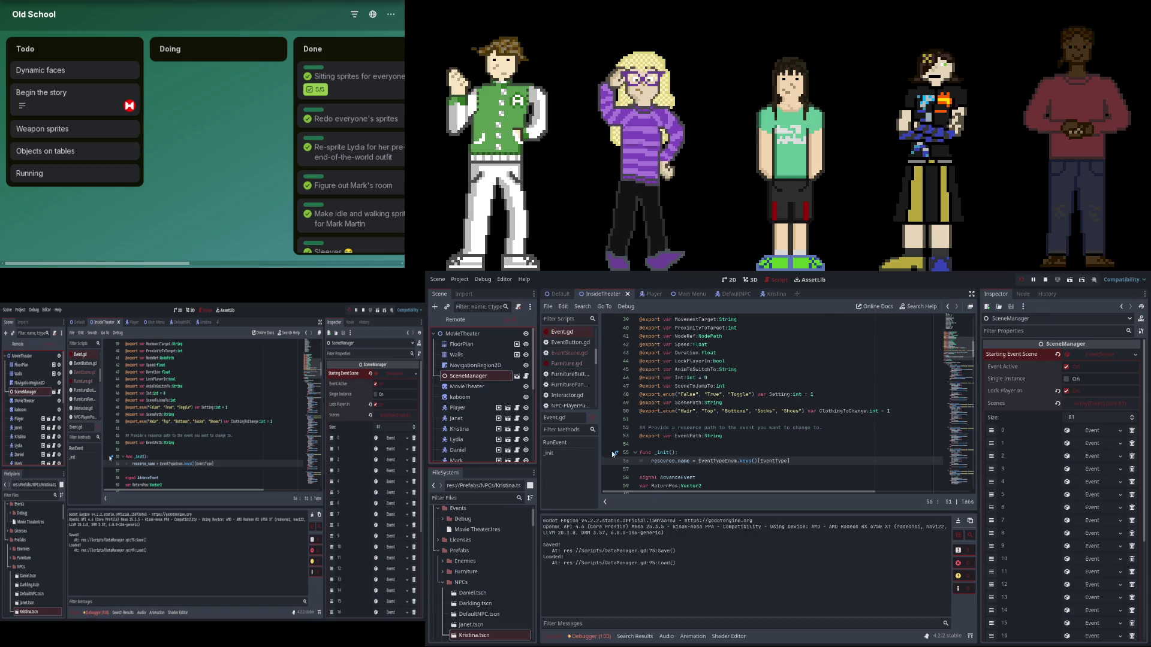
{"action": "scroll", "coordinate": [1058, 525], "scroll_direction": "down", "scroll_amount": 5}
{"action": "left_click", "coordinate": [1069, 523]}
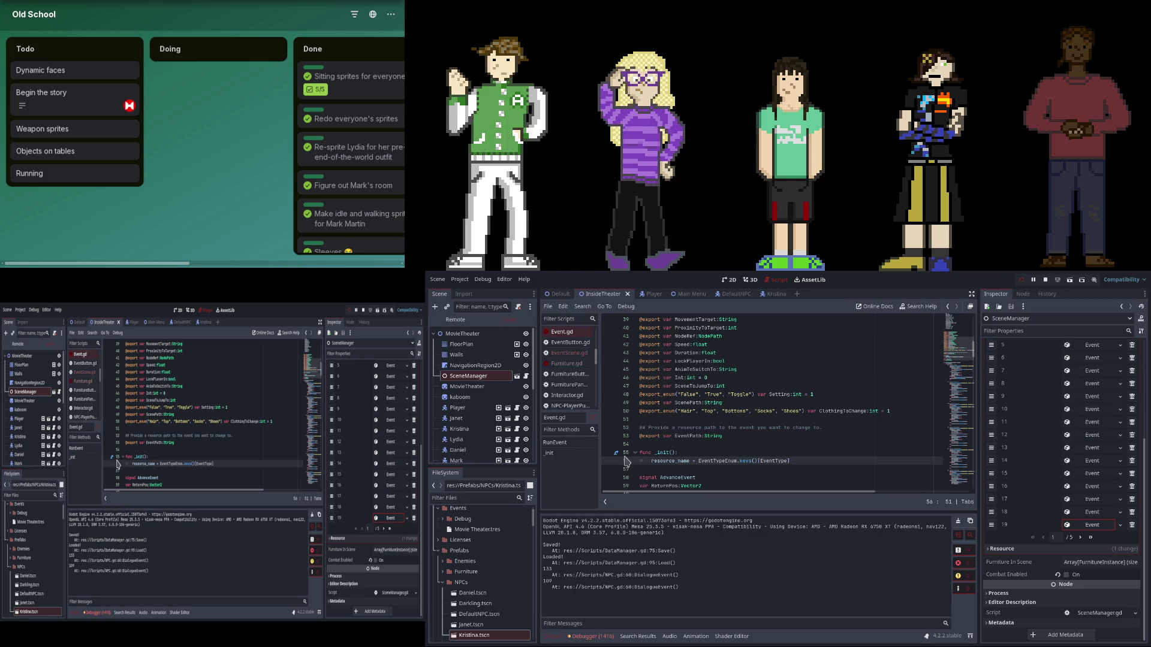
{"action": "left_click", "coordinate": [1044, 280]}
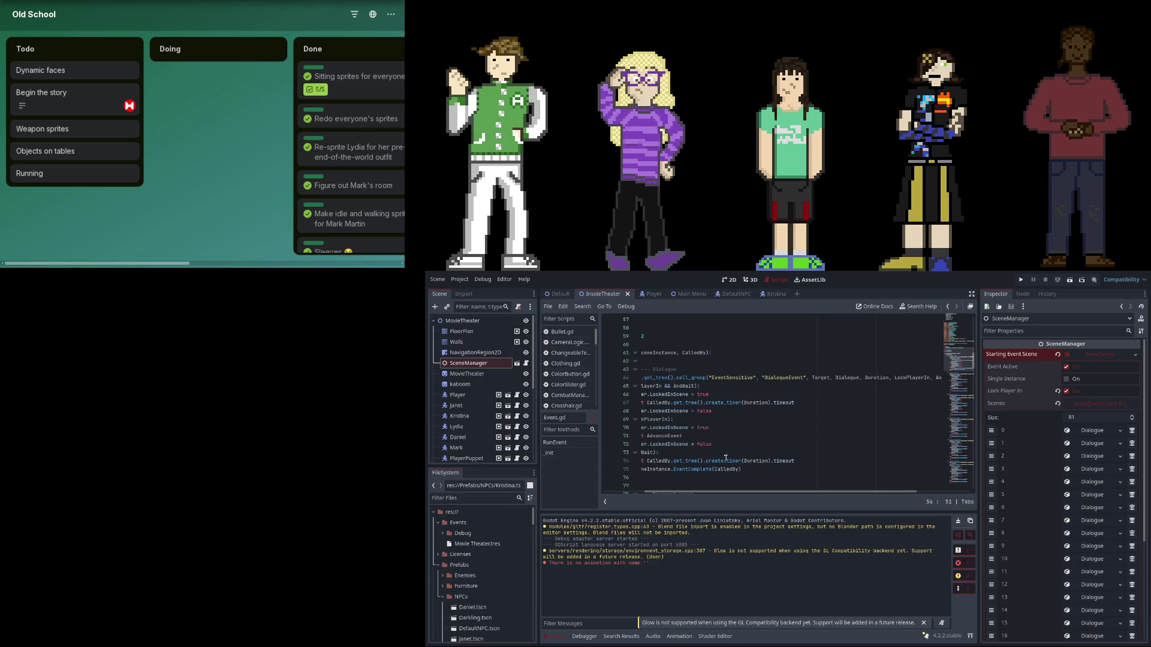
{"action": "left_click", "coordinate": [1092, 482]}
- Delete the keys() call after EventTypeEnum on line 56
{"action": "scroll", "coordinate": [603, 486], "scroll_direction": "left", "scroll_amount": 3}
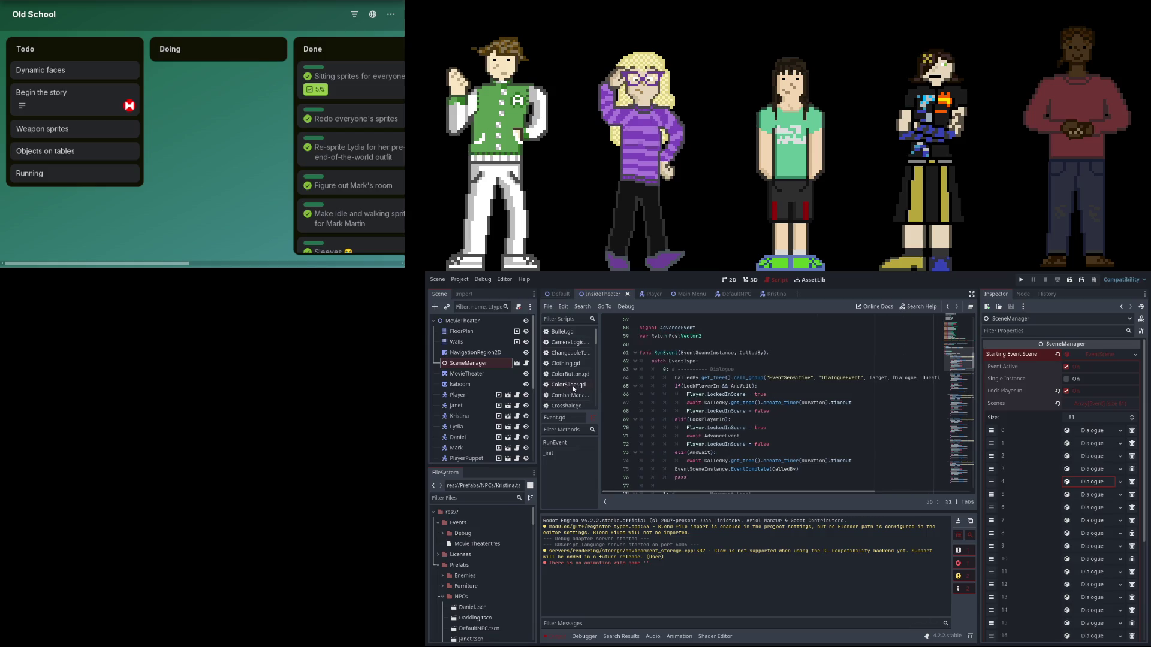
{"action": "scroll", "coordinate": [572, 387], "scroll_direction": "down", "scroll_amount": 3}
{"action": "scroll", "coordinate": [749, 414], "scroll_direction": "up", "scroll_amount": 4}
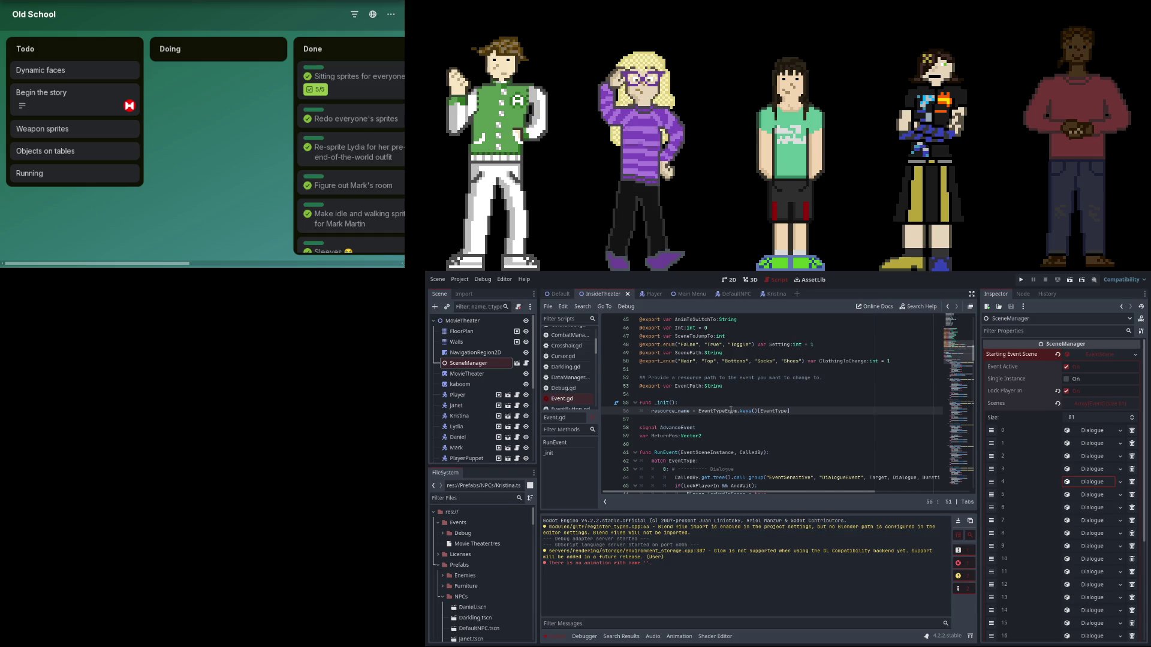
{"action": "double_click", "coordinate": [741, 410]}
{"action": "scroll", "coordinate": [743, 414], "scroll_direction": "down", "scroll_amount": 4}
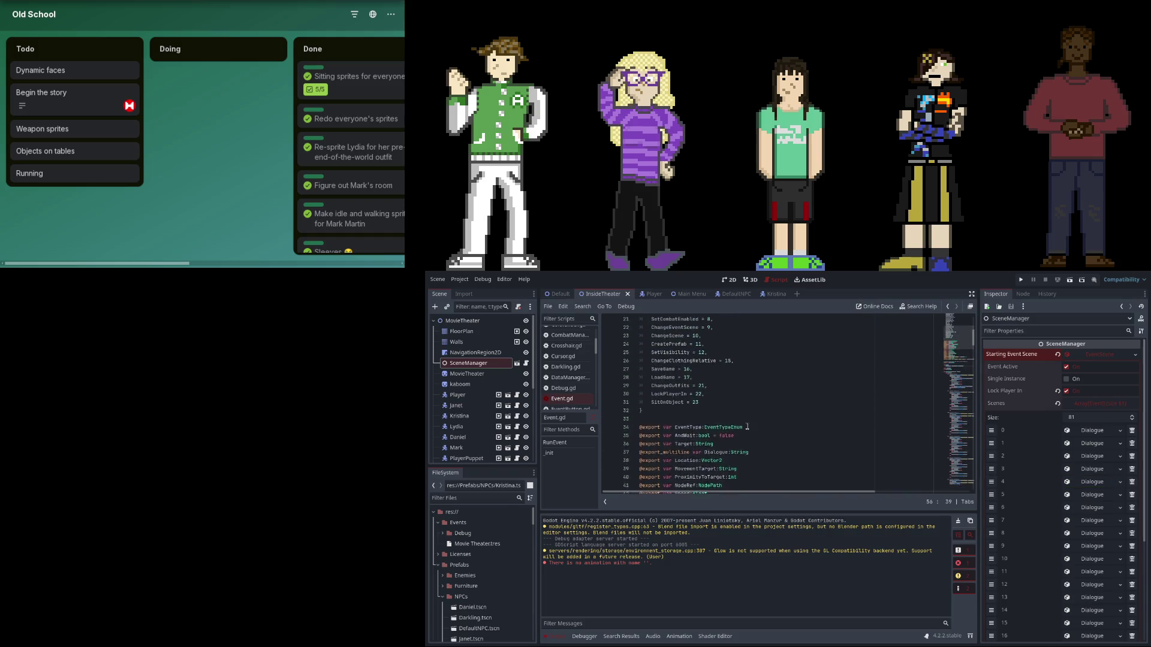
{"action": "scroll", "coordinate": [750, 417], "scroll_direction": "up", "scroll_amount": 3}
{"action": "scroll", "coordinate": [751, 418], "scroll_direction": "down", "scroll_amount": 2}
{"action": "key", "text": "BackSpace"}
{"action": "key", "text": "Delete"}
{"action": "key", "text": "Delete"}
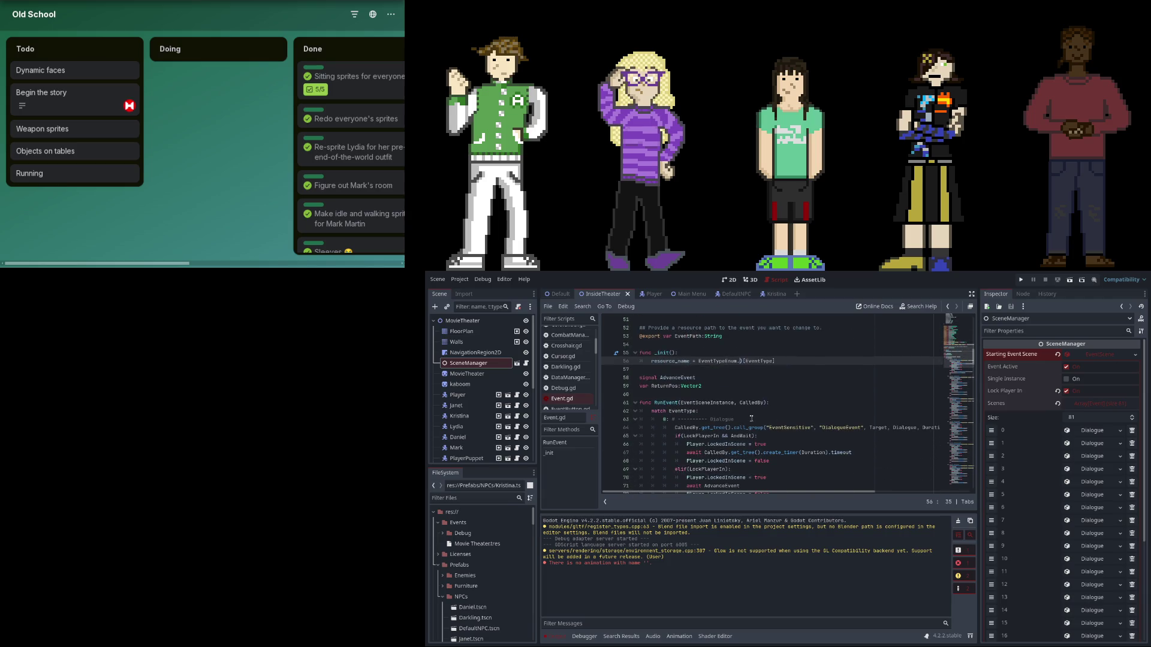
- Insert find_key from the code completion list after EventTypeEnum
{"action": "key", "text": "ctrl+space"}
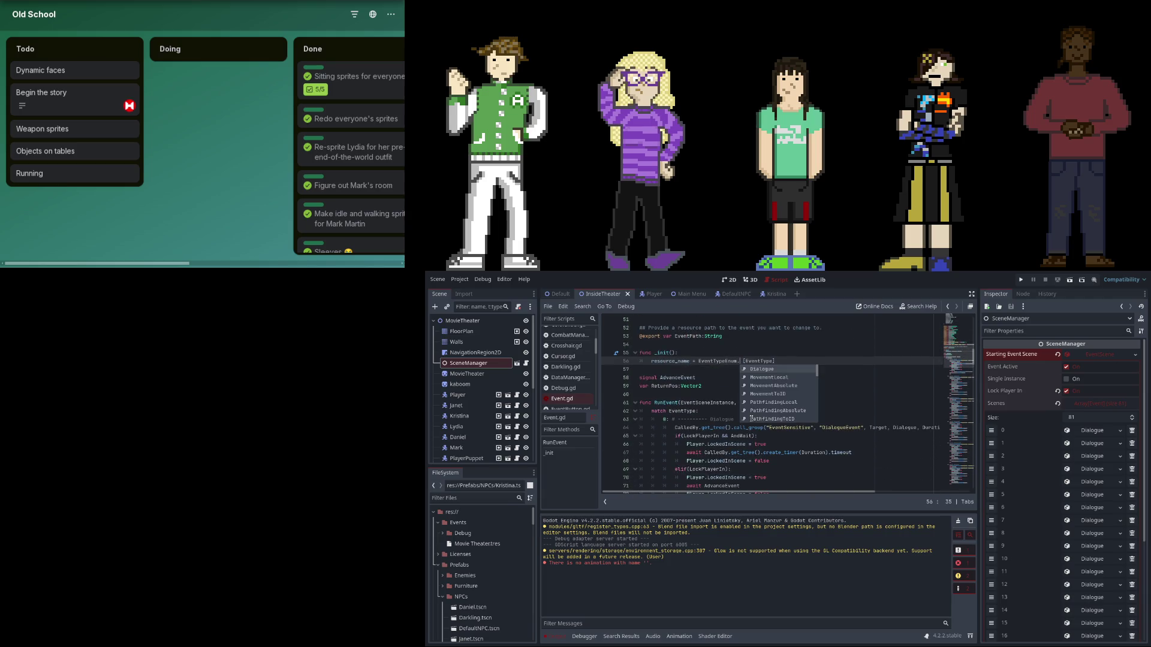
{"action": "key", "text": "ctrl+space"}
{"action": "key", "text": "Up"}
{"action": "key", "text": "Up"}
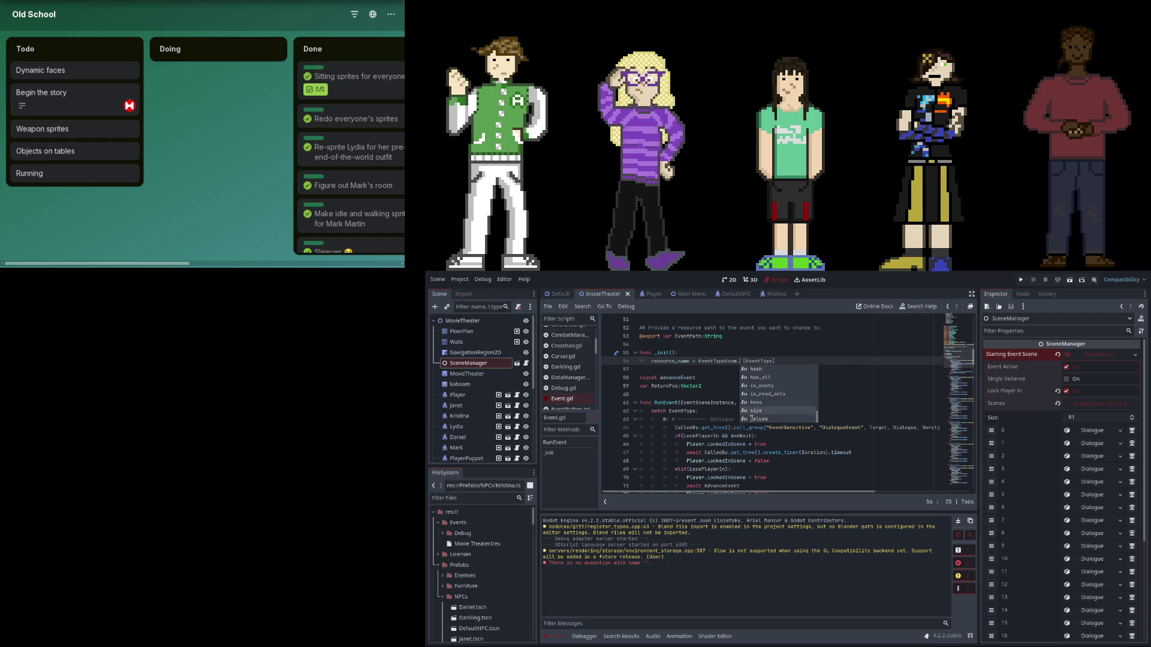
{"action": "key", "text": "Down"}
{"action": "key", "text": "Up"}
{"action": "key", "text": "Up"}
{"action": "key", "text": "Up"}
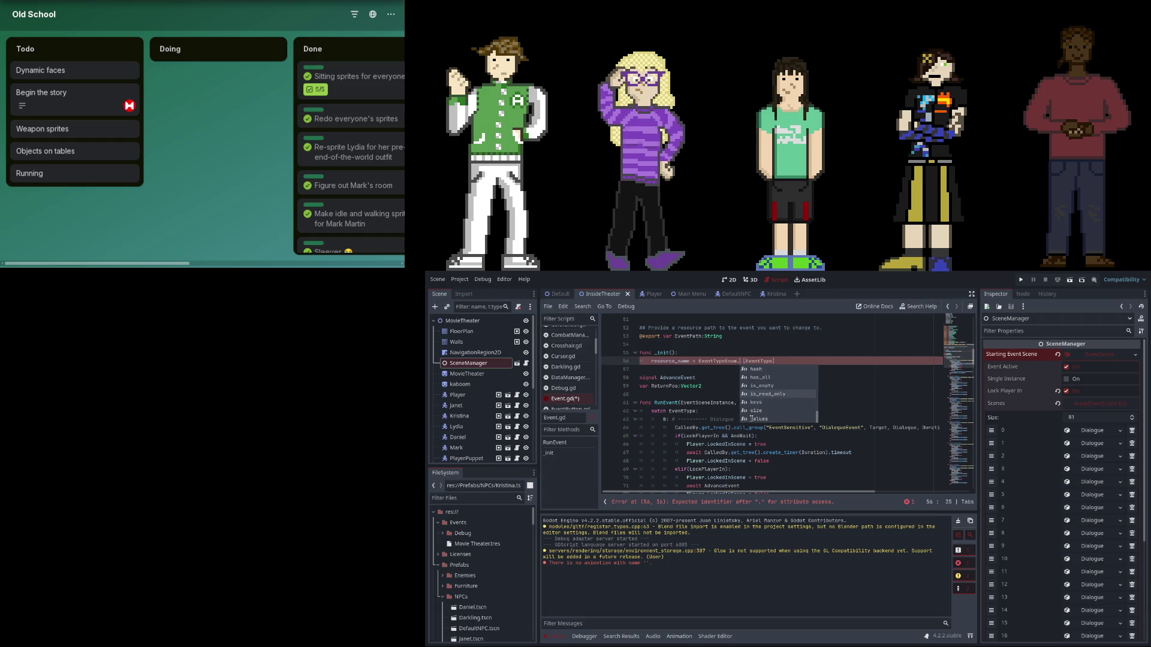
{"action": "key", "text": "Down"}
{"action": "key", "text": "Down"}
{"action": "key", "text": "Down"}
{"action": "key", "text": "Down"}
{"action": "key", "text": "Down"}
{"action": "key", "text": "Down"}
{"action": "key", "text": "Down"}
{"action": "key", "text": "Down"}
{"action": "key", "text": "Up"}
{"action": "key", "text": "Up"}
{"action": "key", "text": "Up"}
{"action": "key", "text": "Return"}
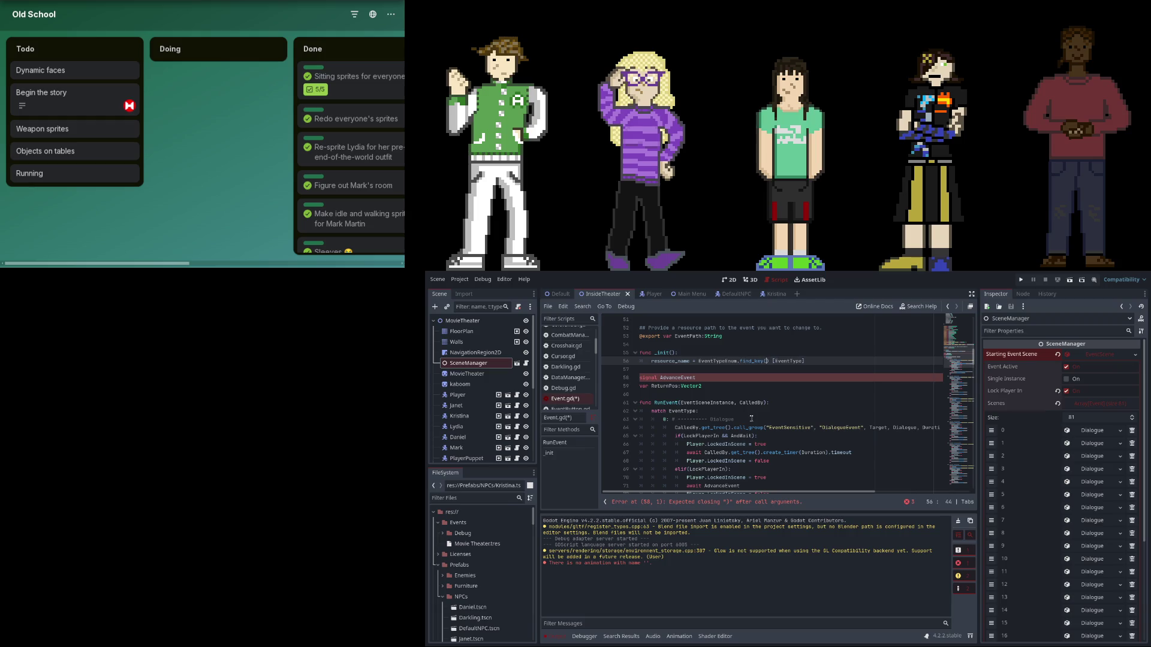
- Remove leftover text, retype find_key(, and check the too-few-arguments error on line 56
{"action": "key", "text": "Delete"}
{"action": "key", "text": "Delete"}
{"action": "key", "text": "Delete"}
{"action": "key", "text": "BackSpace"}
{"action": "key", "text": "BackSpace"}
{"action": "key", "text": "BackSpace"}
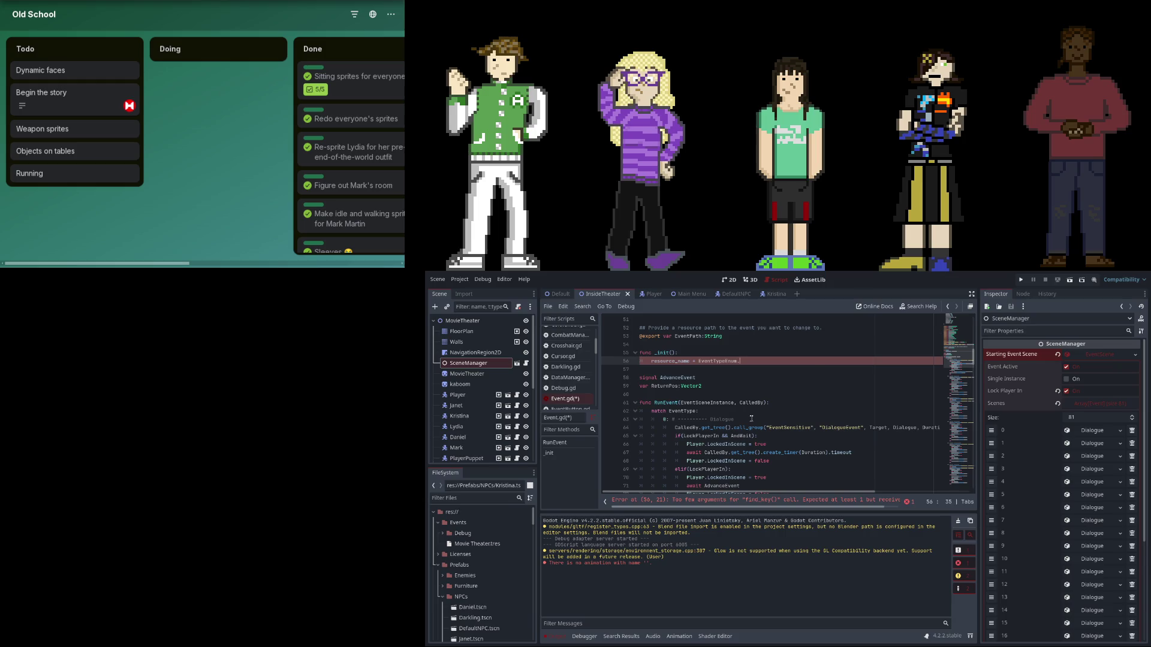
{"action": "type", "text": "find_key("}
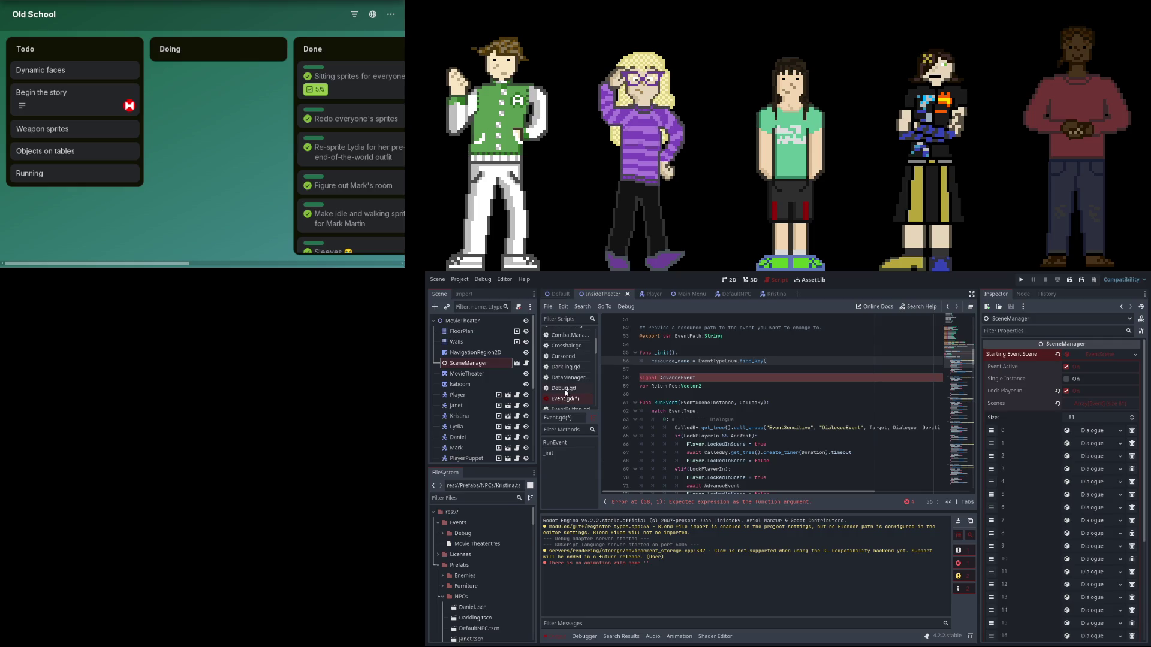
{"action": "scroll", "coordinate": [565, 391], "scroll_direction": "down", "scroll_amount": 3}
{"action": "double_click", "coordinate": [714, 362]}
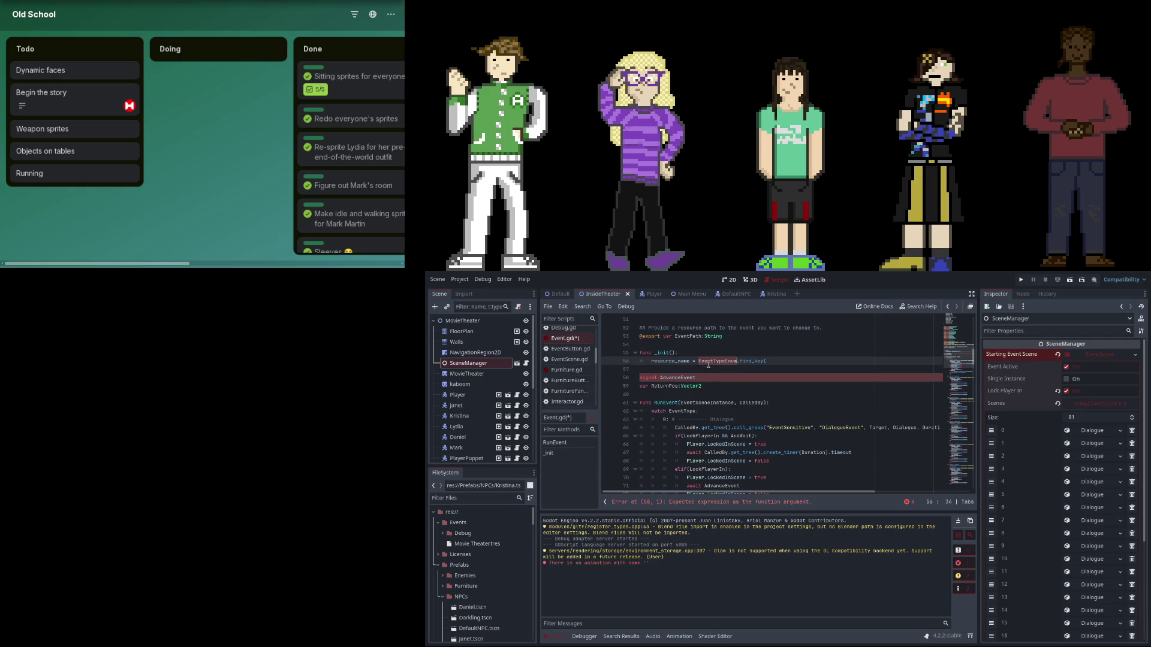
{"action": "scroll", "coordinate": [569, 367], "scroll_direction": "down", "scroll_amount": 2}
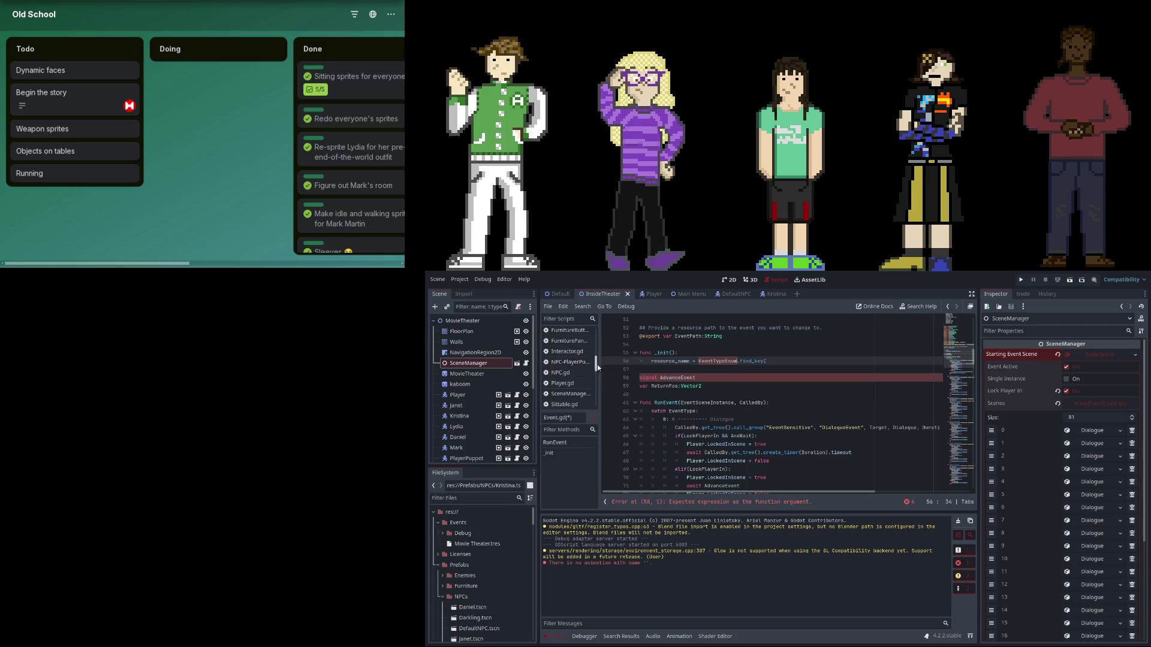
{"action": "left_click", "coordinate": [829, 363]}
{"action": "left_click", "coordinate": [767, 506]}
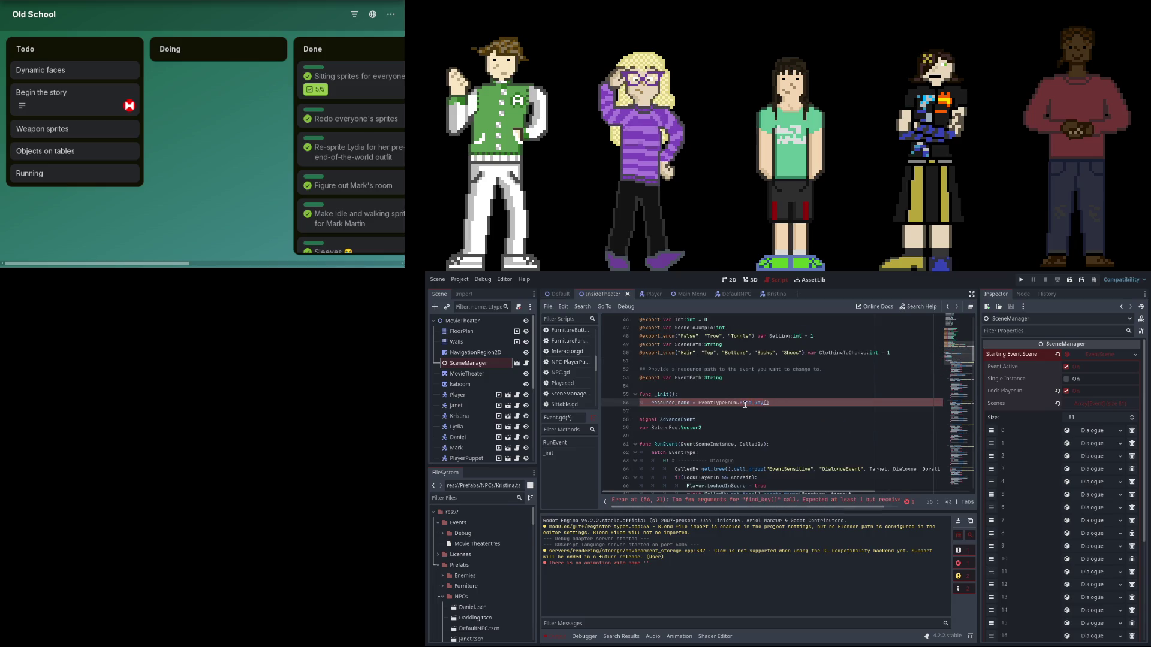
{"action": "scroll", "coordinate": [738, 409], "scroll_direction": "up", "scroll_amount": 5}
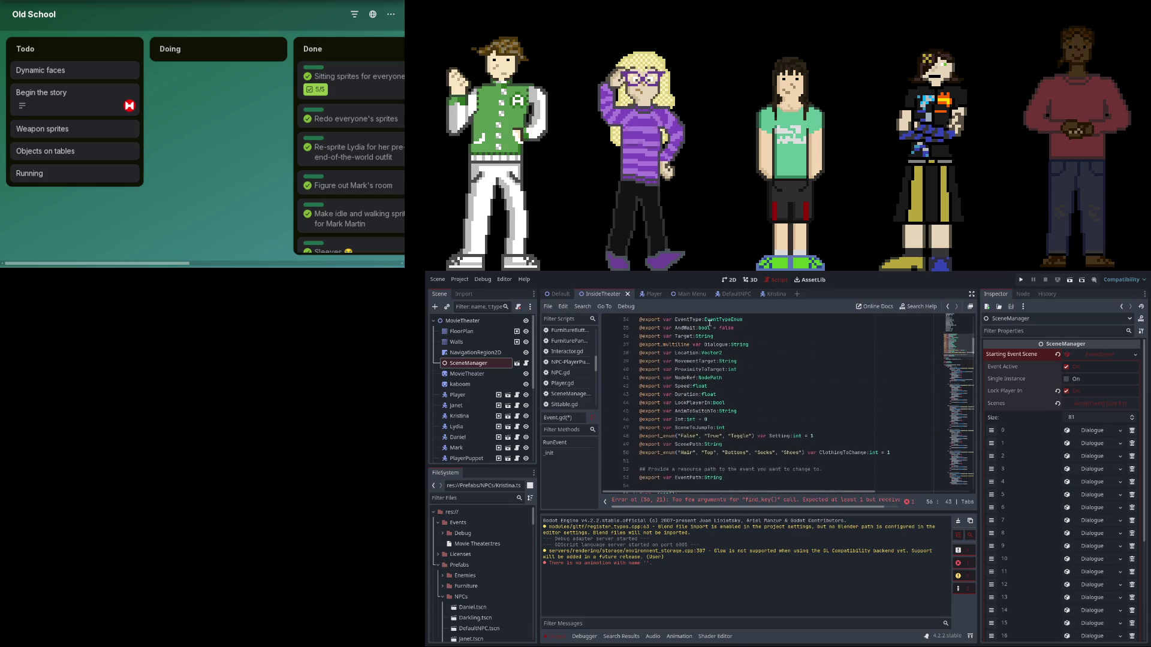
{"action": "scroll", "coordinate": [707, 397], "scroll_direction": "down", "scroll_amount": 4}
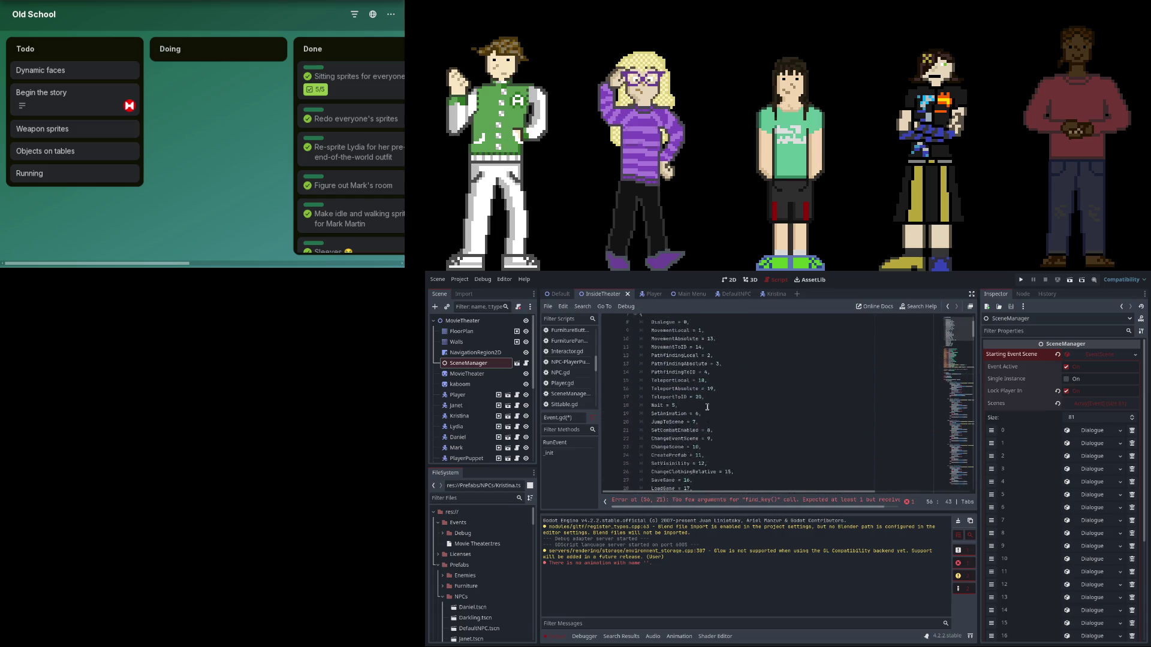
{"action": "scroll", "coordinate": [695, 398], "scroll_direction": "up", "scroll_amount": 1}
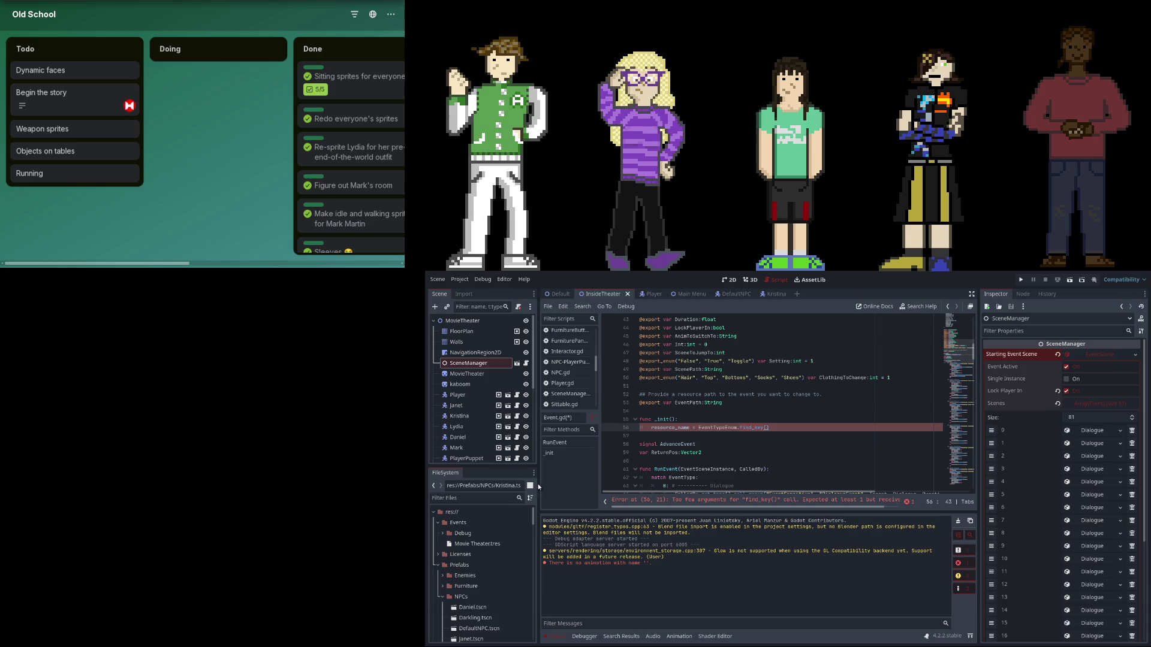
- Open the Dictionary class reference and read its keys() method description
{"action": "left_click", "coordinate": [513, 519]}
{"action": "scroll", "coordinate": [664, 433], "scroll_direction": "up", "scroll_amount": 10}
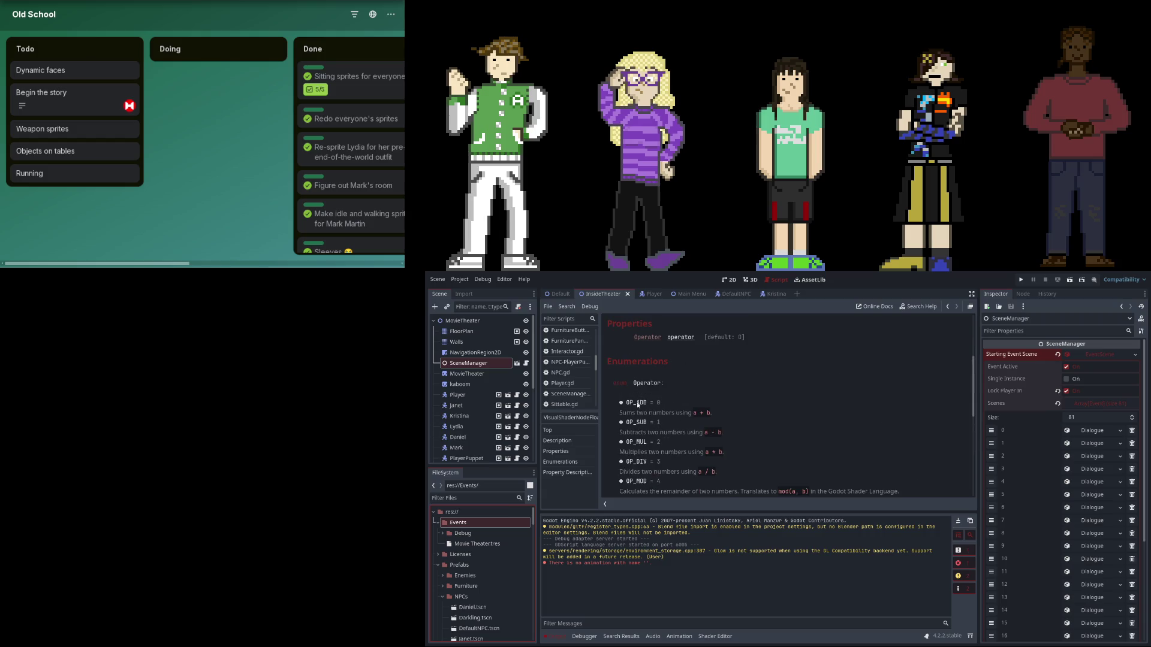
{"action": "scroll", "coordinate": [619, 383], "scroll_direction": "up", "scroll_amount": 3}
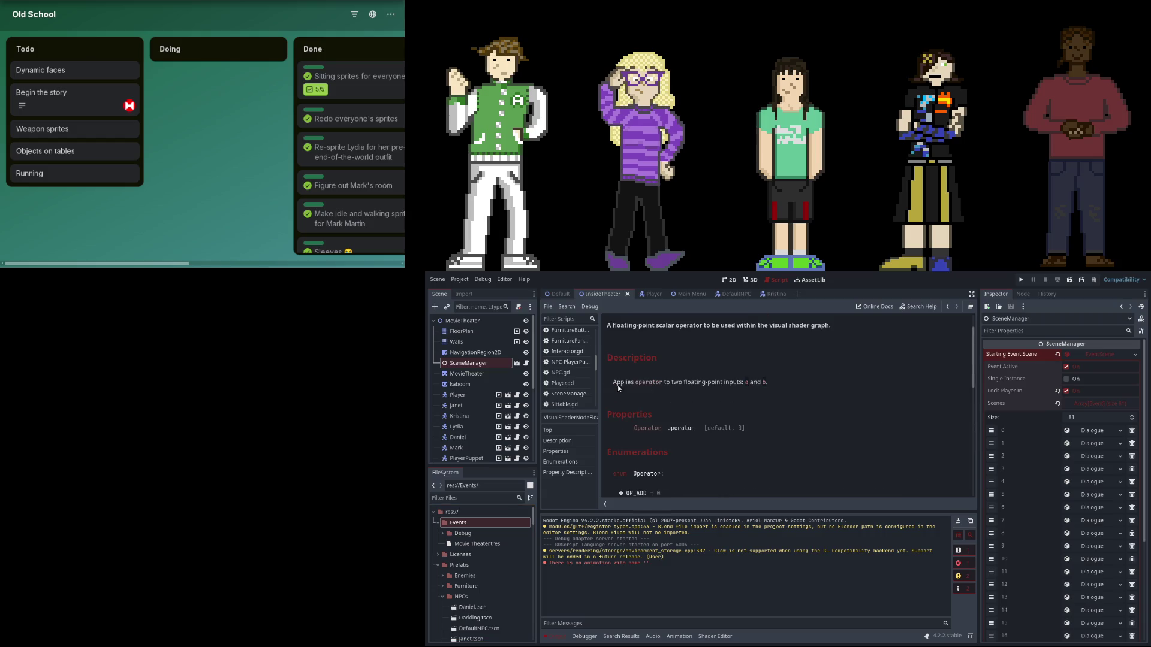
{"action": "scroll", "coordinate": [577, 374], "scroll_direction": "down", "scroll_amount": 5}
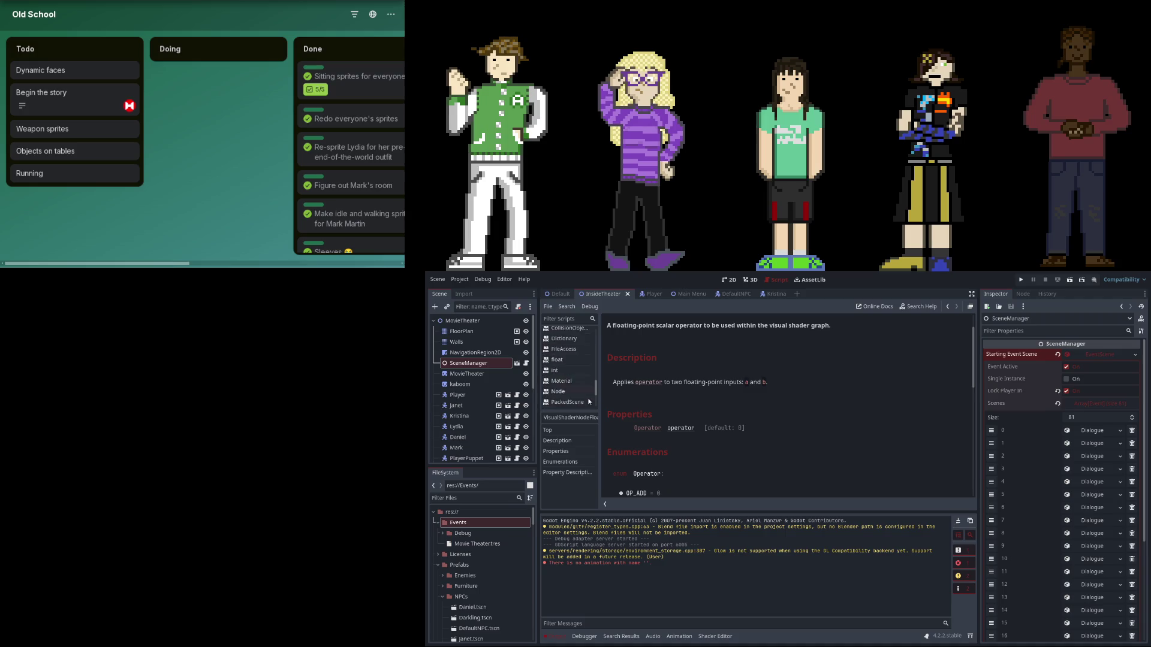
{"action": "left_click", "coordinate": [564, 379]}
{"action": "scroll", "coordinate": [698, 390], "scroll_direction": "down", "scroll_amount": 5}
{"action": "scroll", "coordinate": [693, 390], "scroll_direction": "down", "scroll_amount": 5}
{"action": "scroll", "coordinate": [684, 394], "scroll_direction": "down", "scroll_amount": 8}
{"action": "scroll", "coordinate": [680, 401], "scroll_direction": "down", "scroll_amount": 10}
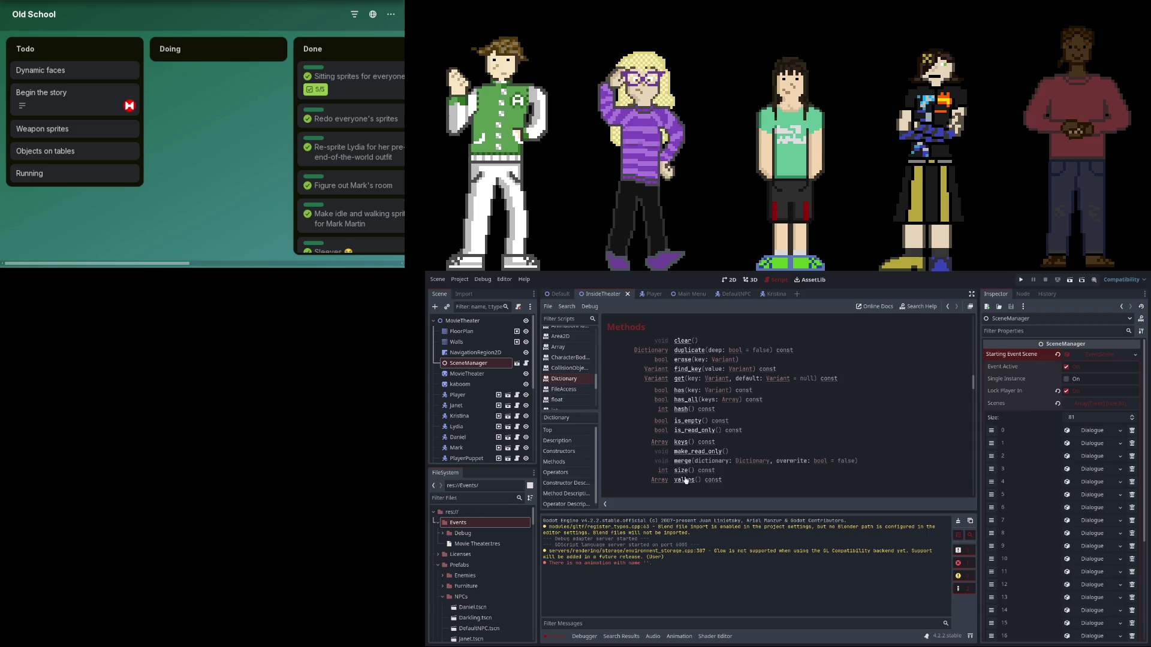
{"action": "left_click", "coordinate": [682, 443]}
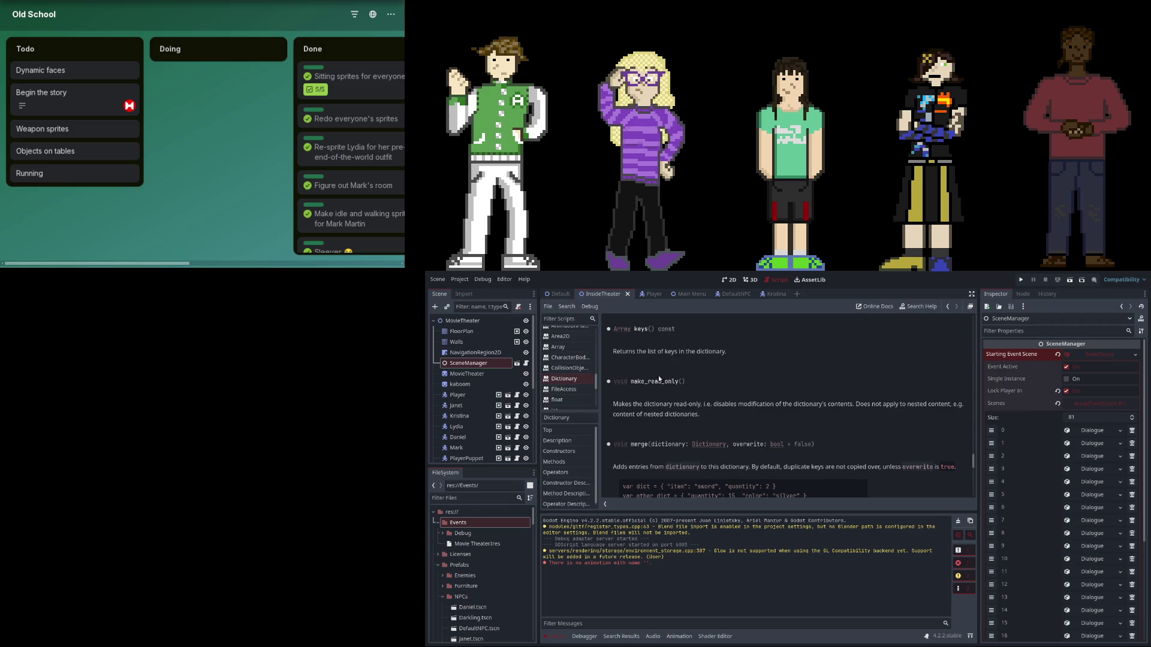
- Browse the Array class methods, then return to Event.gd's find_key call on line 56
{"action": "left_click", "coordinate": [626, 329]}
{"action": "scroll", "coordinate": [632, 367], "scroll_direction": "down", "scroll_amount": 5}
{"action": "scroll", "coordinate": [631, 371], "scroll_direction": "down", "scroll_amount": 5}
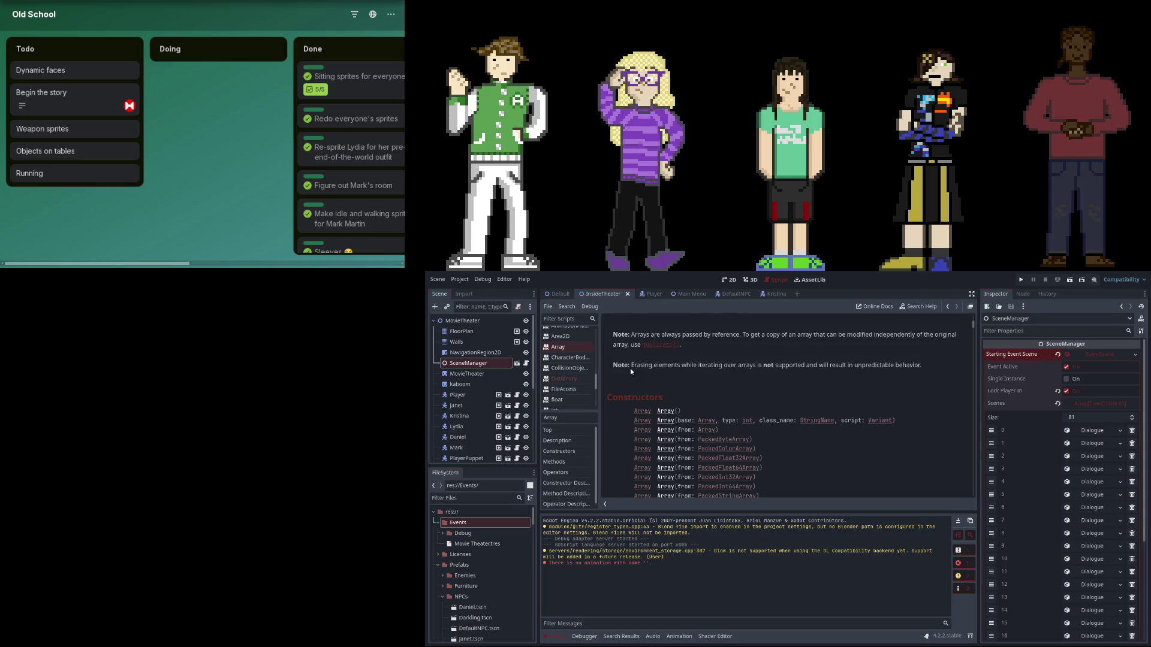
{"action": "scroll", "coordinate": [630, 374], "scroll_direction": "down", "scroll_amount": 3}
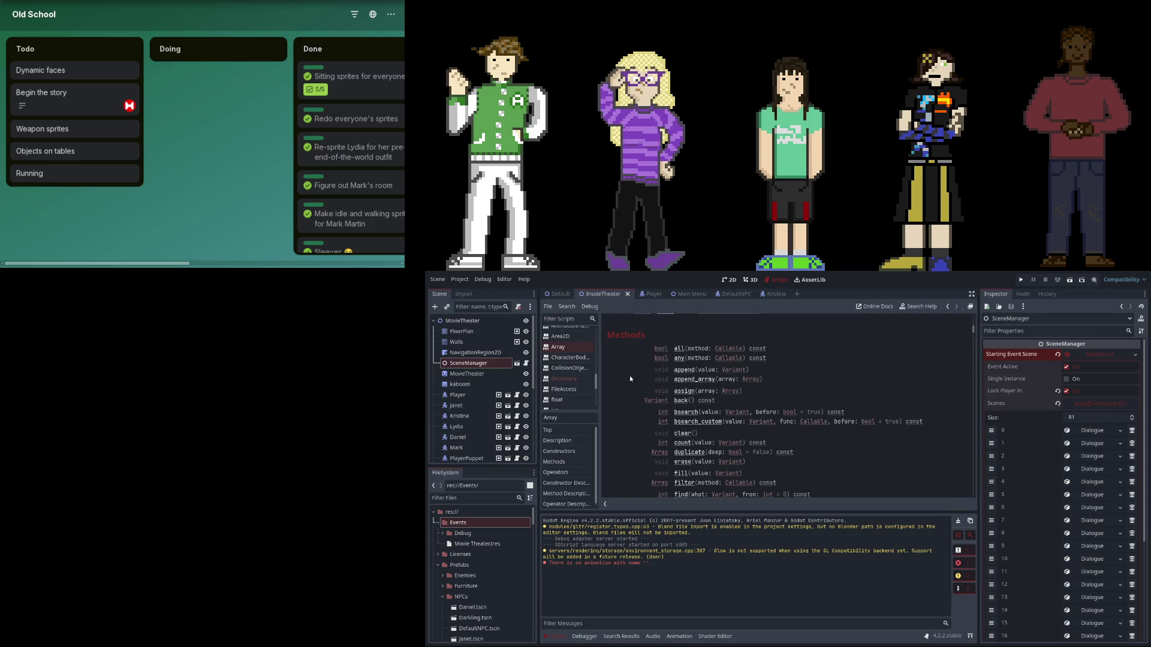
{"action": "scroll", "coordinate": [578, 354], "scroll_direction": "down", "scroll_amount": 8}
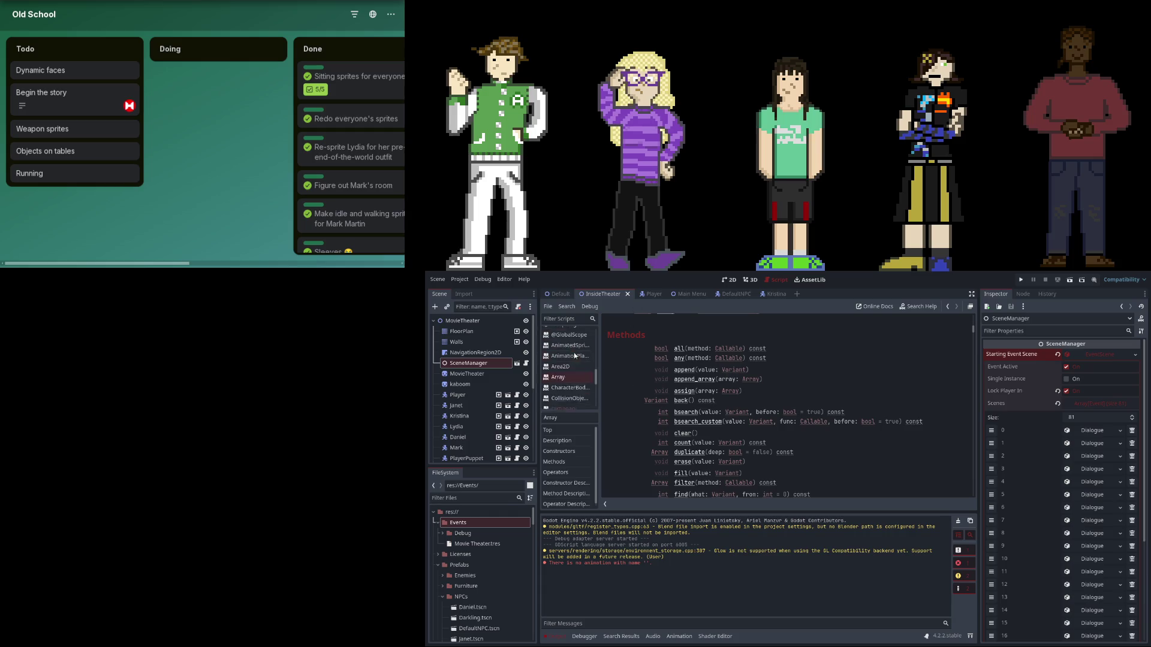
{"action": "left_click", "coordinate": [570, 350]}
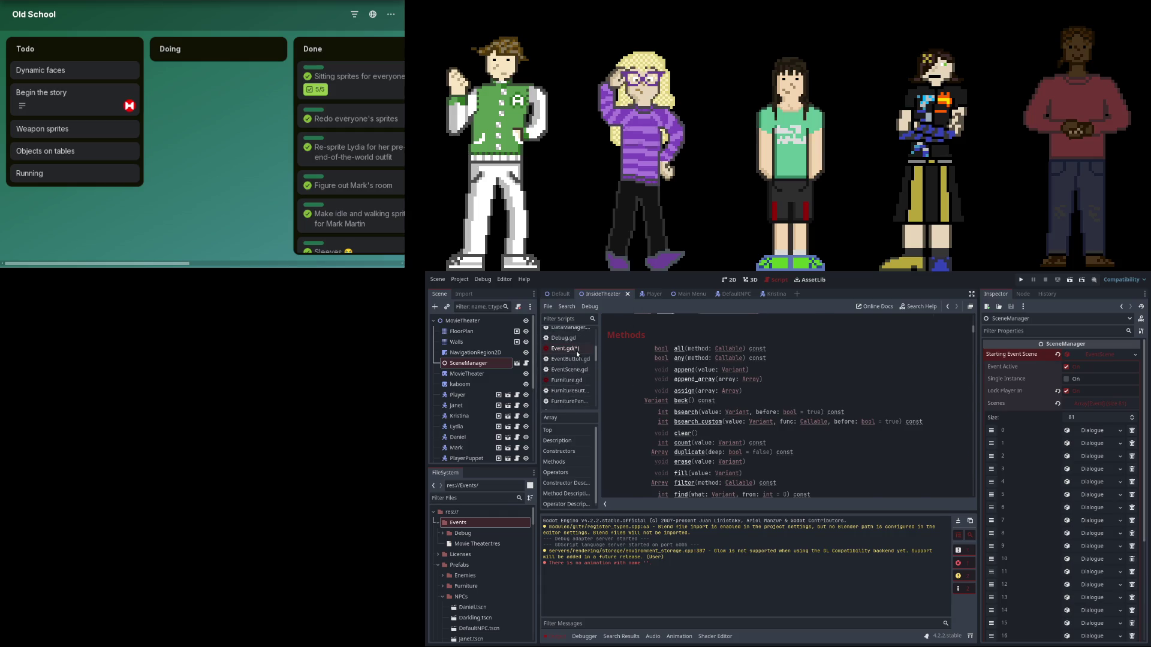
{"action": "left_click", "coordinate": [744, 428]}
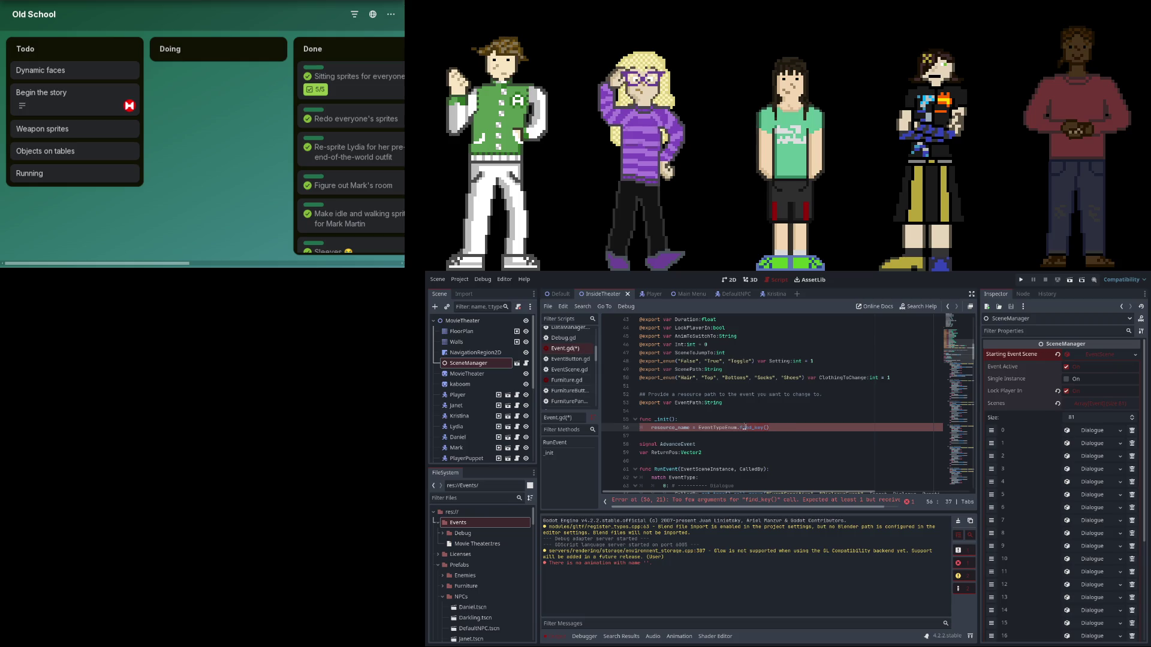
- Undo back to the EventTypeEnum.keys()[EventType] lookup on line 56
{"action": "key", "text": "ctrl+z"}
{"action": "key", "text": "ctrl+z"}
{"action": "key", "text": "ctrl+z"}
{"action": "left_click", "coordinate": [784, 422]}
{"action": "key", "text": "ctrl+z"}
{"action": "key", "text": "ctrl+z"}
- Add print_debug(EventTypeEnum.keys()) on a new line under func _init()
{"action": "key", "text": "Return"}
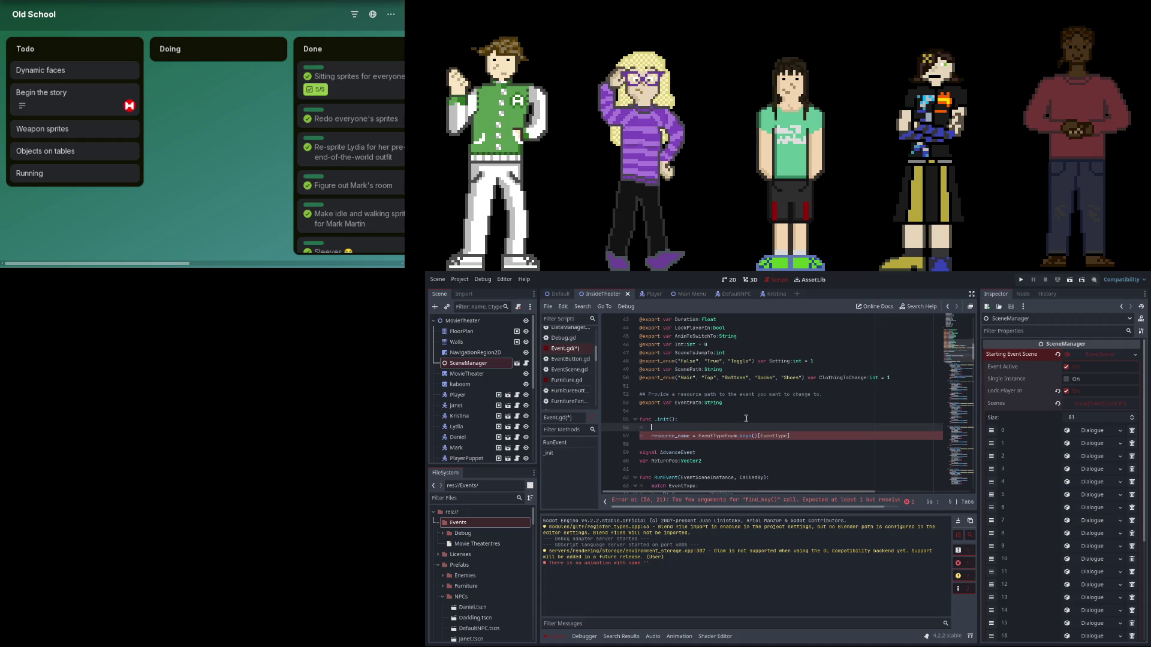
{"action": "type", "text": "debug"}
{"action": "key", "text": "Return"}
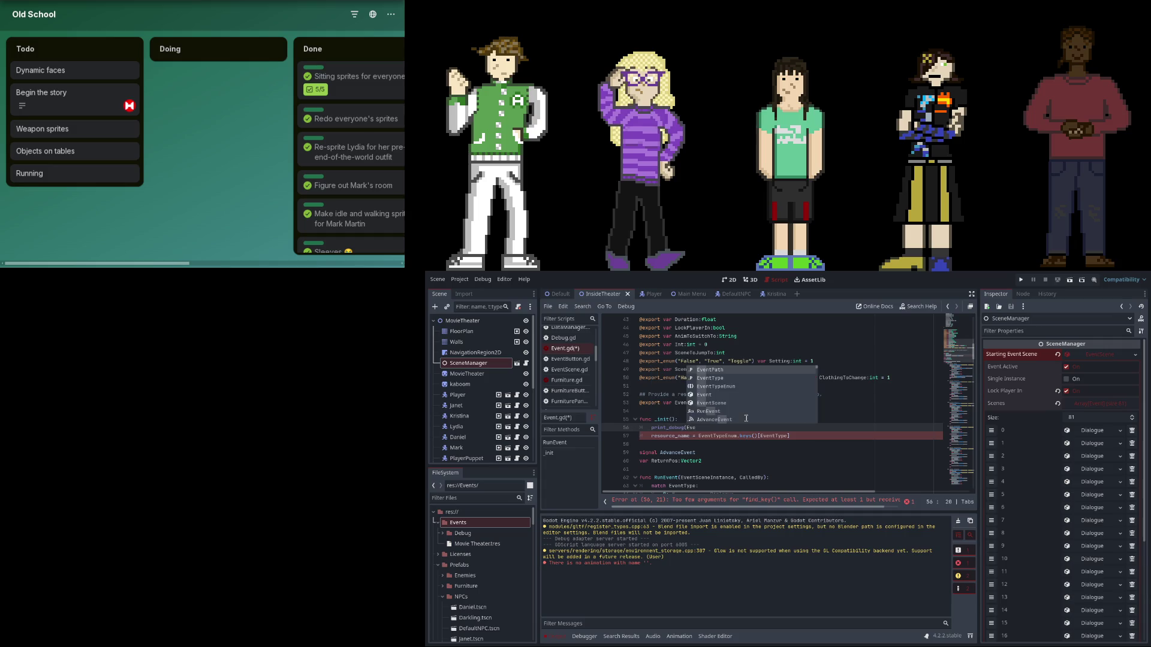
{"action": "key", "text": "Down"}
{"action": "key", "text": "Down"}
{"action": "key", "text": "Return"}
{"action": "type", "text": "ke"}
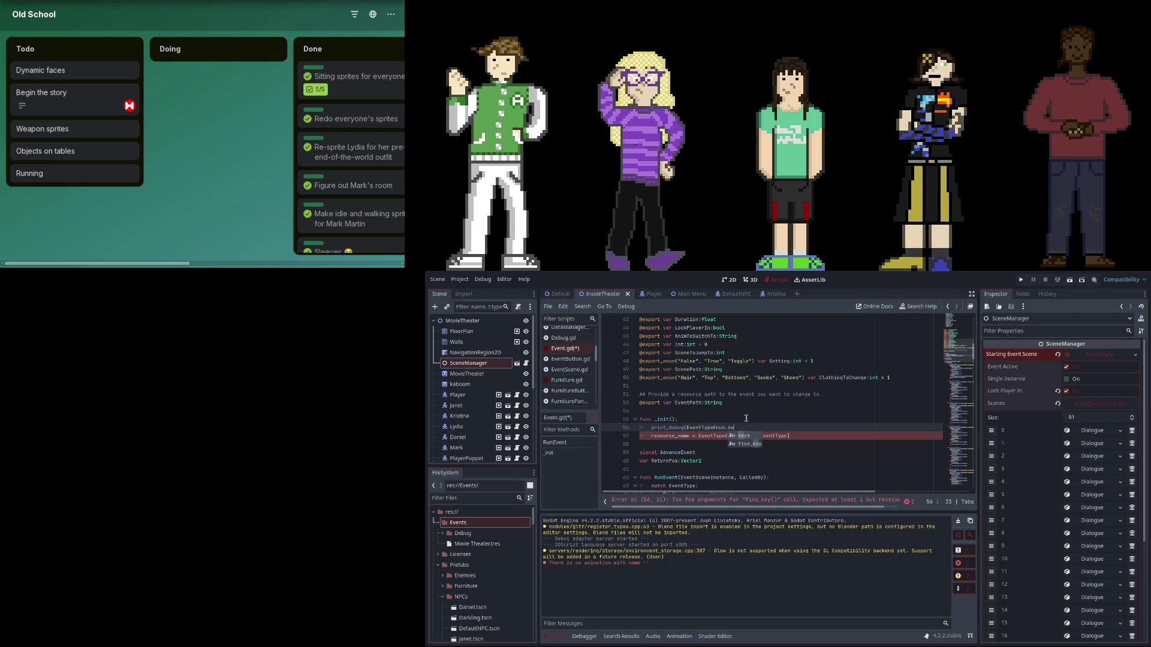
{"action": "key", "text": "Return"}
{"action": "type", "text": ")"}
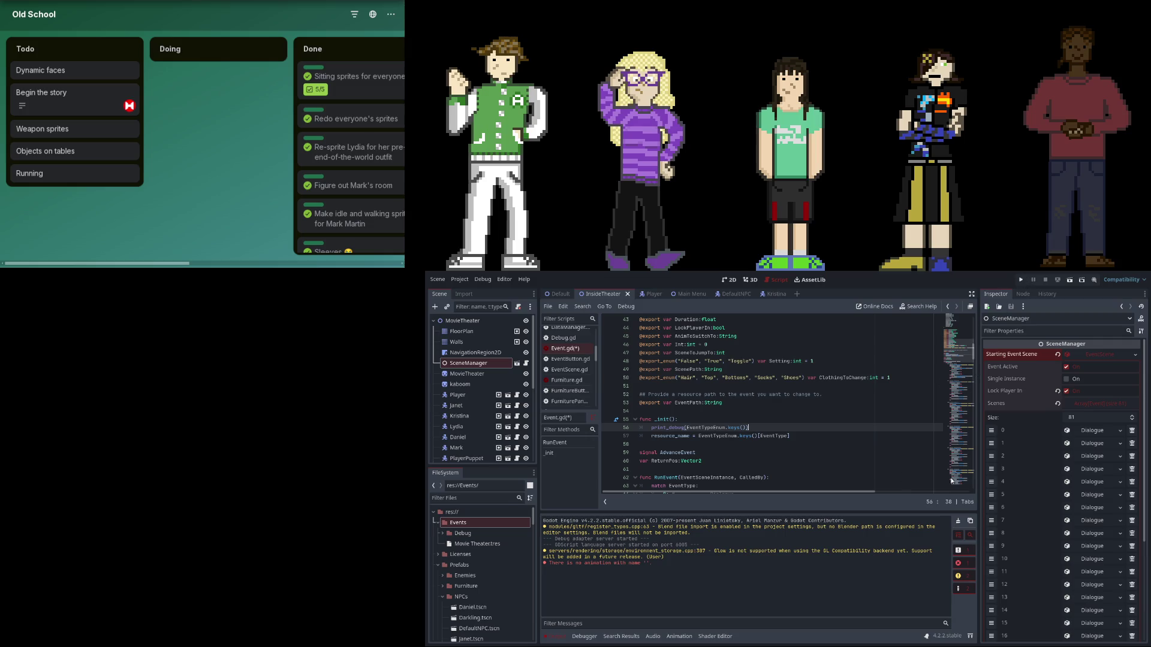
{"action": "key", "text": "ctrl+z"}
{"action": "scroll", "coordinate": [887, 431], "scroll_direction": "up", "scroll_amount": 3}
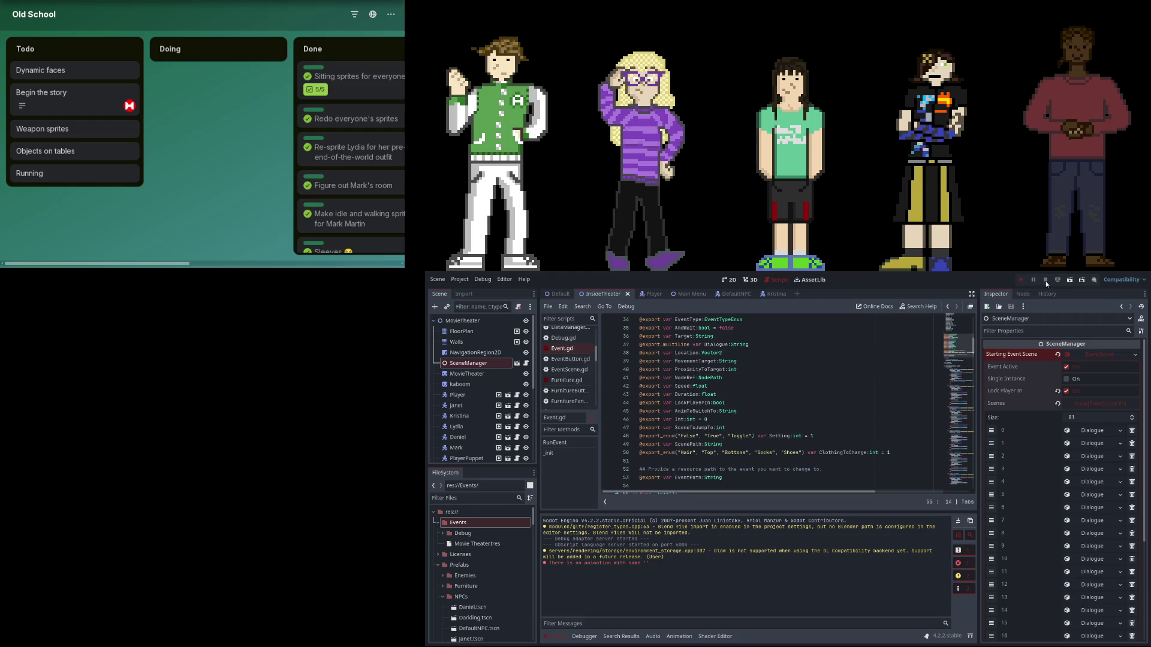
- Stop the game, restore the _init print_debug line, and inspect element 3's Dialogue event
{"action": "left_click", "coordinate": [1045, 280]}
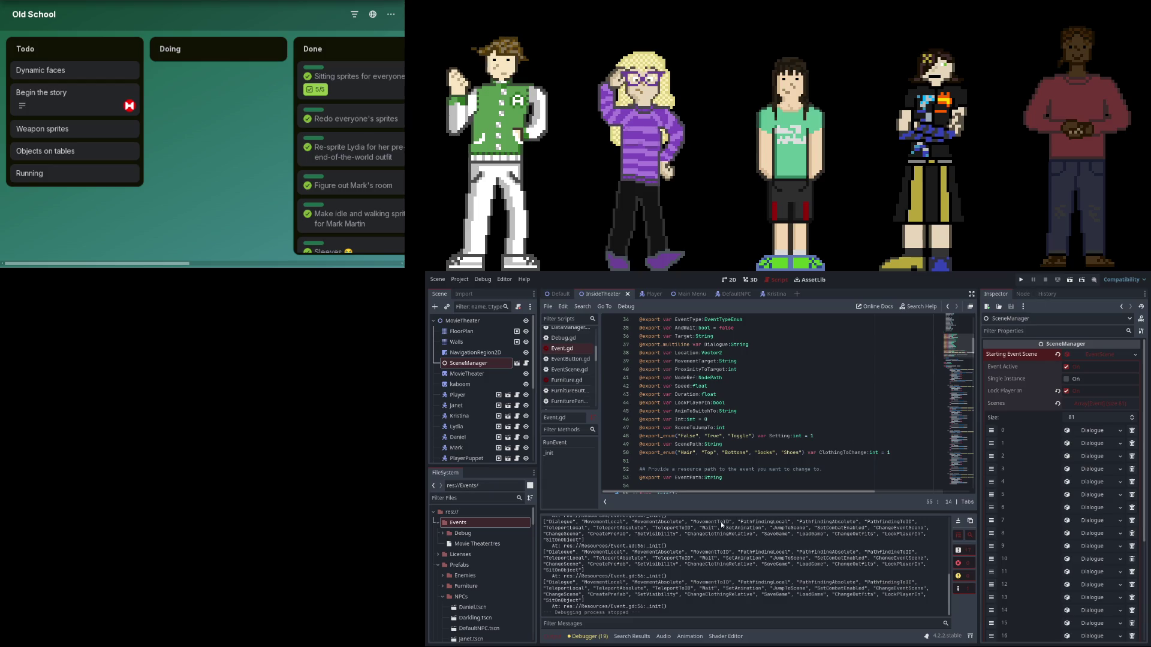
{"action": "key", "text": "ctrl+y"}
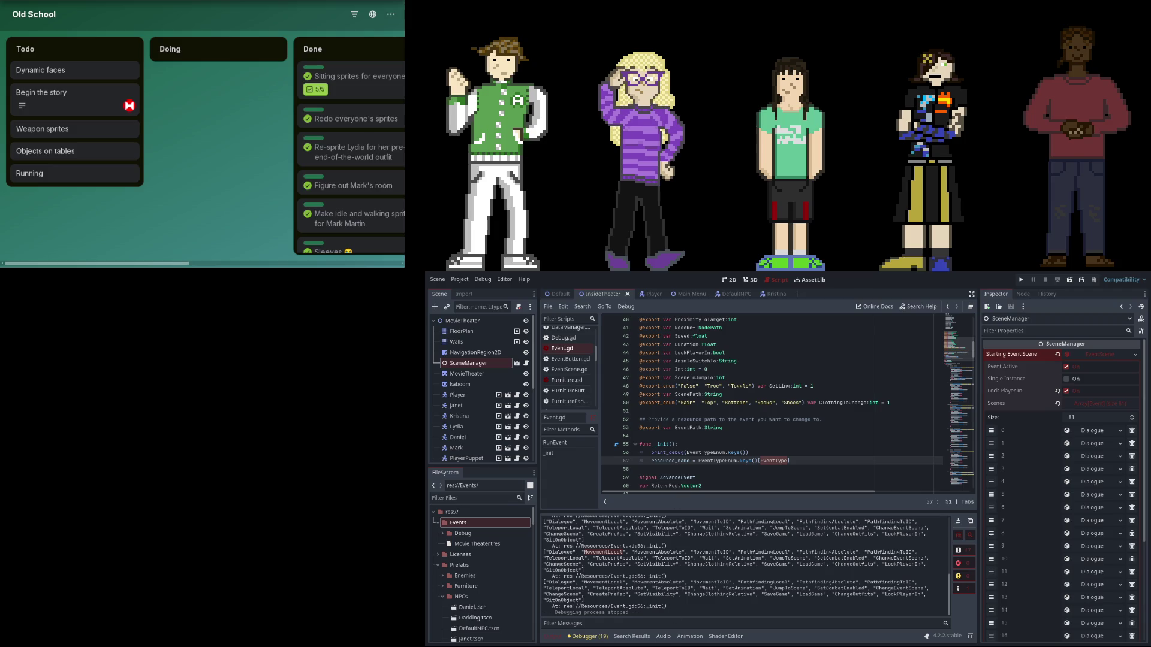
{"action": "left_click", "coordinate": [1087, 469]}
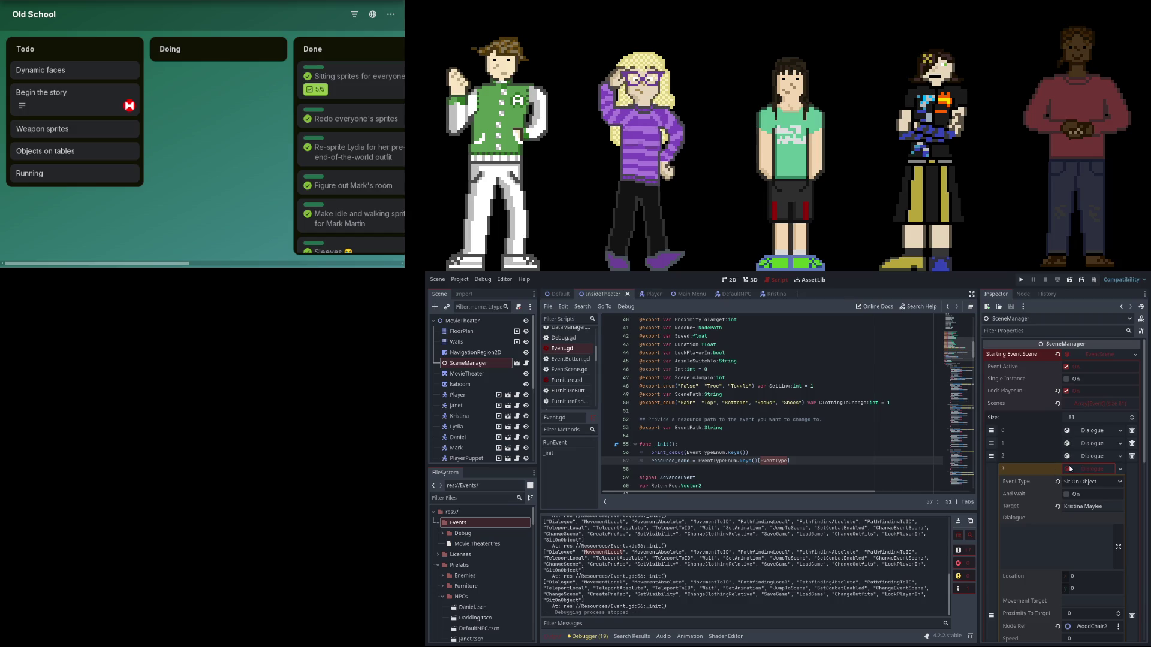
{"action": "left_click", "coordinate": [1071, 469]}
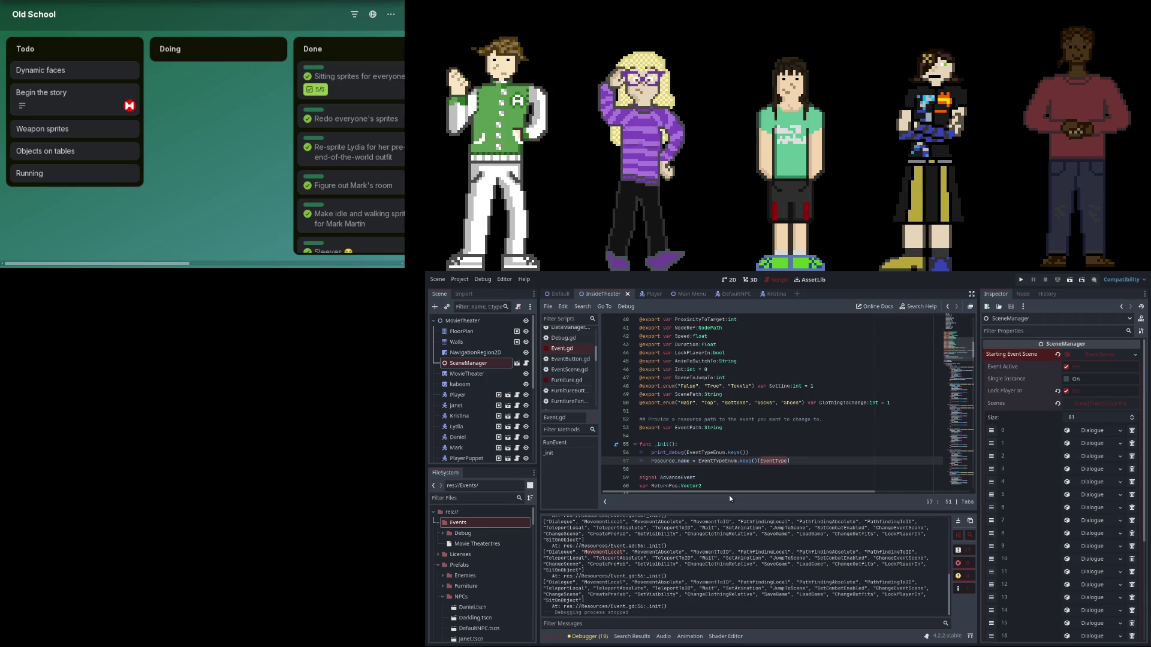
- Try pick_random and a two-argument rand call as the keys() index on line 57
{"action": "type", "text": "rando"}
{"action": "key", "text": "Return"}
{"action": "type", "text": ",2"}
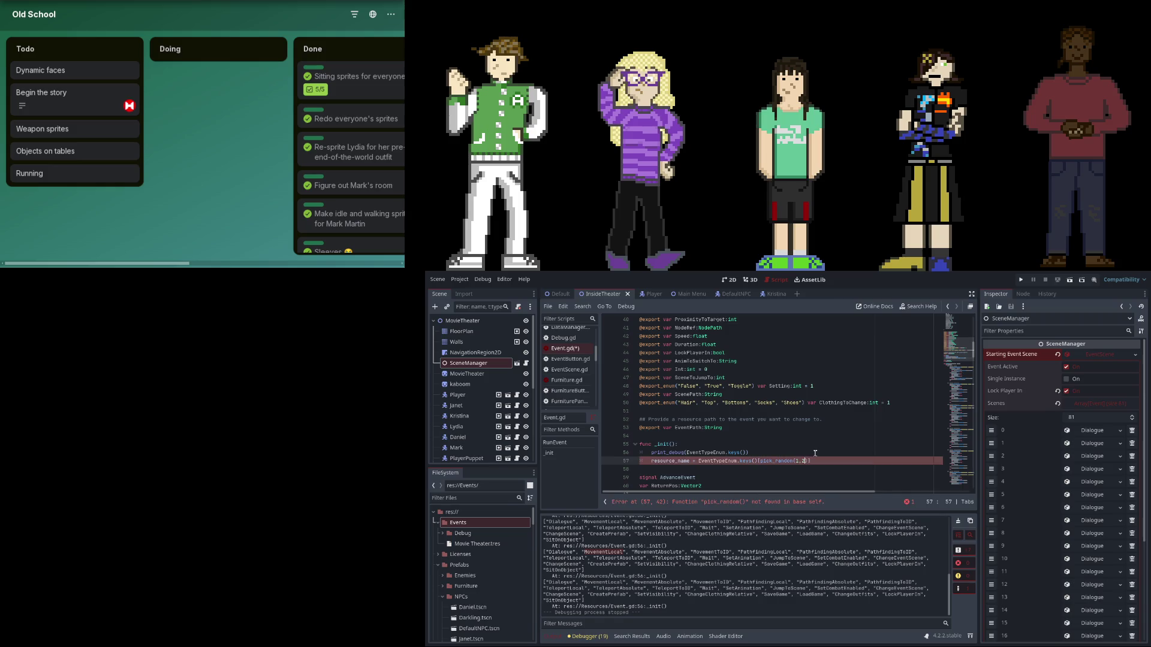
{"action": "key", "text": "BackSpace"}
{"action": "key", "text": "BackSpace"}
{"action": "key", "text": "BackSpace"}
{"action": "key", "text": "BackSpace"}
{"action": "key", "text": "BackSpace"}
{"action": "type", "text": "m"}
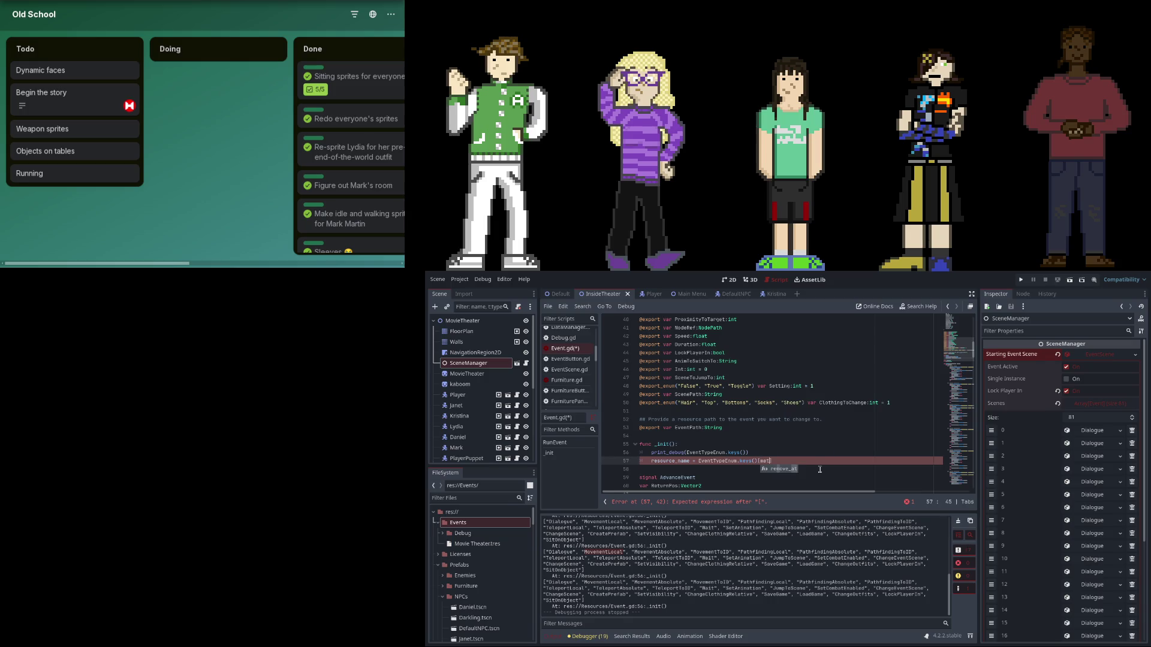
{"action": "key", "text": "BackSpace"}
- Try randf() as the index, save Event.gd, then revert to fixed index 1
{"action": "type", "text": "rand"}
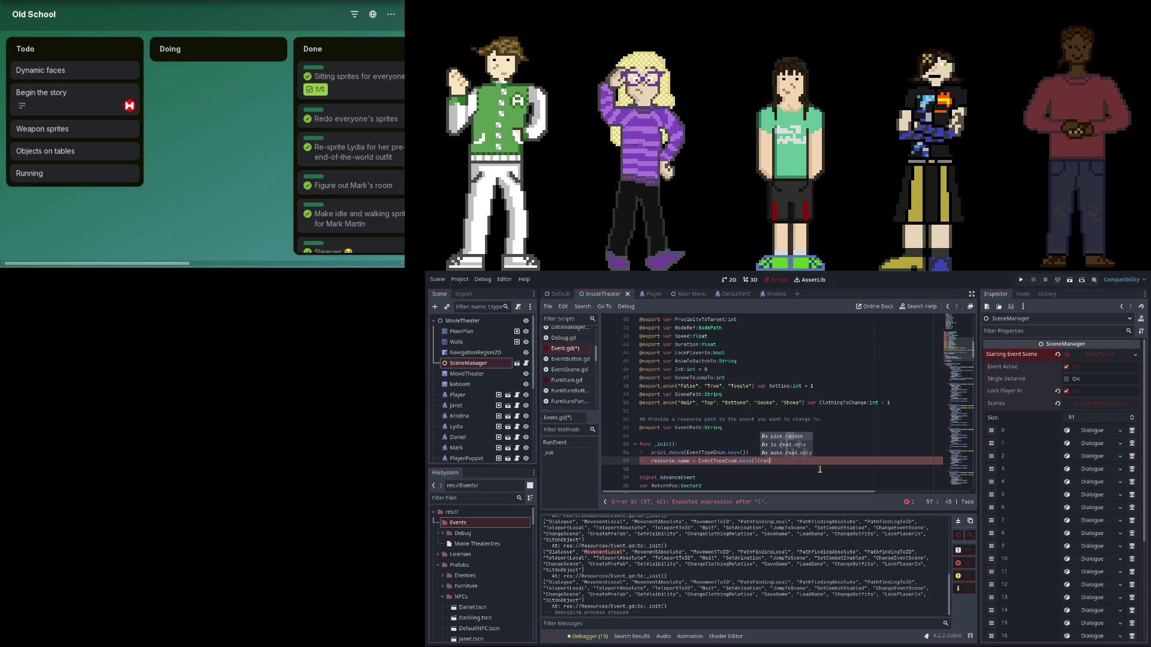
{"action": "type", "text": "f("}
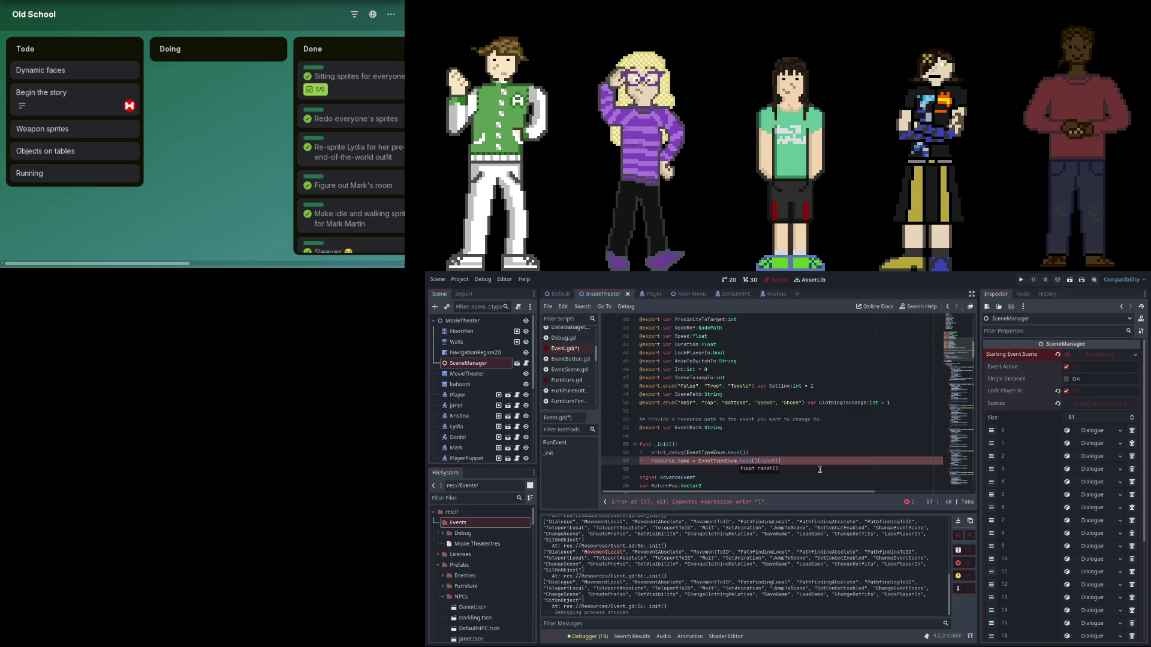
{"action": "key", "text": "BackSpace"}
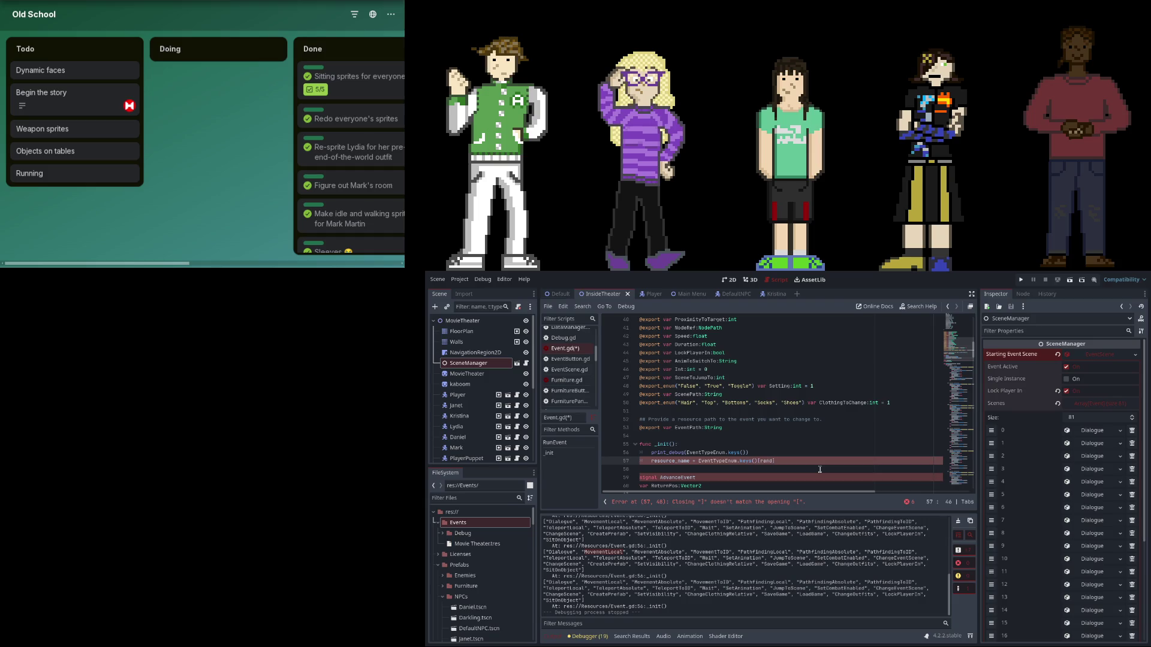
{"action": "type", "text": "(1,2"}
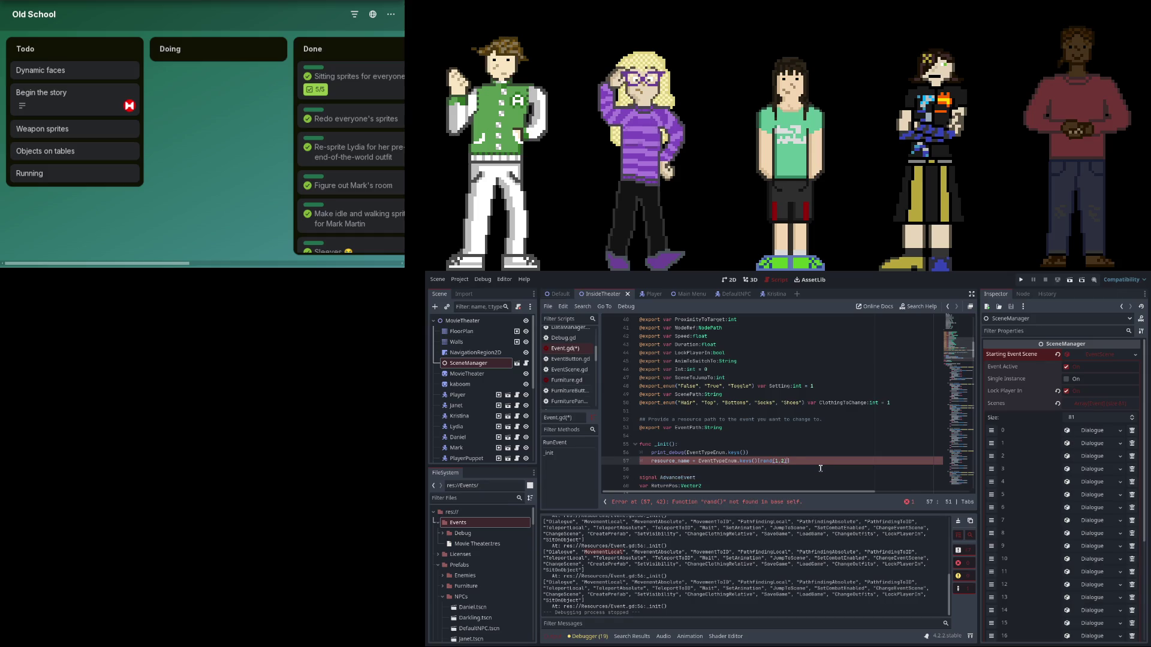
{"action": "key", "text": "ctrl+s"}
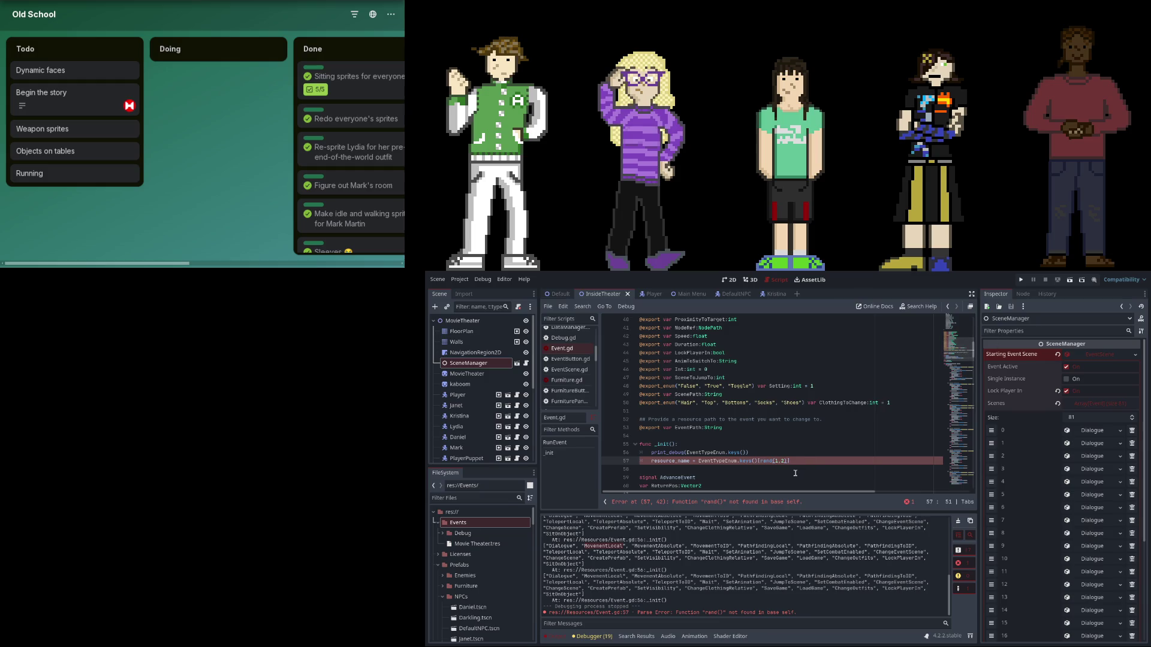
{"action": "left_click", "coordinate": [786, 462]}
{"action": "key", "text": "ctrl+z"}
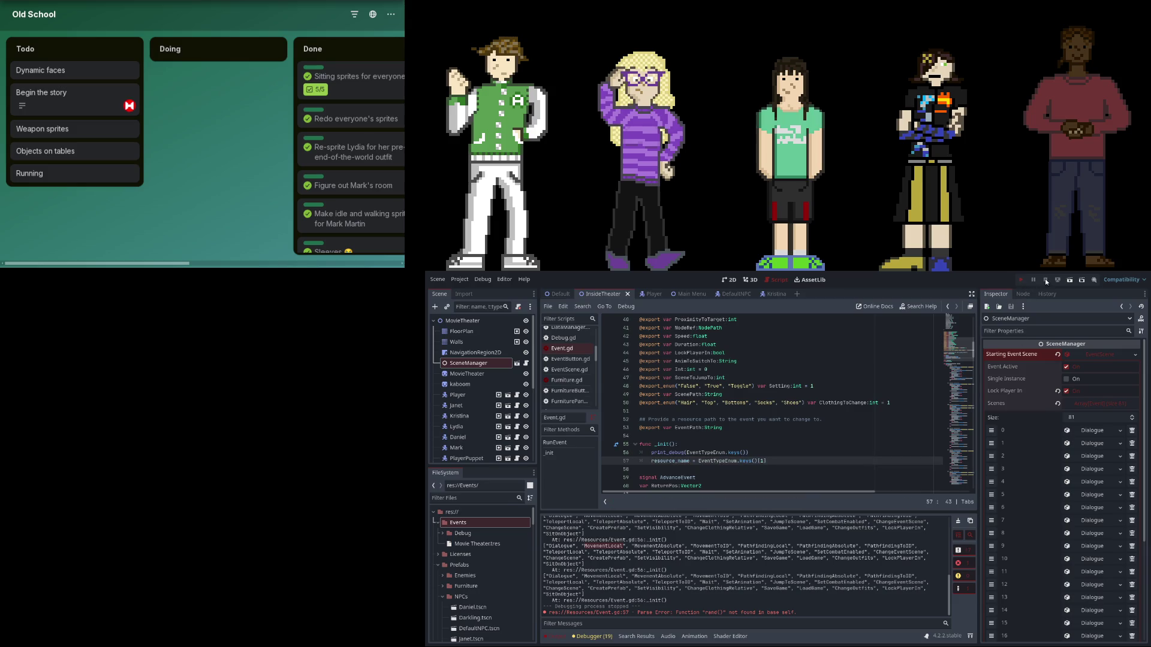
- Launch the game, try randf() and pick_random() indexes on line 57, then undo them
{"action": "left_click", "coordinate": [1046, 279]}
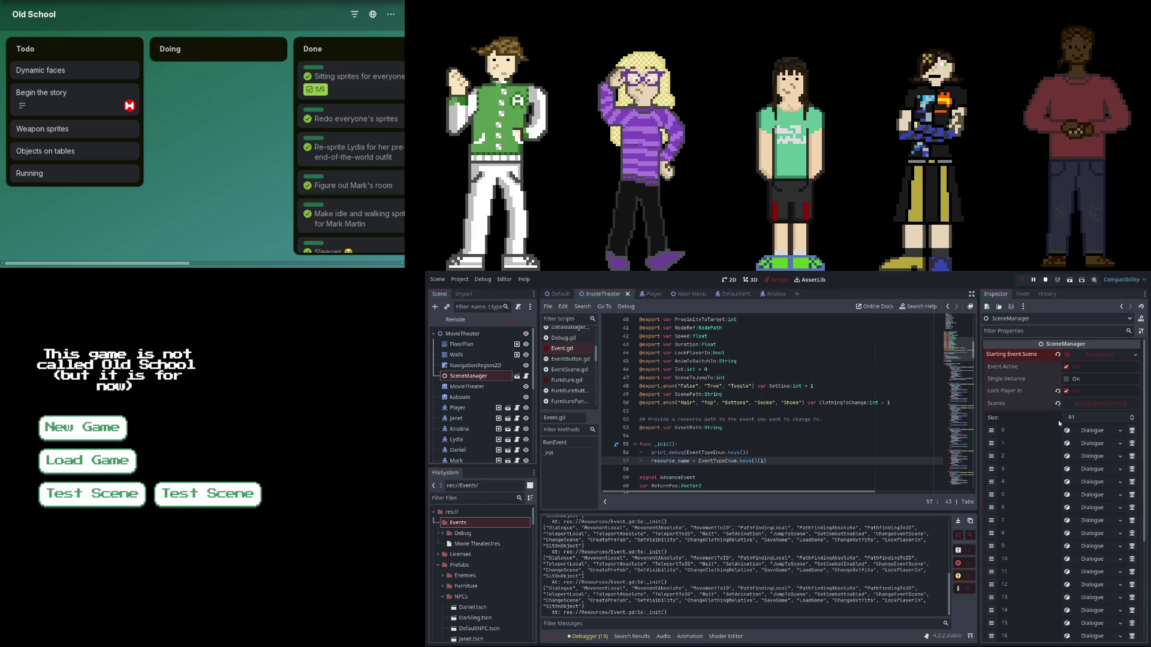
{"action": "scroll", "coordinate": [1018, 427], "scroll_direction": "down", "scroll_amount": 5}
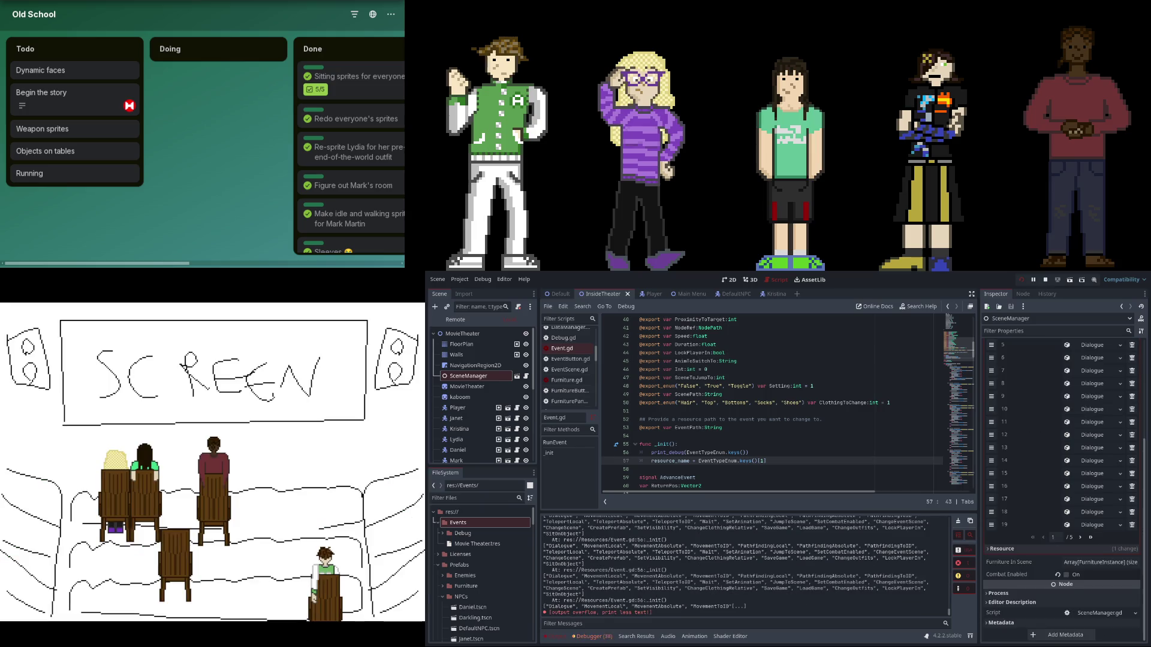
{"action": "scroll", "coordinate": [1025, 488], "scroll_direction": "up", "scroll_amount": 4}
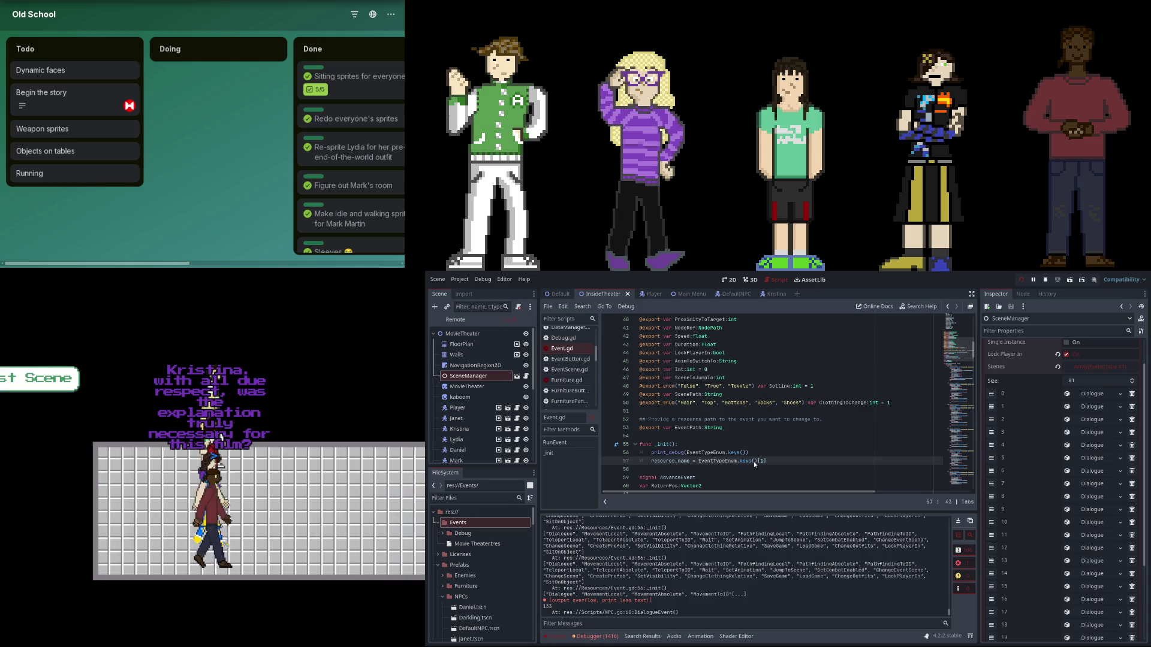
{"action": "type", "text": "]"}
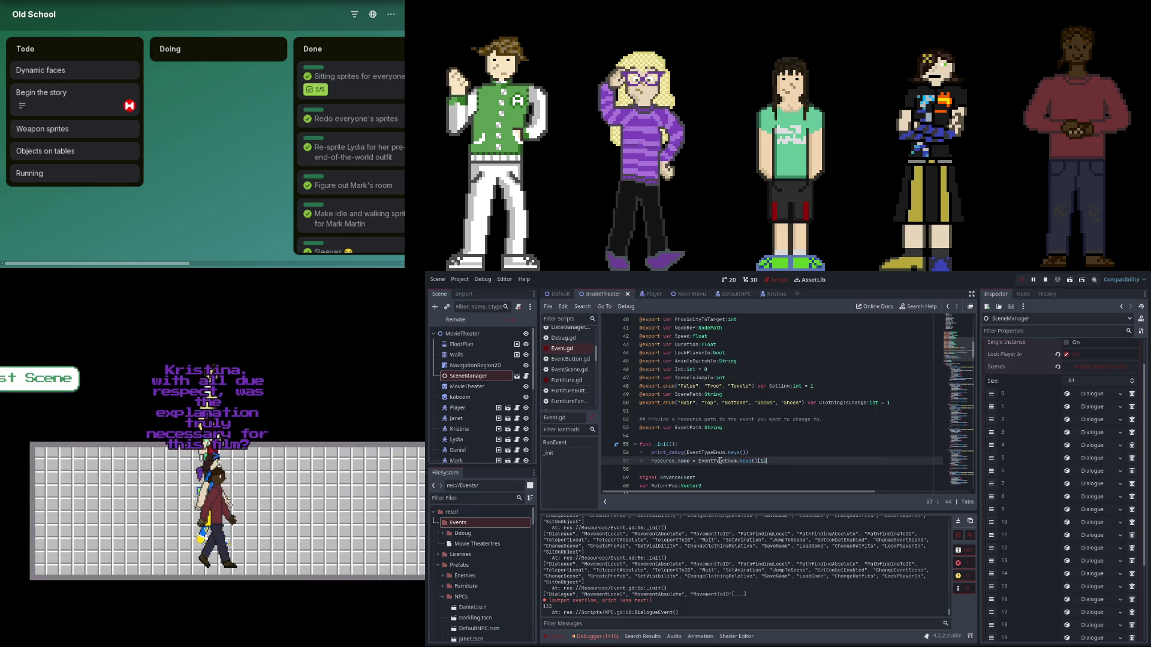
{"action": "key", "text": "Left"}
{"action": "key", "text": "Left"}
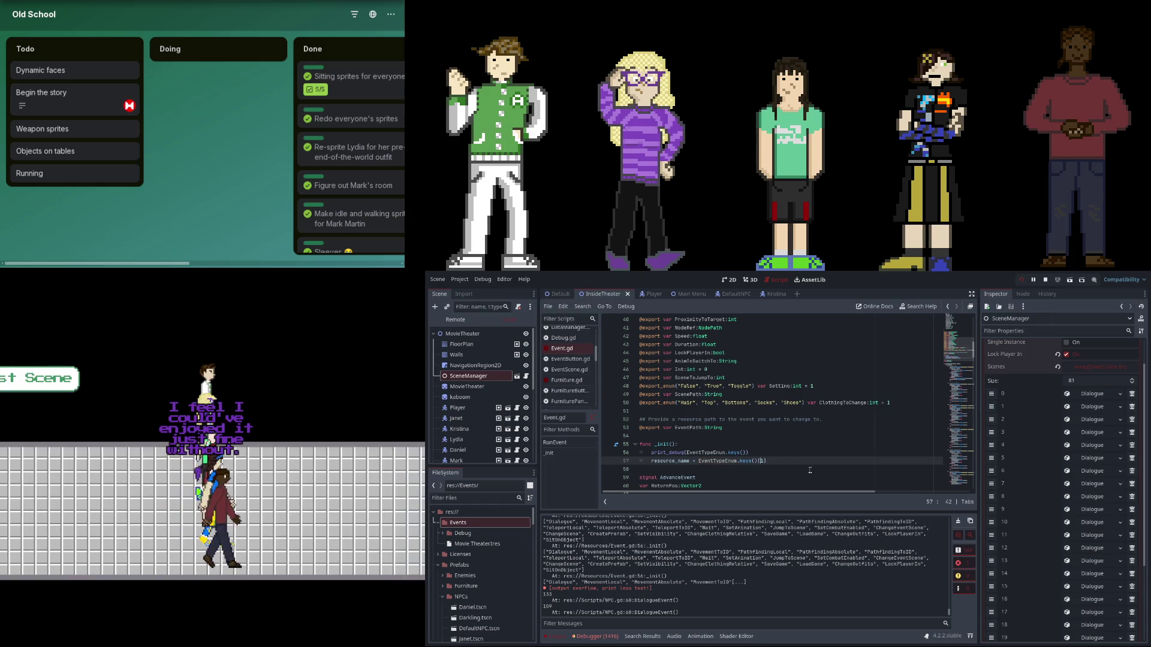
{"action": "key", "text": "Delete"}
{"action": "type", "text": "randf()"}
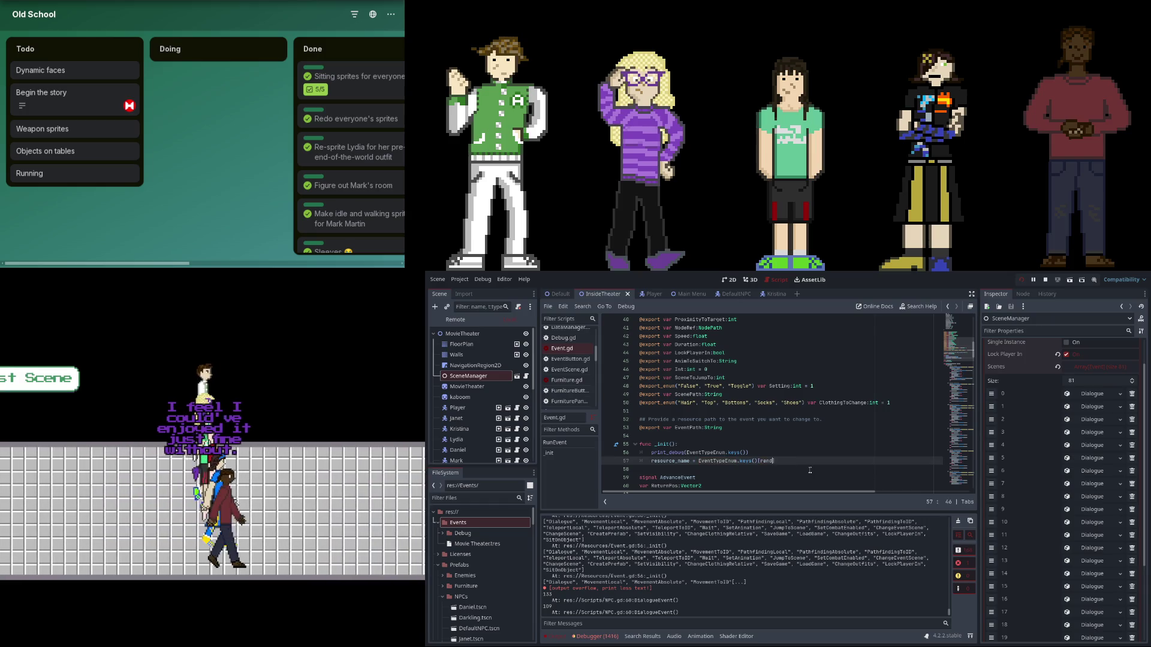
{"action": "key", "text": "BackSpace"}
{"action": "key", "text": "BackSpace"}
{"action": "key", "text": "BackSpace"}
{"action": "type", "text": "pick_random("}
{"action": "key", "text": "ctrl+z"}
{"action": "key", "text": "ctrl+z"}
{"action": "key", "text": "ctrl+z"}
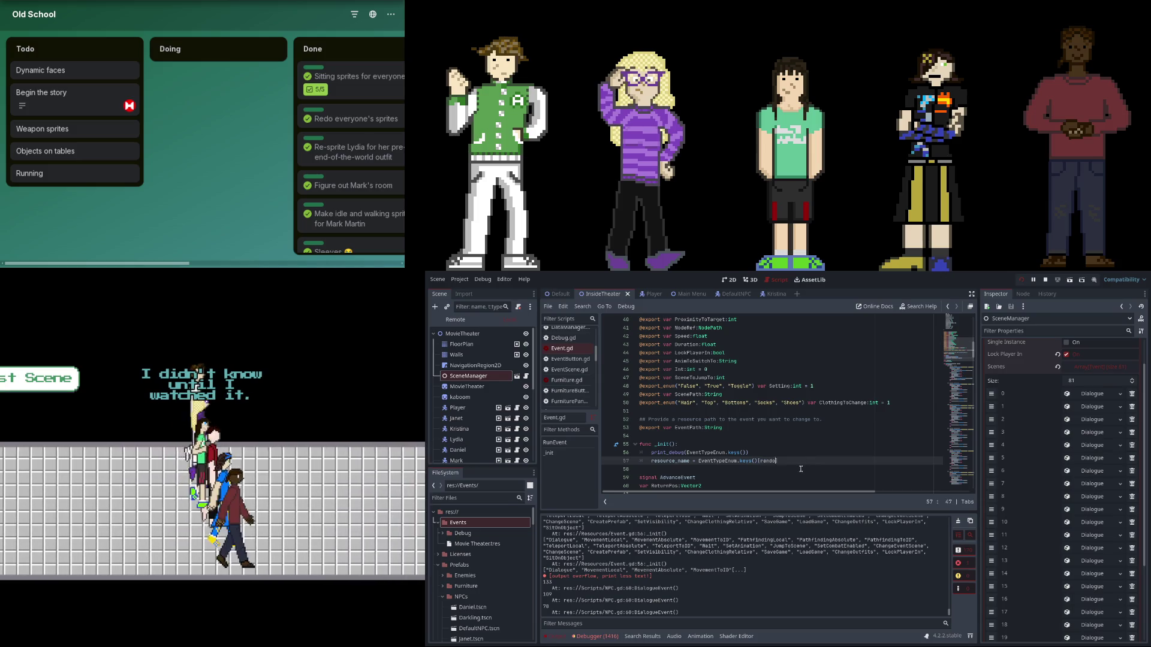
- Copy EventTypeEnum.keys()[EventType] into line 56's print_debug and restart the game
{"action": "left_click", "coordinate": [800, 469]}
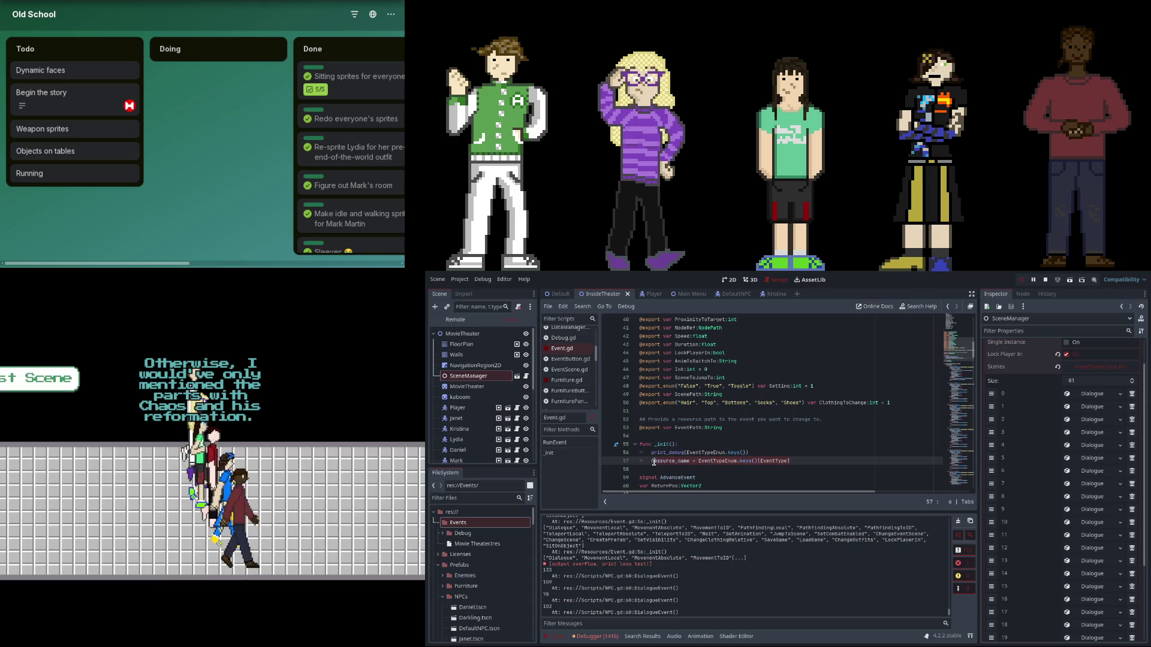
{"action": "mouse_move", "coordinate": [790, 461]}
{"action": "left_mouse_down"}
{"action": "mouse_move", "coordinate": [697, 461]}
{"action": "mouse_move", "coordinate": [741, 453]}
{"action": "left_mouse_up"}
{"action": "key", "text": "ctrl+c"}
{"action": "key", "text": "ctrl+v"}
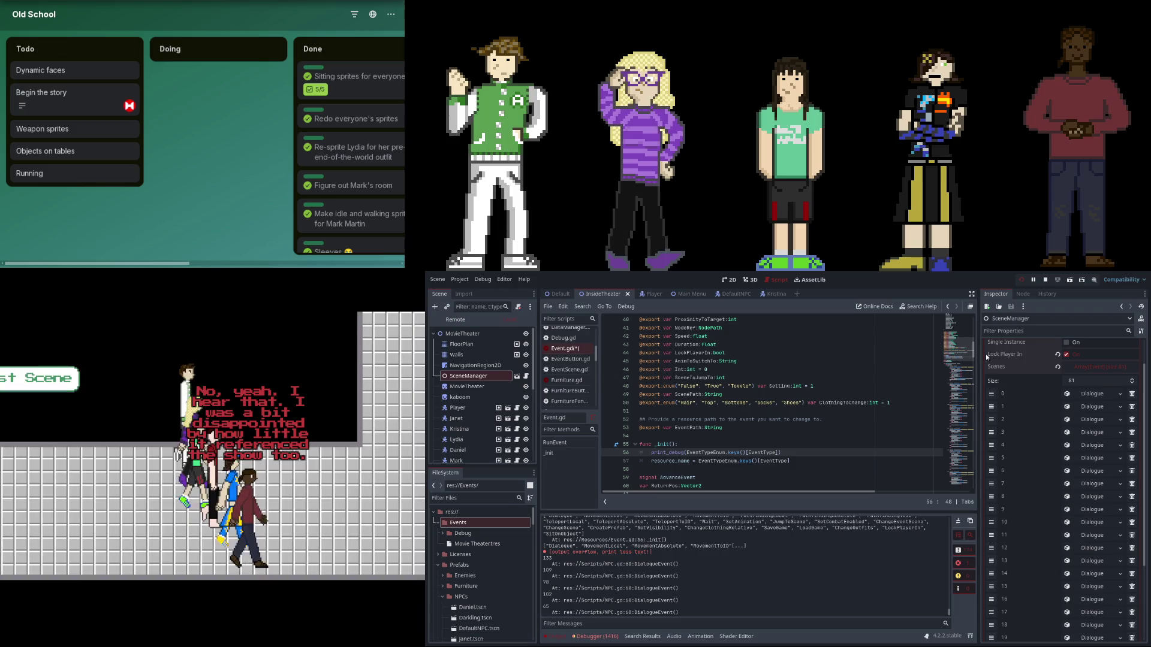
{"action": "left_click", "coordinate": [1022, 280]}
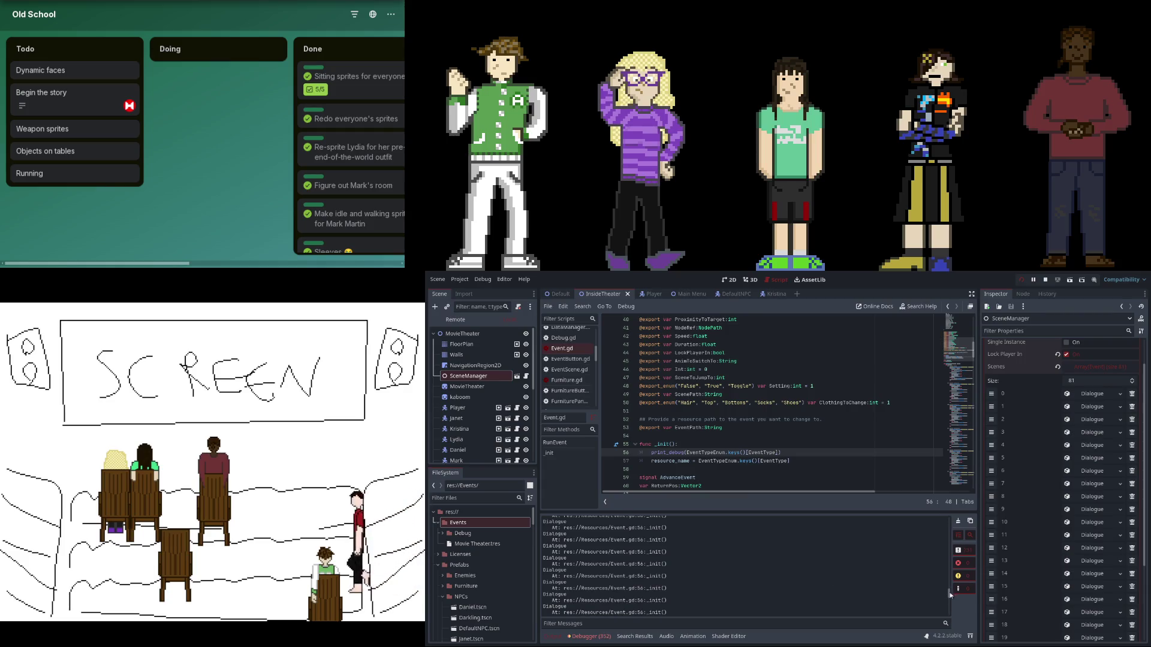
- Add a new _static_init() function below _init using code completion
{"action": "left_click_drag", "start_coordinate": [949, 595], "coordinate": [949, 512]}
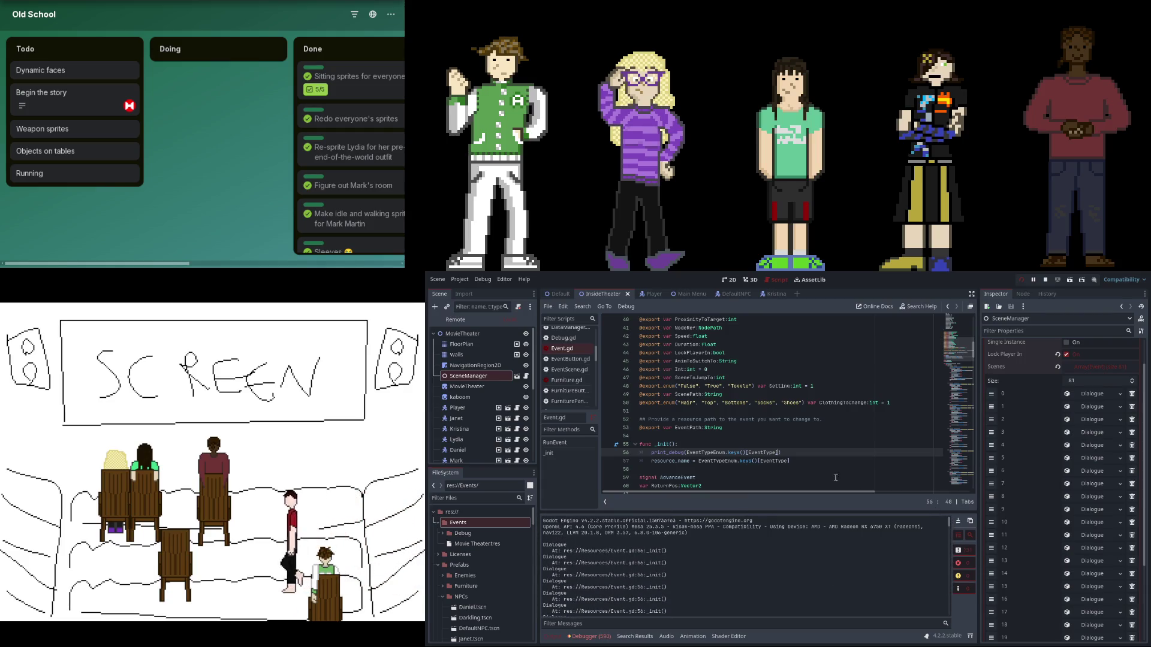
{"action": "left_click", "coordinate": [674, 469]}
{"action": "key", "text": "Return"}
{"action": "key", "text": "Return"}
{"action": "key", "text": "Up"}
{"action": "type", "text": "func _"}
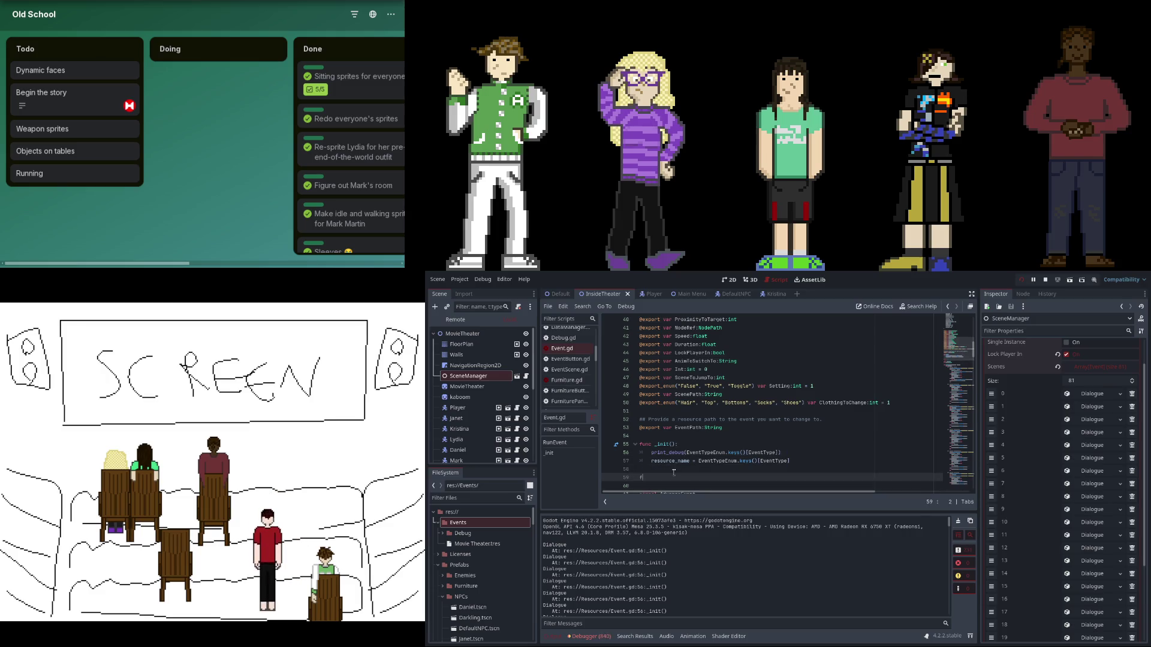
{"action": "type", "text": "re"}
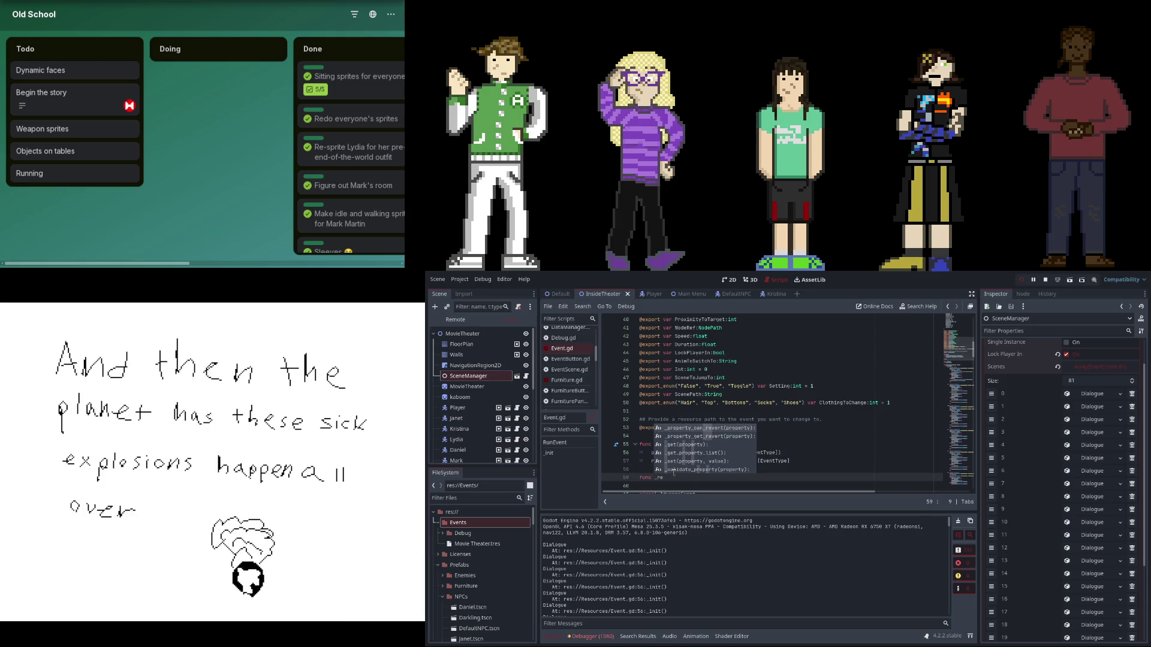
{"action": "type", "text": "ad"}
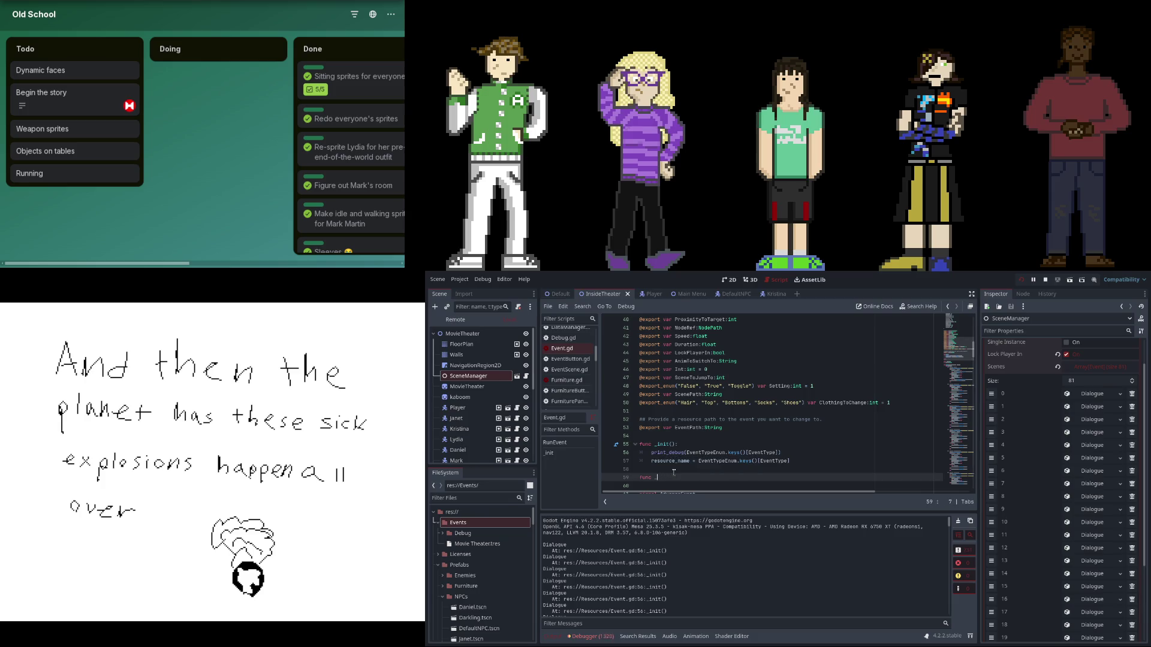
{"action": "key", "text": "ctrl+space"}
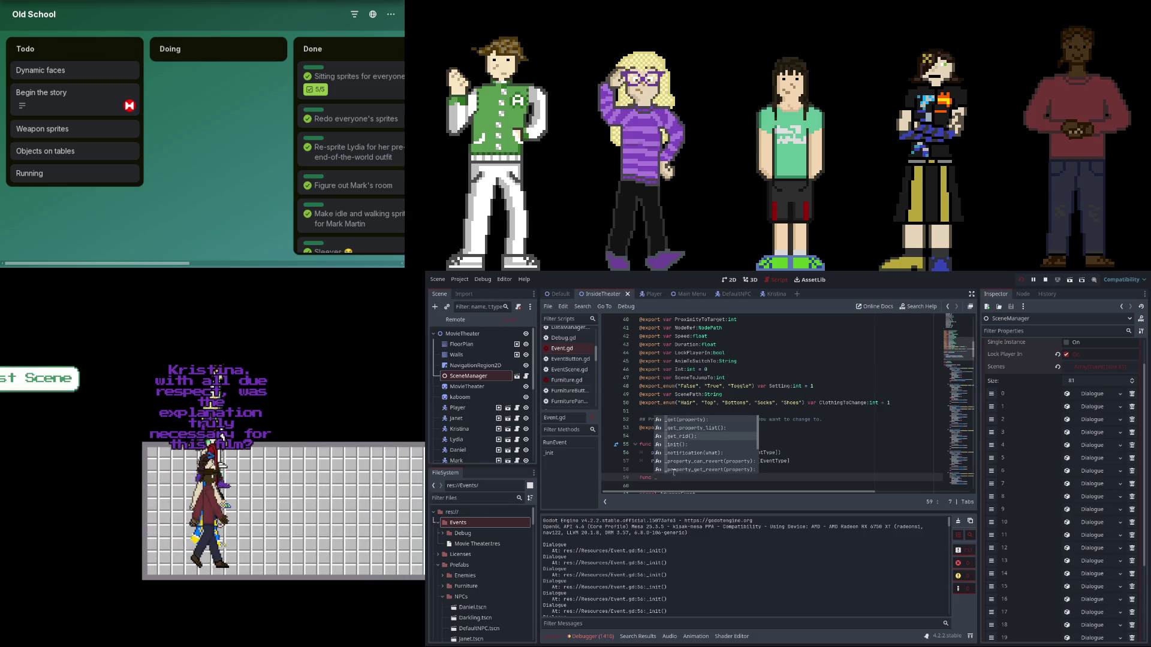
{"action": "scroll", "coordinate": [673, 472], "scroll_direction": "down", "scroll_amount": 3}
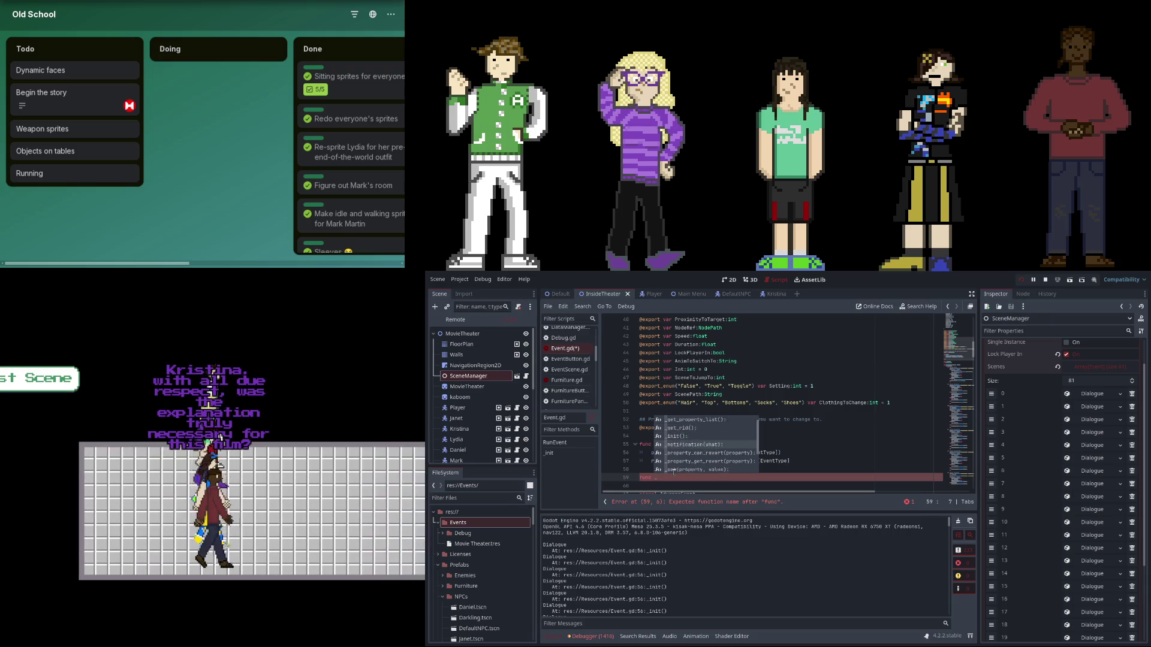
{"action": "scroll", "coordinate": [673, 472], "scroll_direction": "down", "scroll_amount": 1}
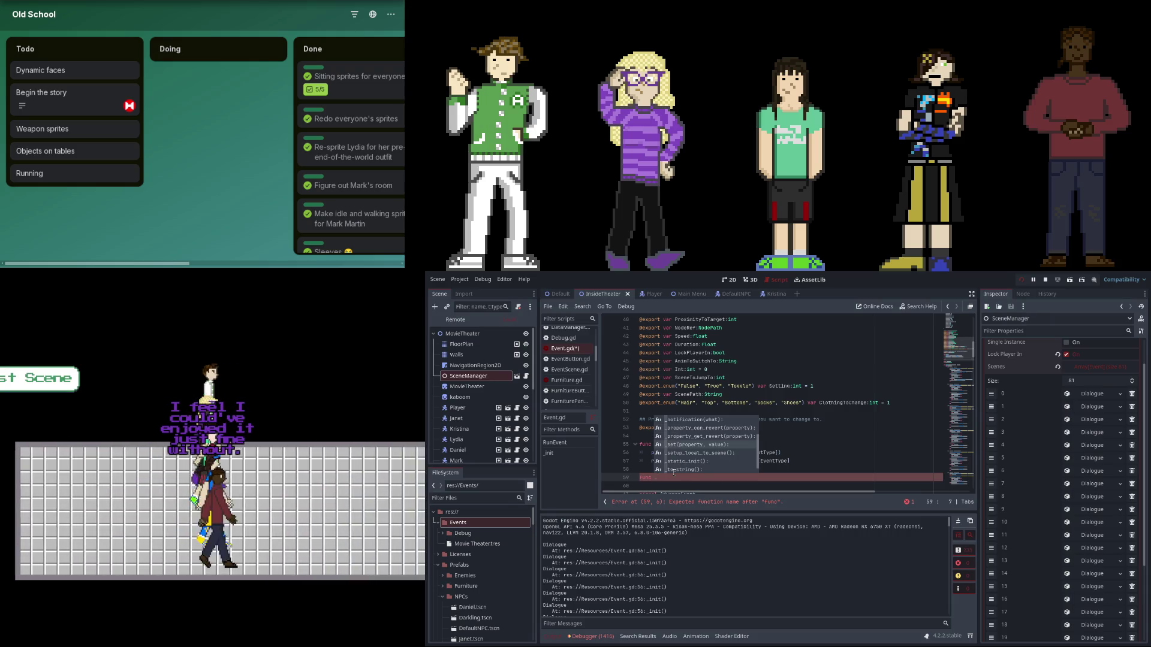
{"action": "scroll", "coordinate": [673, 472], "scroll_direction": "down", "scroll_amount": 1}
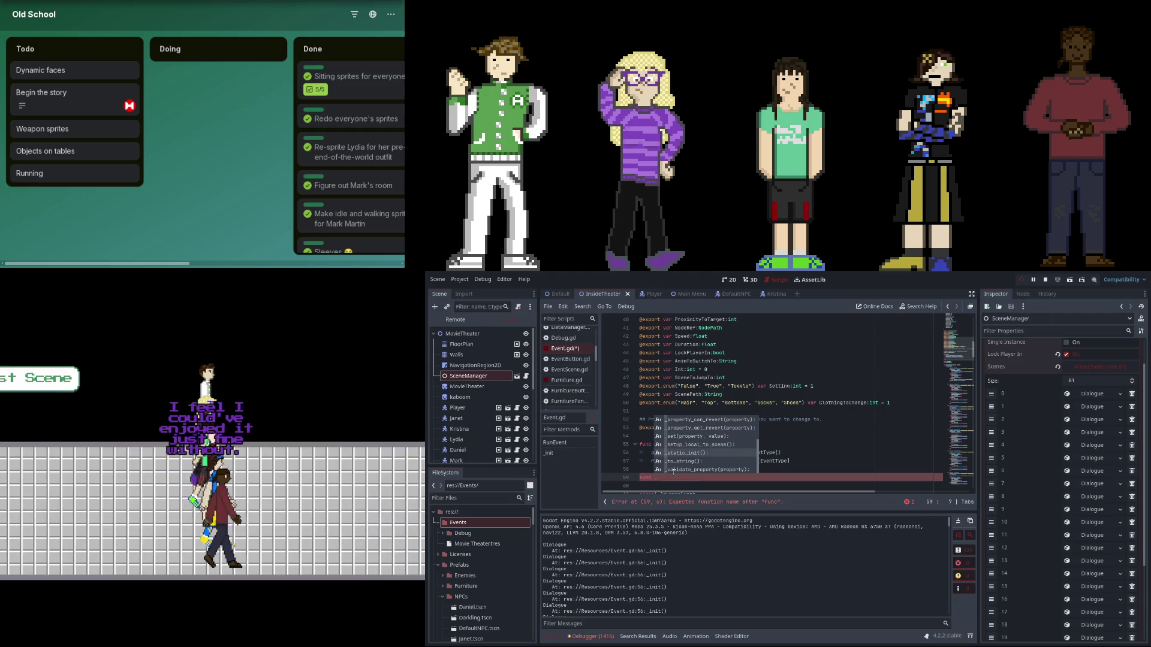
{"action": "key", "text": "Return"}
{"action": "key", "text": "Return"}
- Try renaming line 55 to _static_init, then revert it to a plain func _init()
{"action": "key", "text": "alt+Down"}
{"action": "key", "text": "alt+Down"}
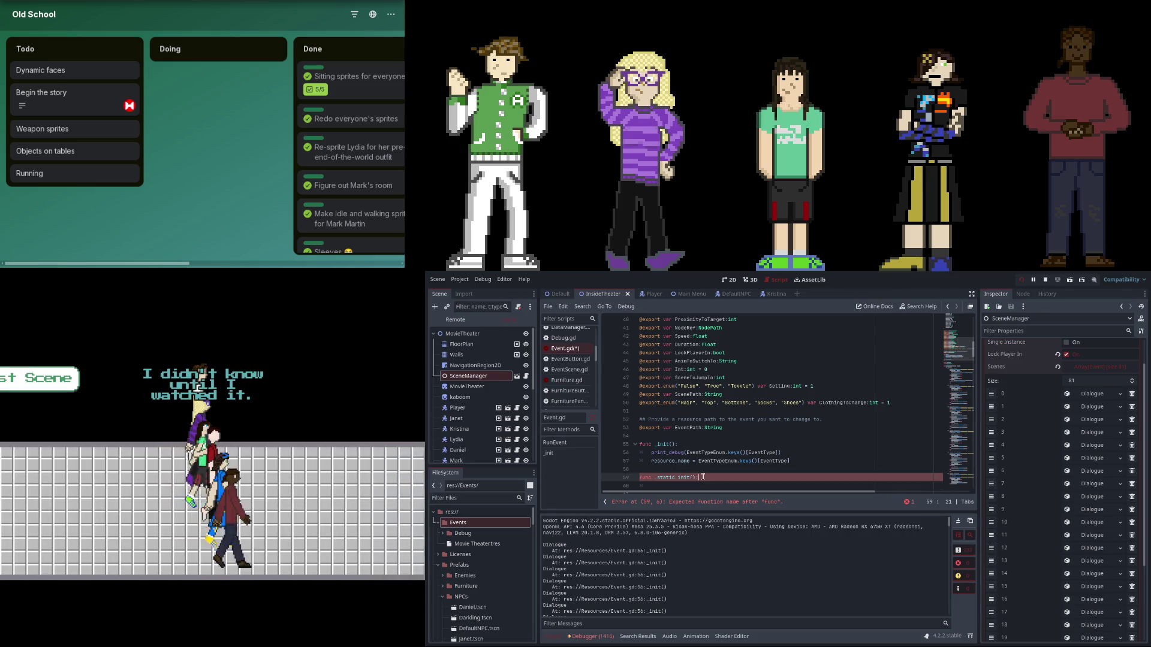
{"action": "left_click", "coordinate": [665, 469]}
{"action": "left_click", "coordinate": [658, 444]}
{"action": "type", "text": "static_"}
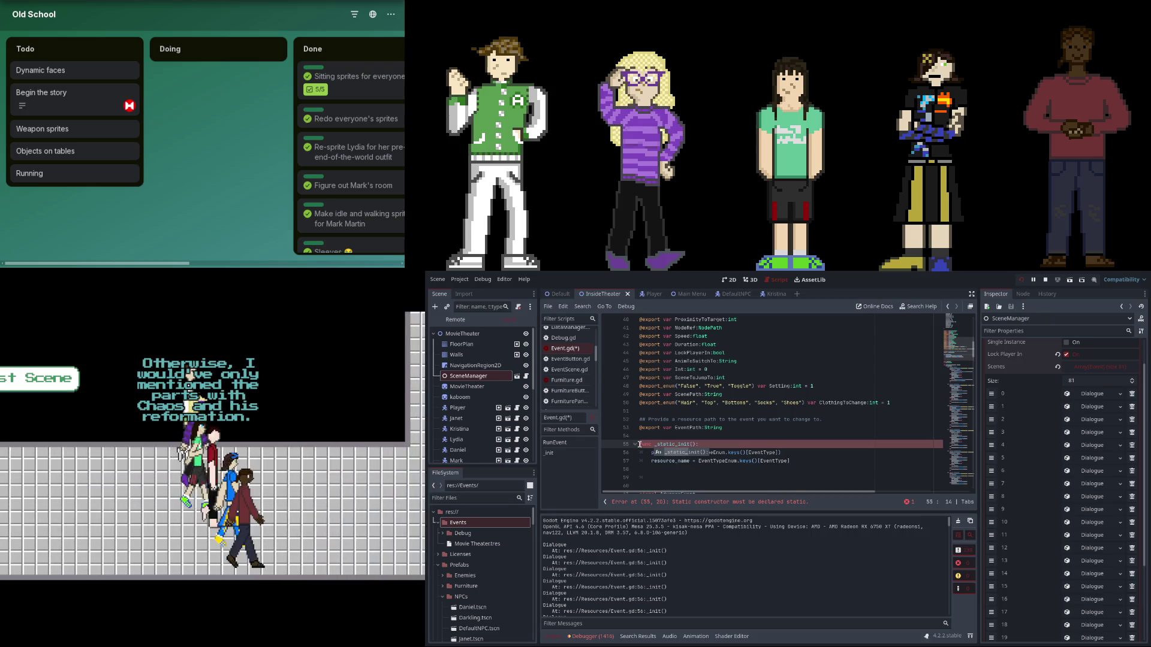
{"action": "key", "text": "BackSpace"}
{"action": "key", "text": "BackSpace"}
{"action": "key", "text": "BackSpace"}
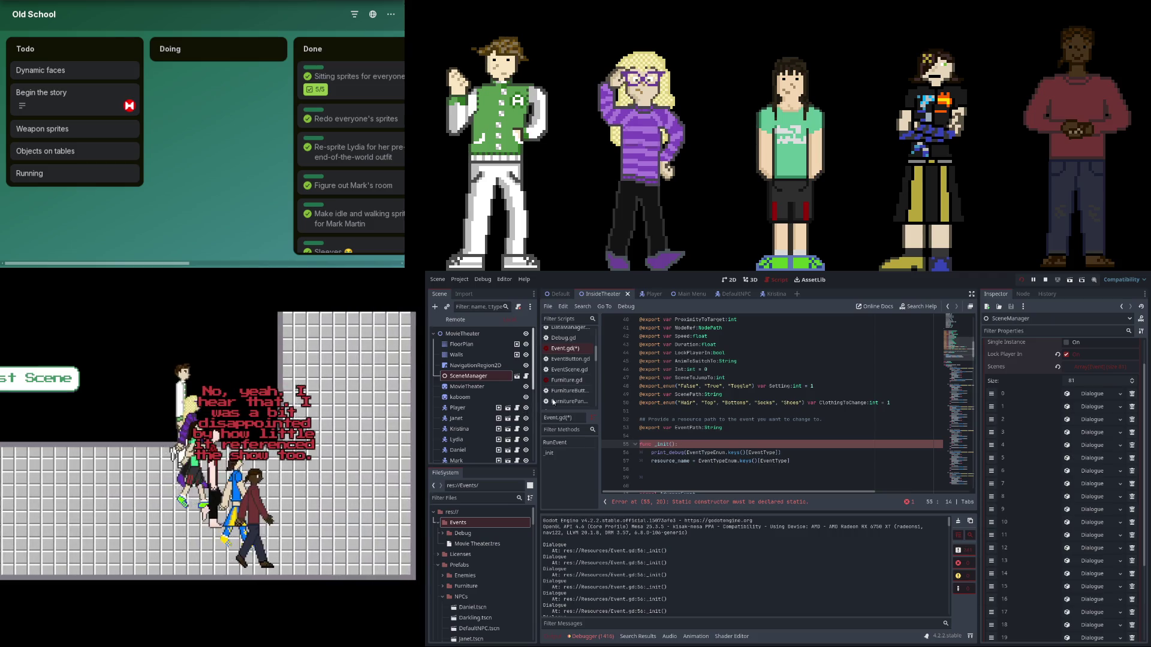
{"action": "left_click", "coordinate": [719, 446]}
{"action": "scroll", "coordinate": [569, 372], "scroll_direction": "down", "scroll_amount": 5}
{"action": "scroll", "coordinate": [576, 385], "scroll_direction": "down", "scroll_amount": 5}
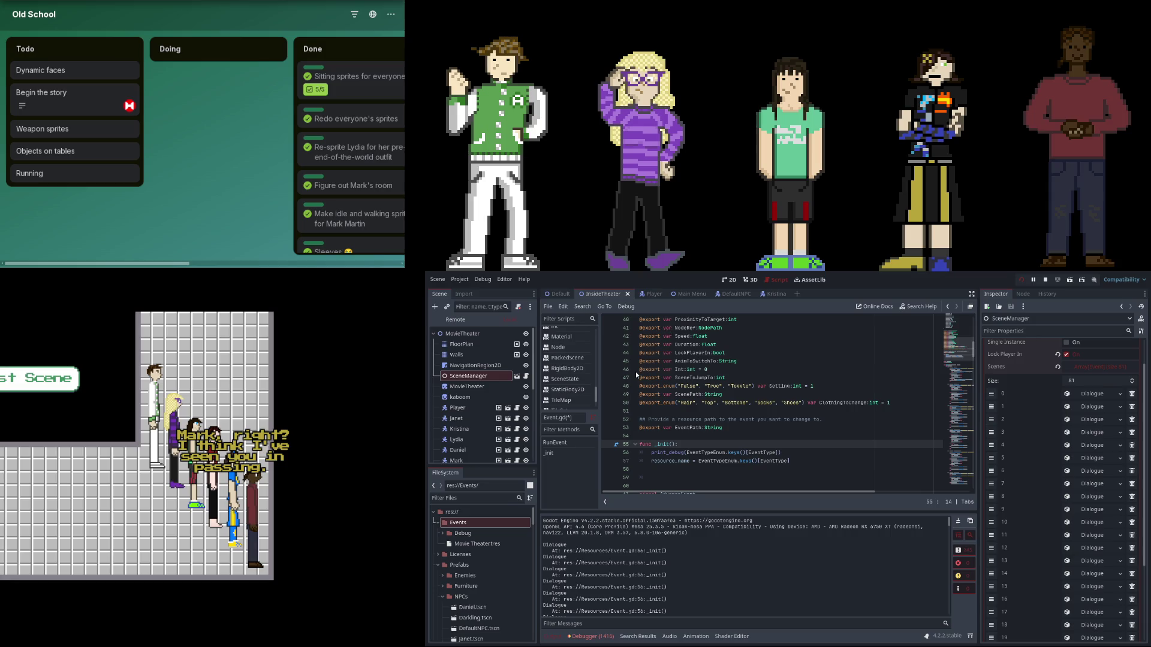
- Scroll the Resource class reference, follow its Object link, and browse Object's methods
{"action": "scroll", "coordinate": [725, 388], "scroll_direction": "down", "scroll_amount": 5}
{"action": "scroll", "coordinate": [725, 389], "scroll_direction": "down", "scroll_amount": 5}
{"action": "scroll", "coordinate": [728, 394], "scroll_direction": "down", "scroll_amount": 2}
{"action": "scroll", "coordinate": [727, 395], "scroll_direction": "up", "scroll_amount": 2}
{"action": "scroll", "coordinate": [723, 402], "scroll_direction": "down", "scroll_amount": 3}
{"action": "scroll", "coordinate": [722, 402], "scroll_direction": "up", "scroll_amount": 8}
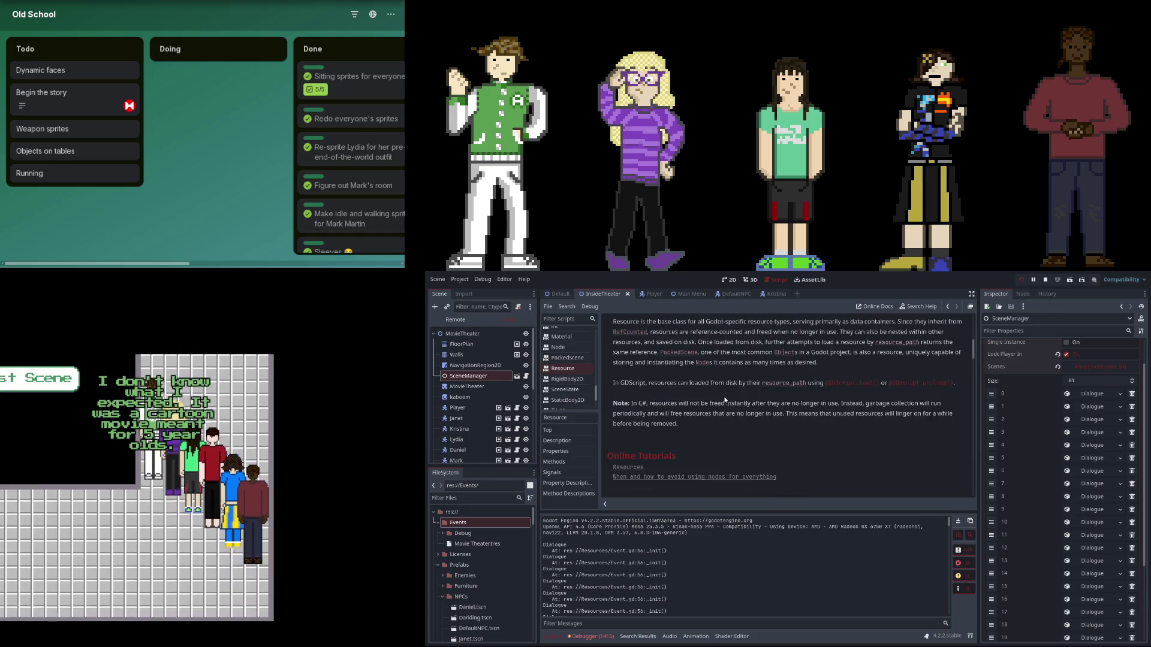
{"action": "scroll", "coordinate": [724, 400], "scroll_direction": "up", "scroll_amount": 5}
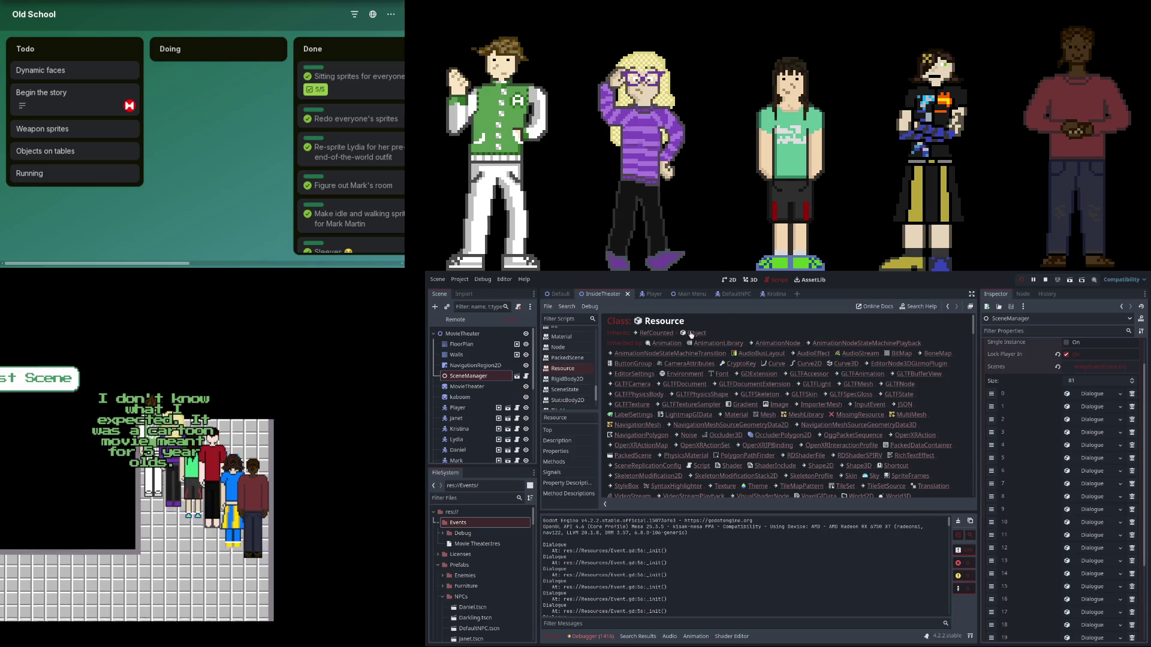
{"action": "left_click", "coordinate": [691, 334]}
{"action": "scroll", "coordinate": [700, 432], "scroll_direction": "down", "scroll_amount": 10}
{"action": "scroll", "coordinate": [700, 435], "scroll_direction": "down", "scroll_amount": 10}
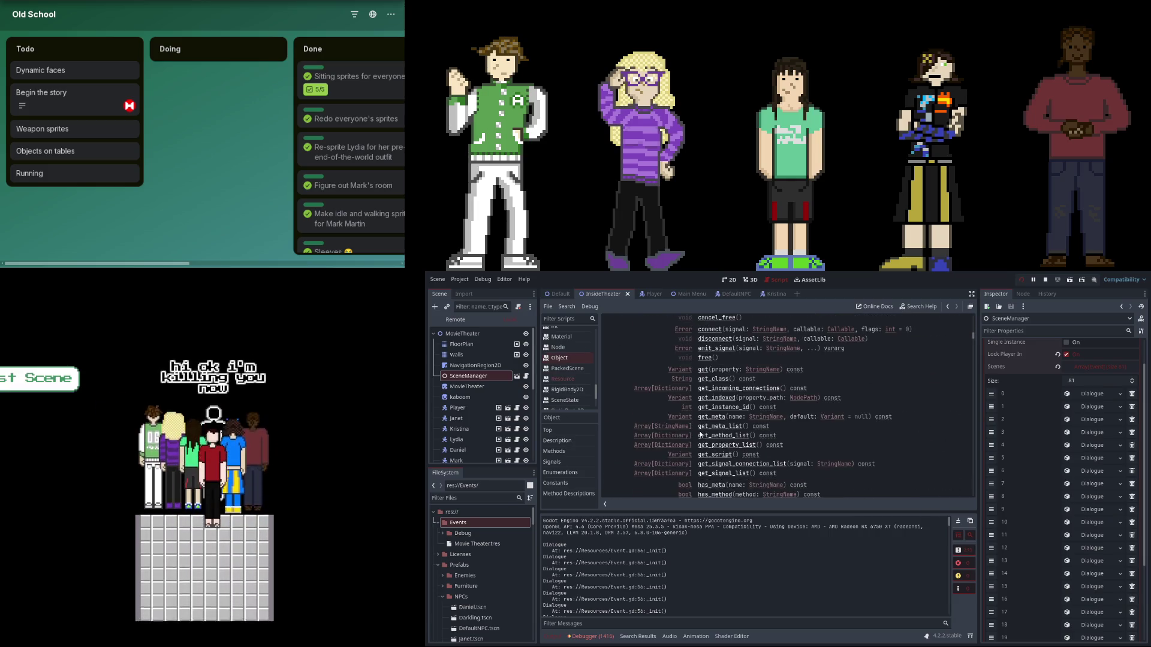
{"action": "scroll", "coordinate": [701, 434], "scroll_direction": "down", "scroll_amount": 10}
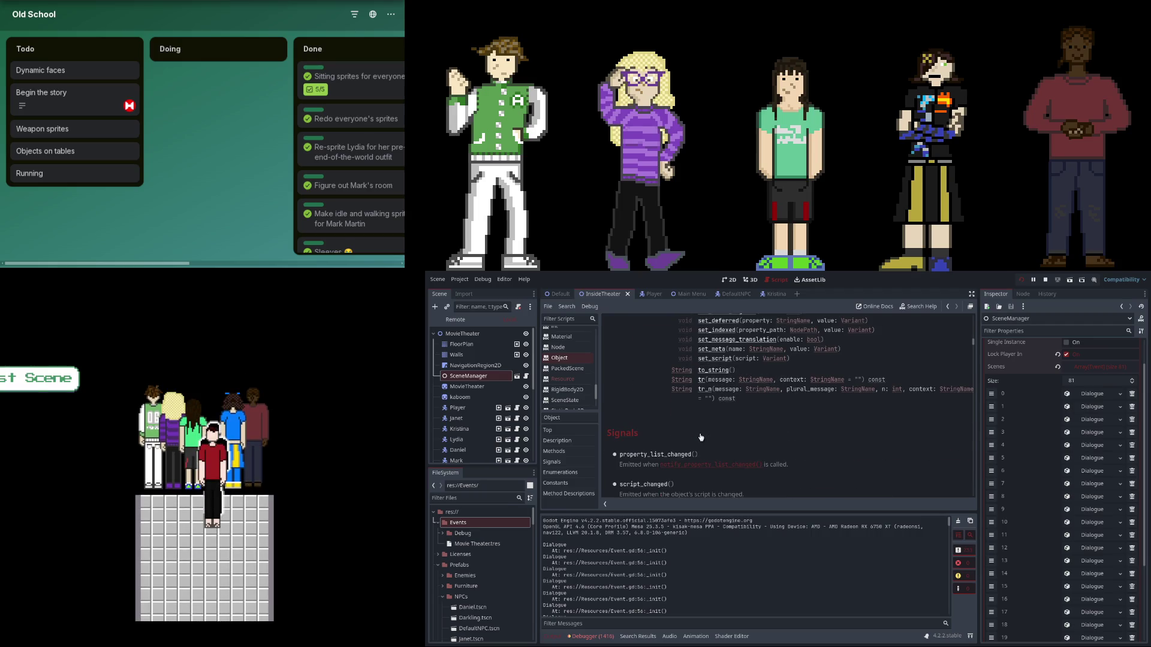
{"action": "scroll", "coordinate": [701, 437], "scroll_direction": "up", "scroll_amount": 10}
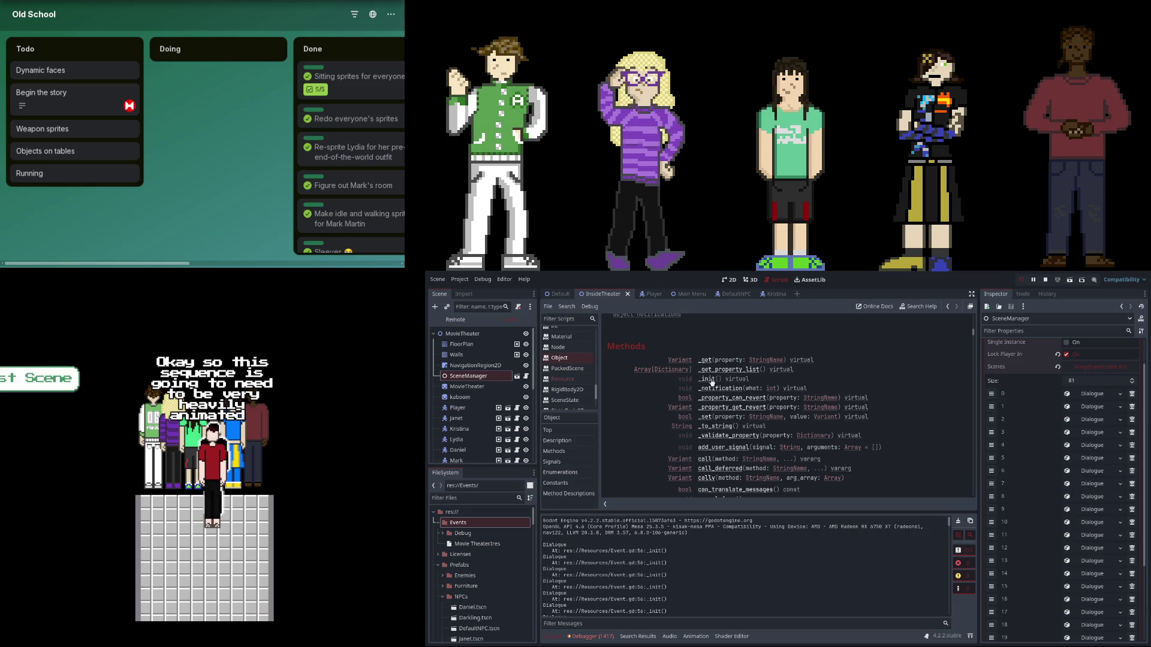
{"action": "left_click", "coordinate": [712, 380]}
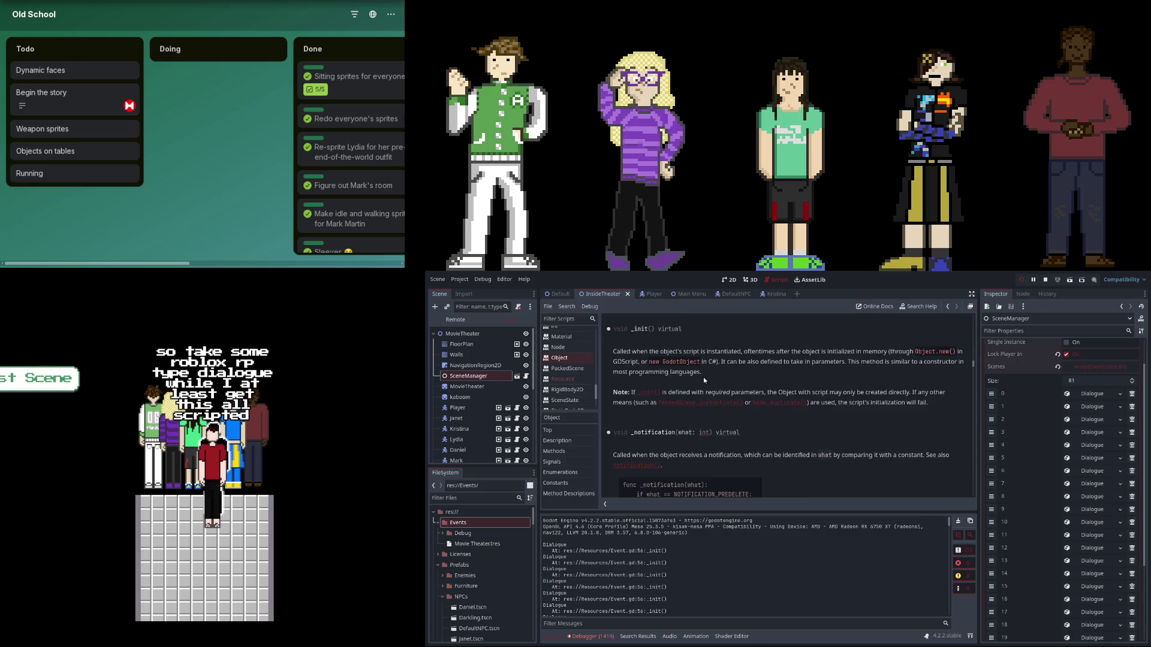
{"action": "scroll", "coordinate": [701, 381], "scroll_direction": "down", "scroll_amount": 3}
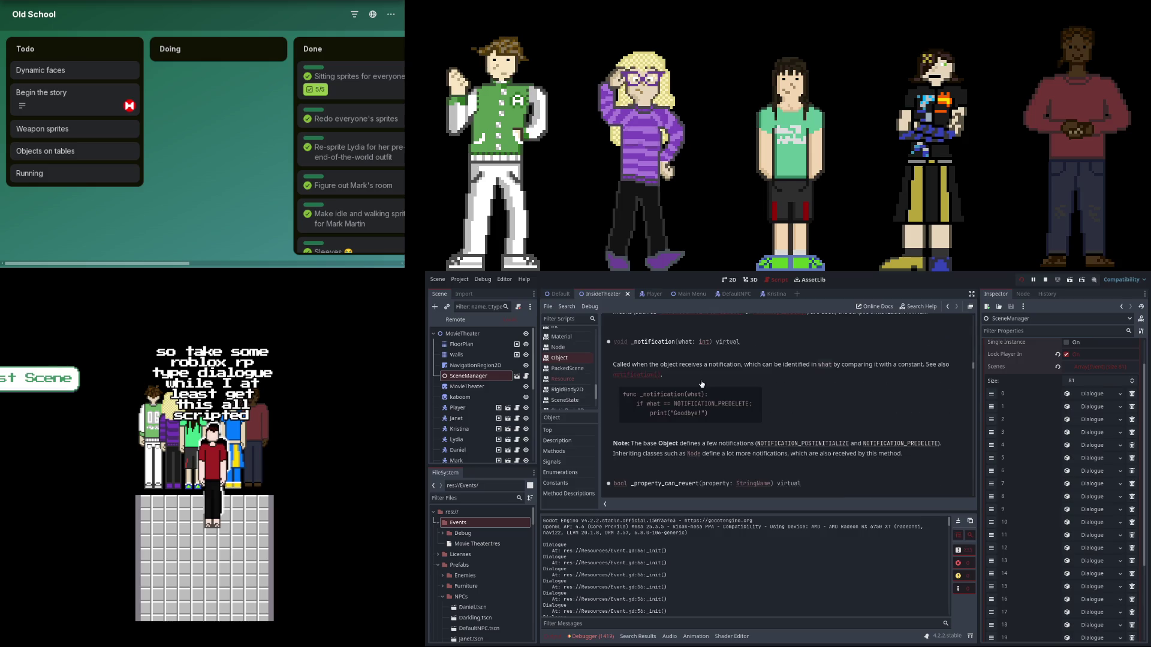
{"action": "scroll", "coordinate": [702, 384], "scroll_direction": "down", "scroll_amount": 5}
{"action": "scroll", "coordinate": [700, 380], "scroll_direction": "down", "scroll_amount": 5}
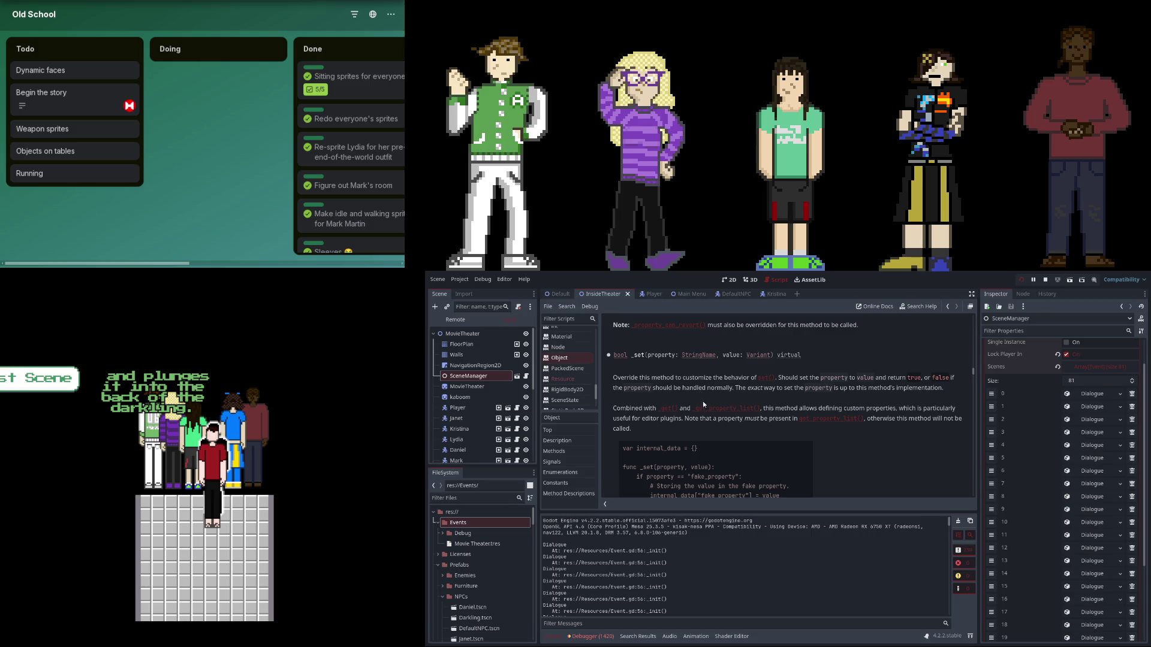
{"action": "scroll", "coordinate": [715, 430], "scroll_direction": "down", "scroll_amount": 1}
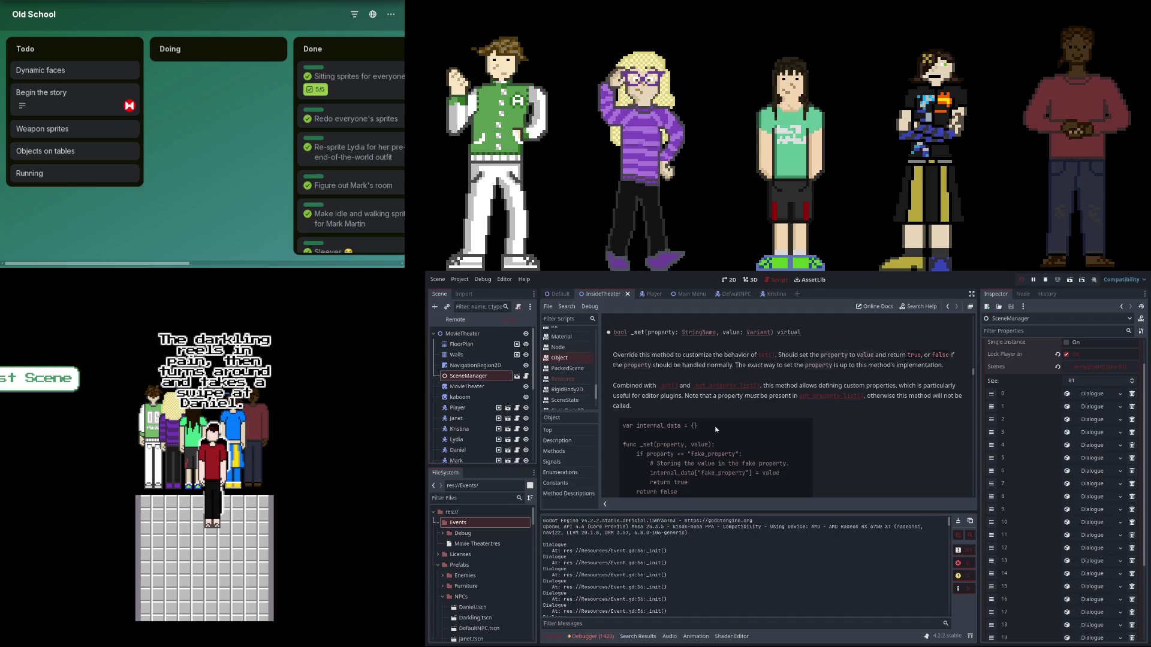
{"action": "scroll", "coordinate": [715, 429], "scroll_direction": "down", "scroll_amount": 1}
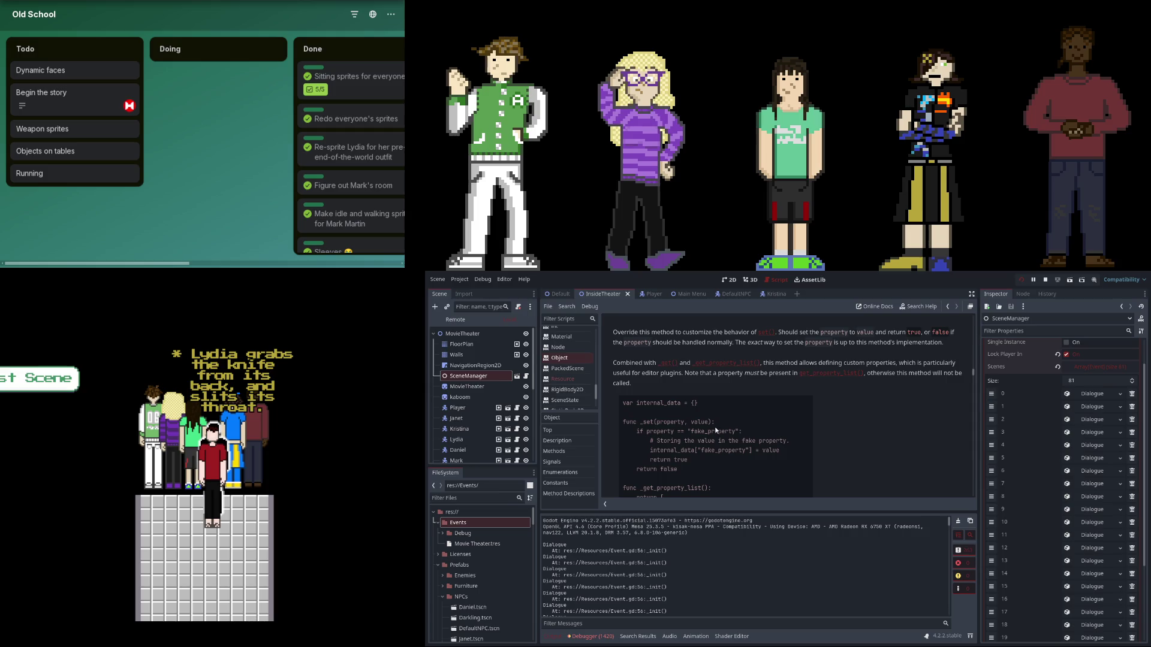
{"action": "scroll", "coordinate": [715, 430], "scroll_direction": "down", "scroll_amount": 1}
{"action": "scroll", "coordinate": [715, 431], "scroll_direction": "up", "scroll_amount": 2}
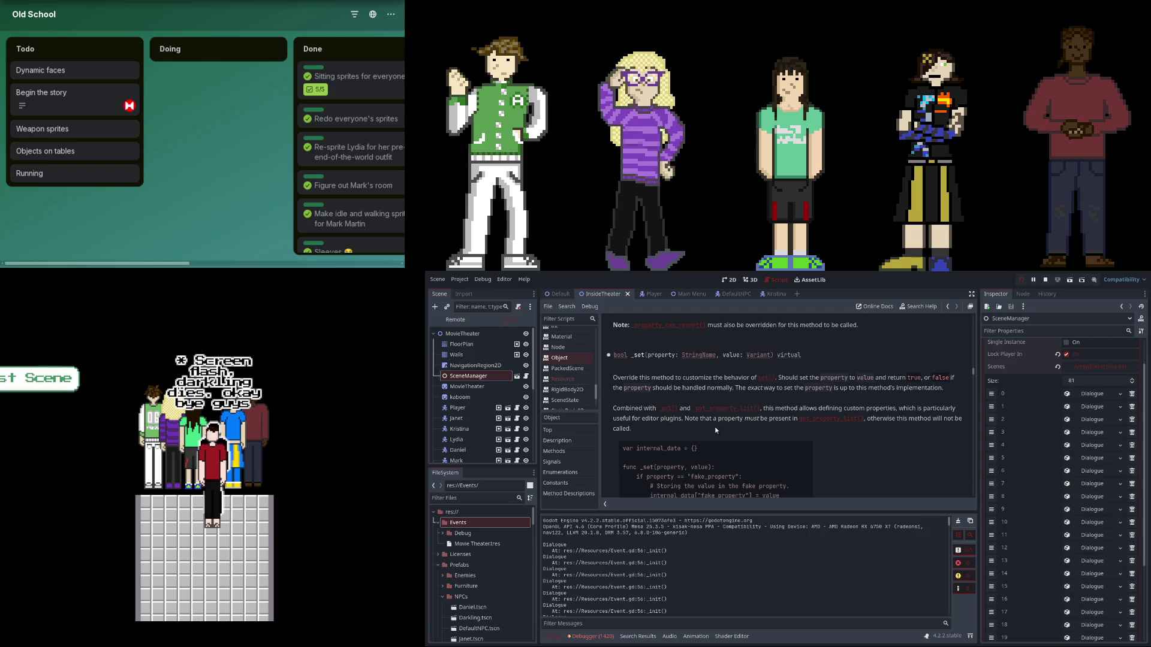
{"action": "scroll", "coordinate": [715, 431], "scroll_direction": "down", "scroll_amount": 2}
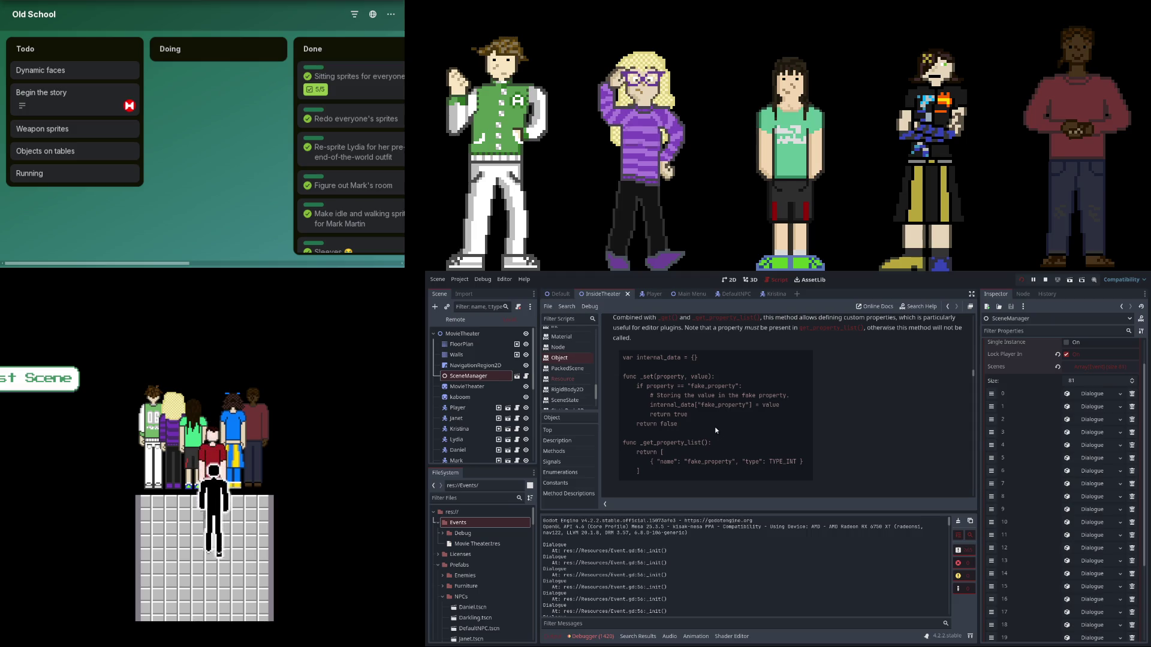
{"action": "scroll", "coordinate": [715, 431], "scroll_direction": "up", "scroll_amount": 1}
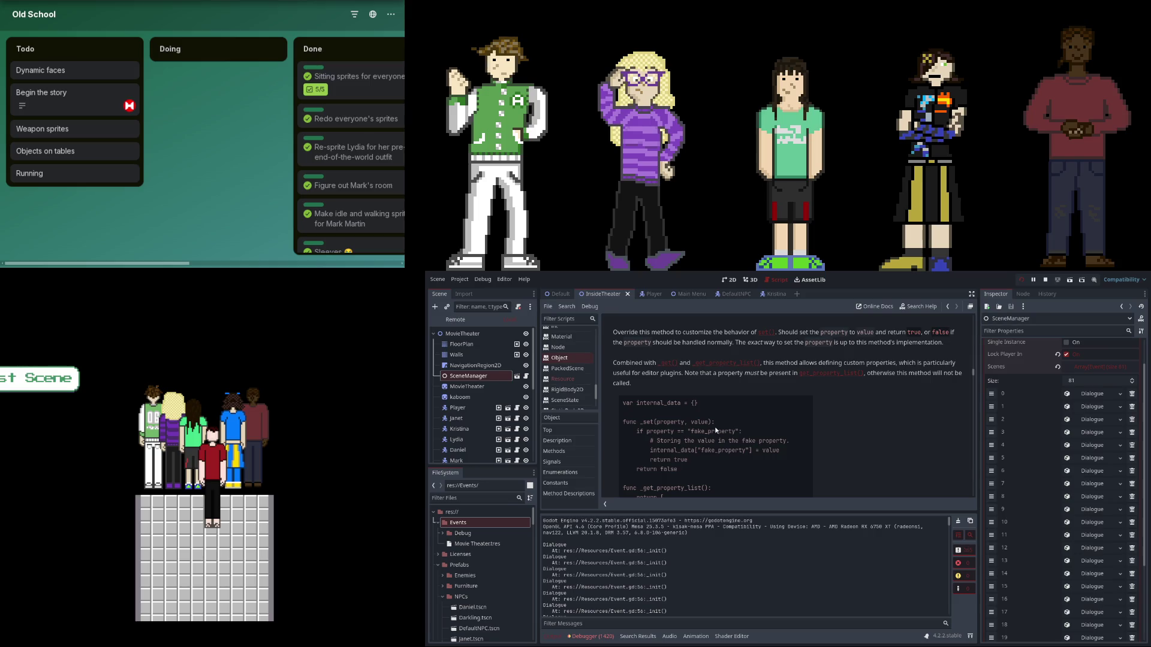
{"action": "scroll", "coordinate": [715, 430], "scroll_direction": "down", "scroll_amount": 1}
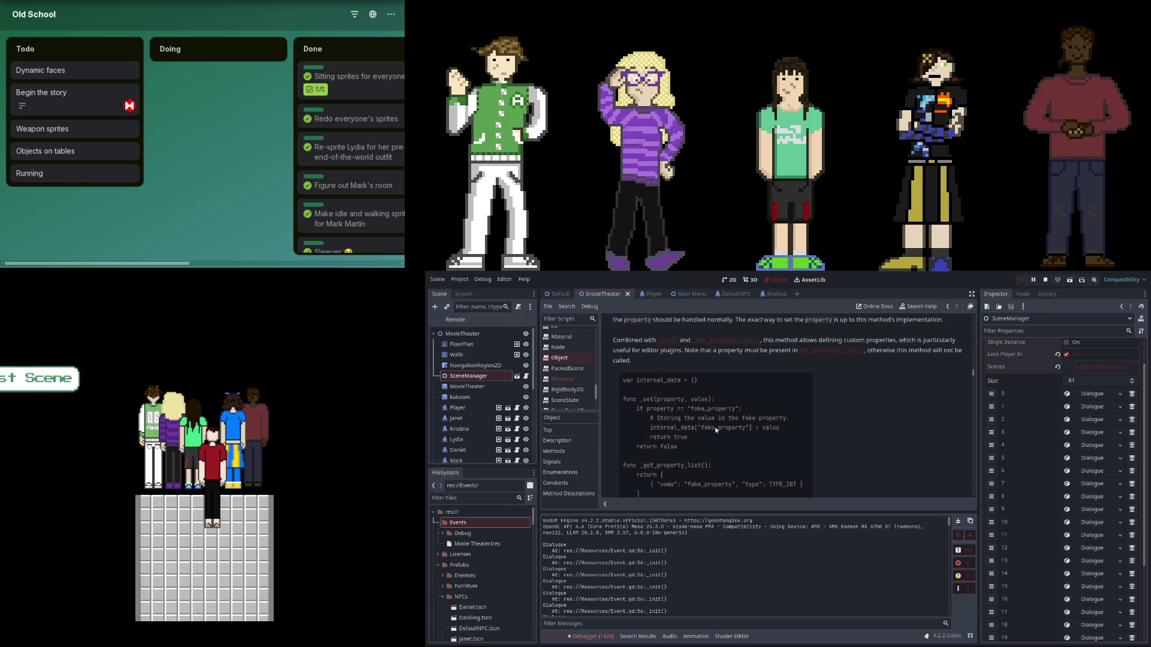
{"action": "scroll", "coordinate": [715, 430], "scroll_direction": "down", "scroll_amount": 5}
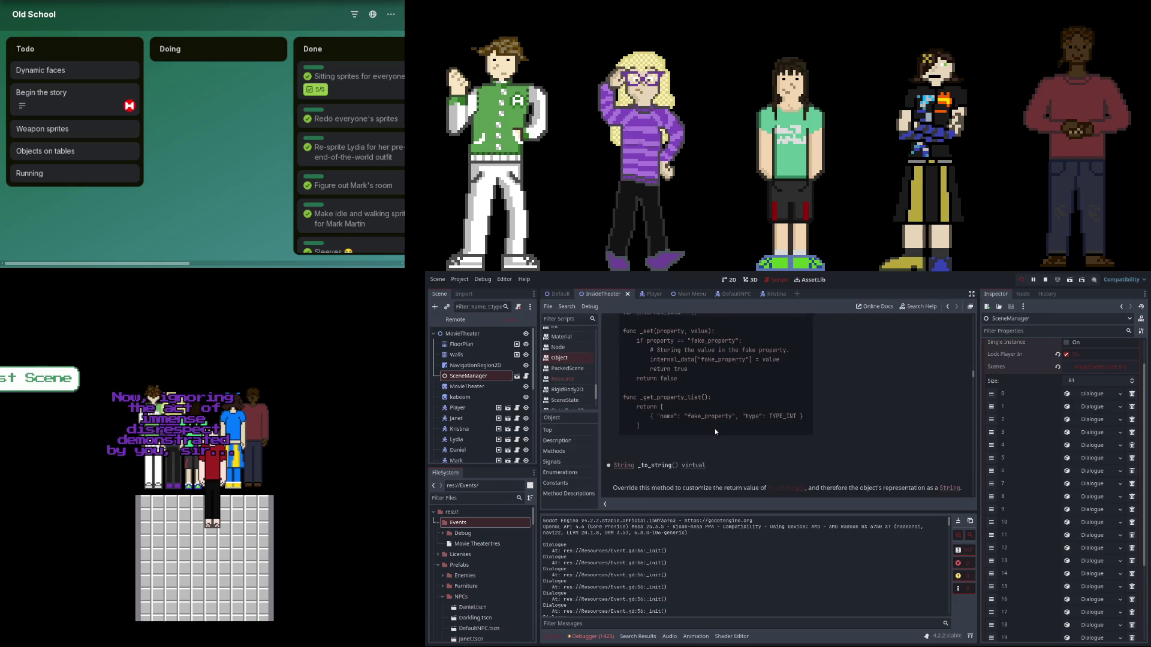
{"action": "scroll", "coordinate": [714, 435], "scroll_direction": "down", "scroll_amount": 3}
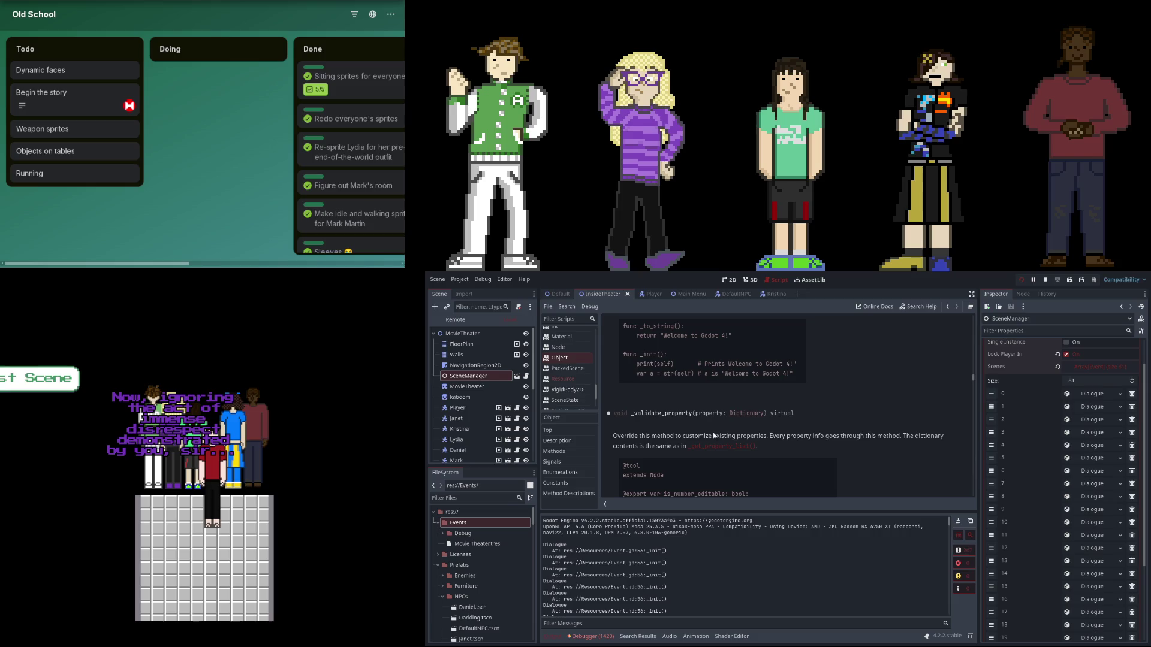
{"action": "scroll", "coordinate": [713, 436], "scroll_direction": "down", "scroll_amount": 10}
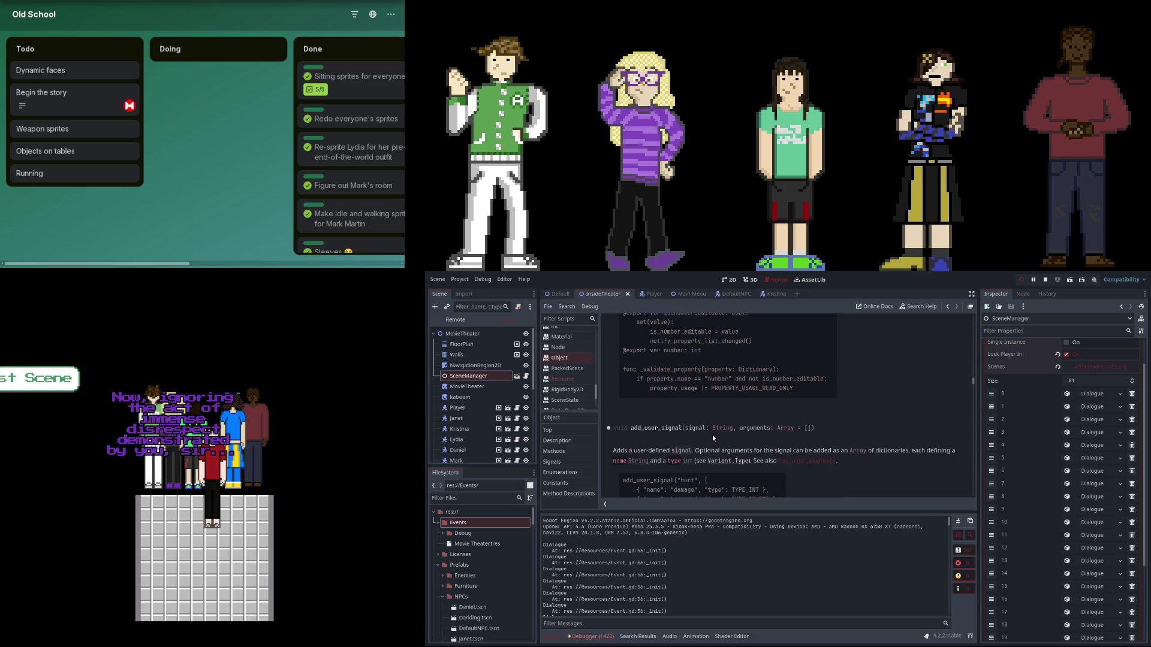
{"action": "scroll", "coordinate": [713, 440], "scroll_direction": "down", "scroll_amount": 2}
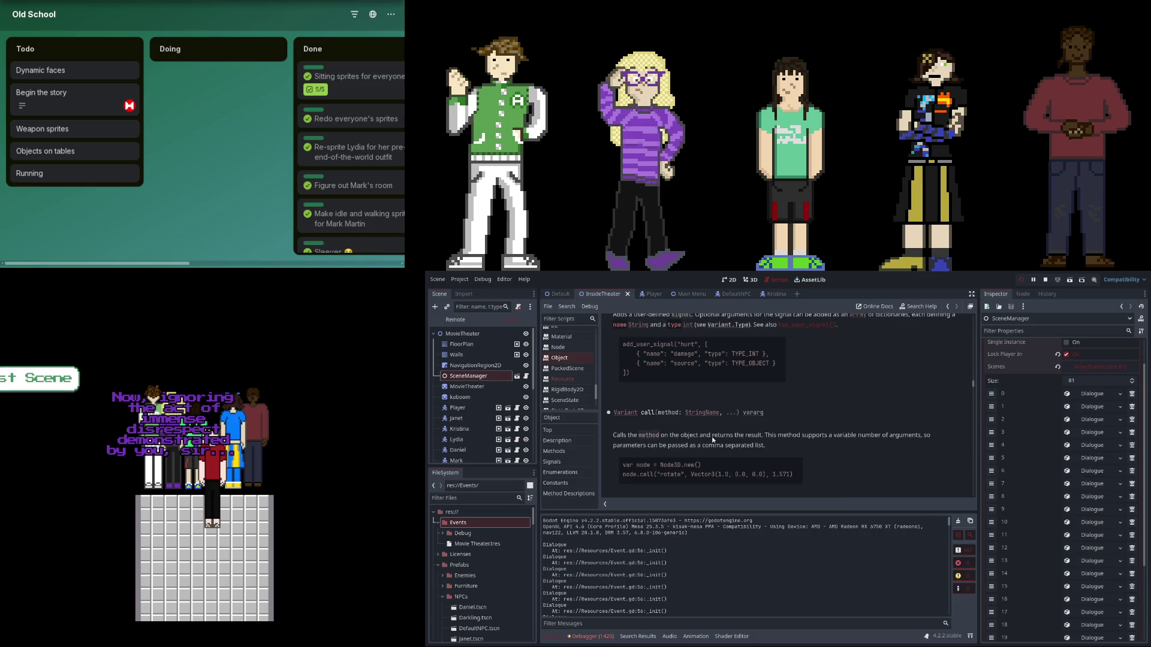
{"action": "scroll", "coordinate": [727, 465], "scroll_direction": "down", "scroll_amount": 3}
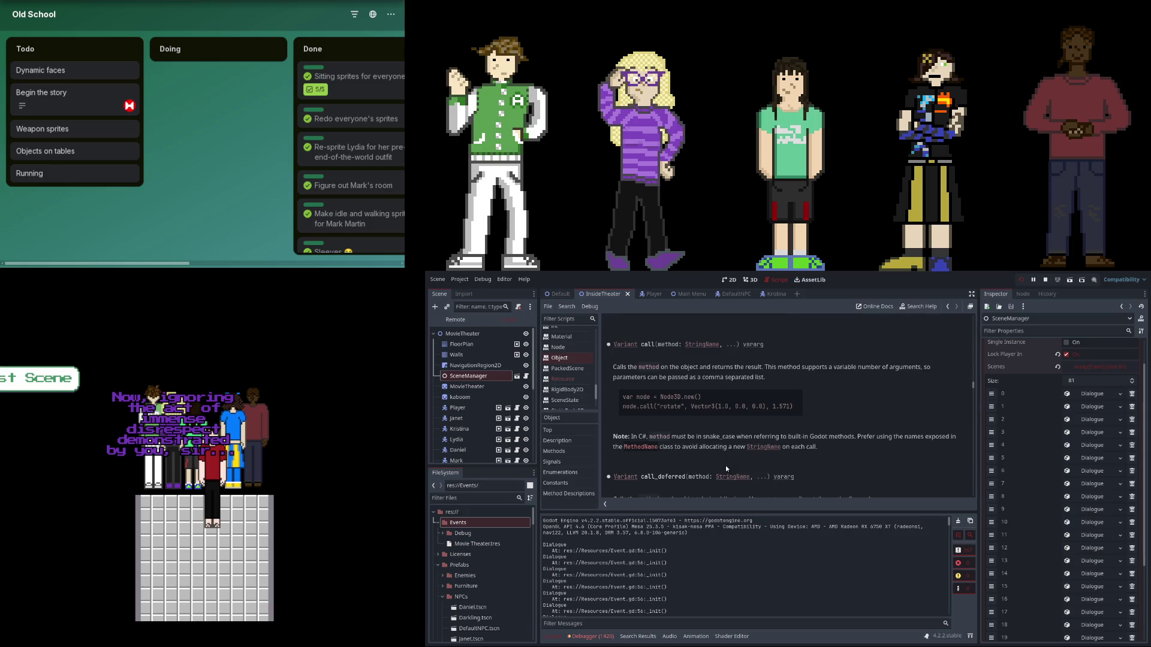
{"action": "scroll", "coordinate": [725, 465], "scroll_direction": "down", "scroll_amount": 1}
{"action": "scroll", "coordinate": [725, 465], "scroll_direction": "down", "scroll_amount": 6}
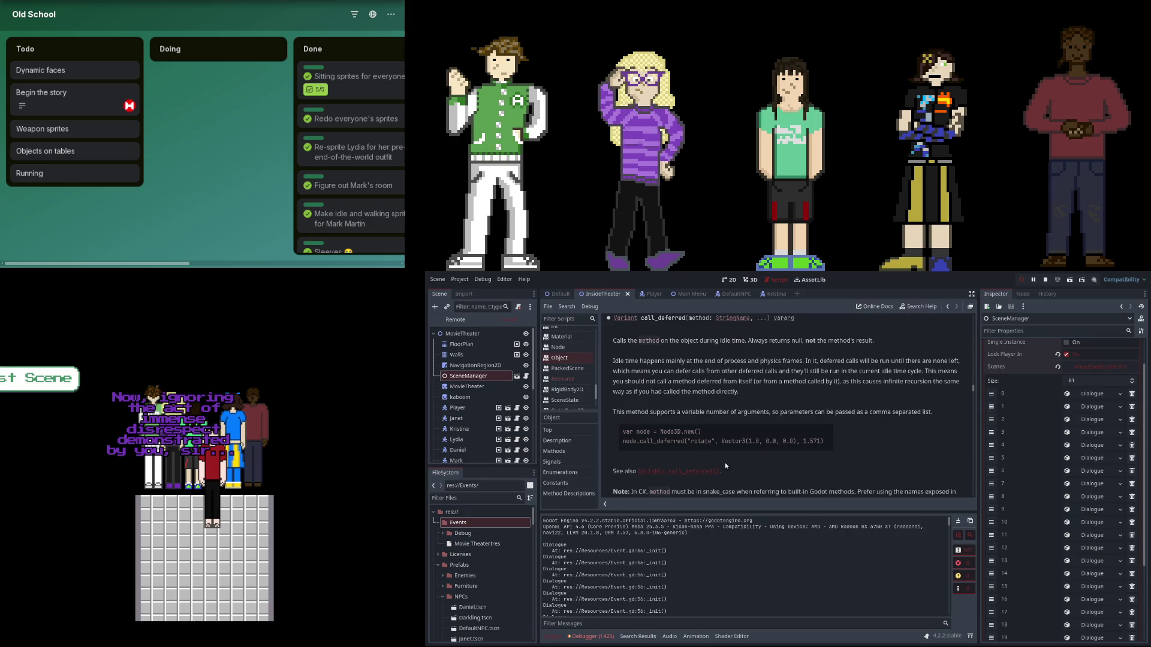
{"action": "scroll", "coordinate": [726, 466], "scroll_direction": "down", "scroll_amount": 3}
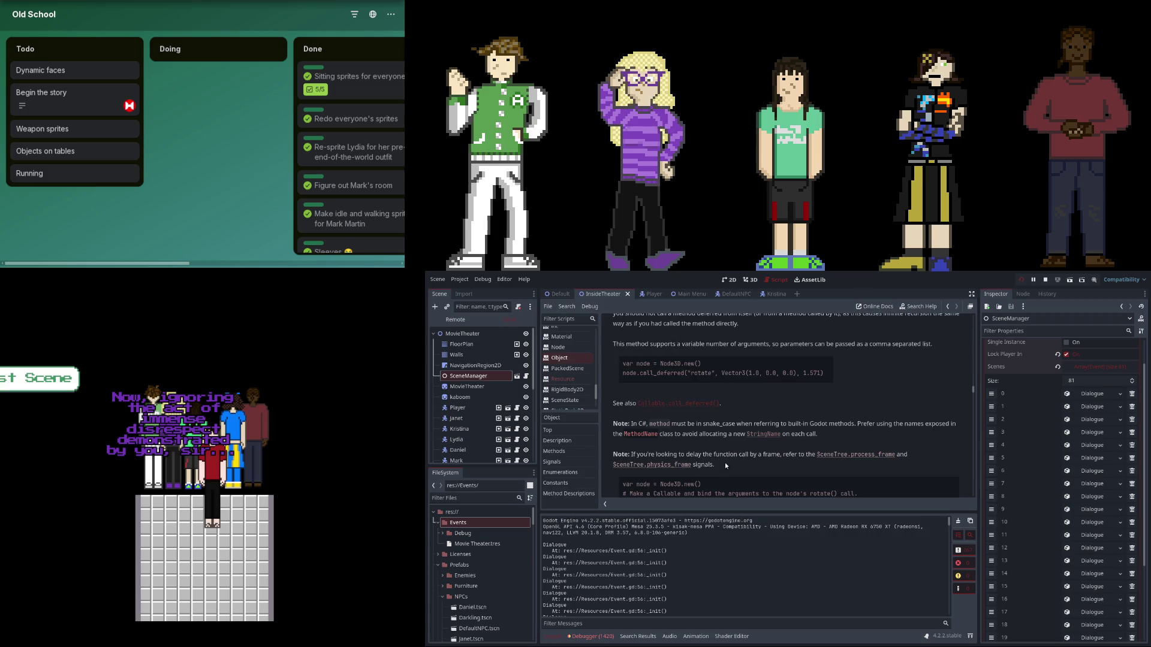
{"action": "scroll", "coordinate": [716, 467], "scroll_direction": "up", "scroll_amount": 20}
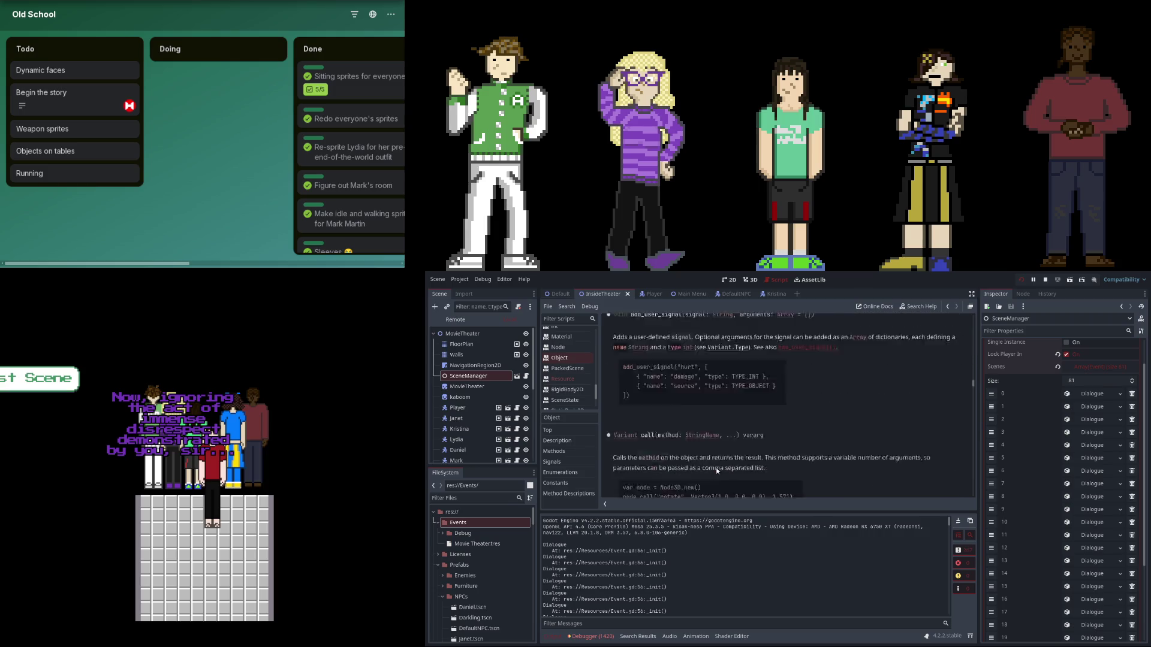
{"action": "scroll", "coordinate": [715, 467], "scroll_direction": "up", "scroll_amount": 15}
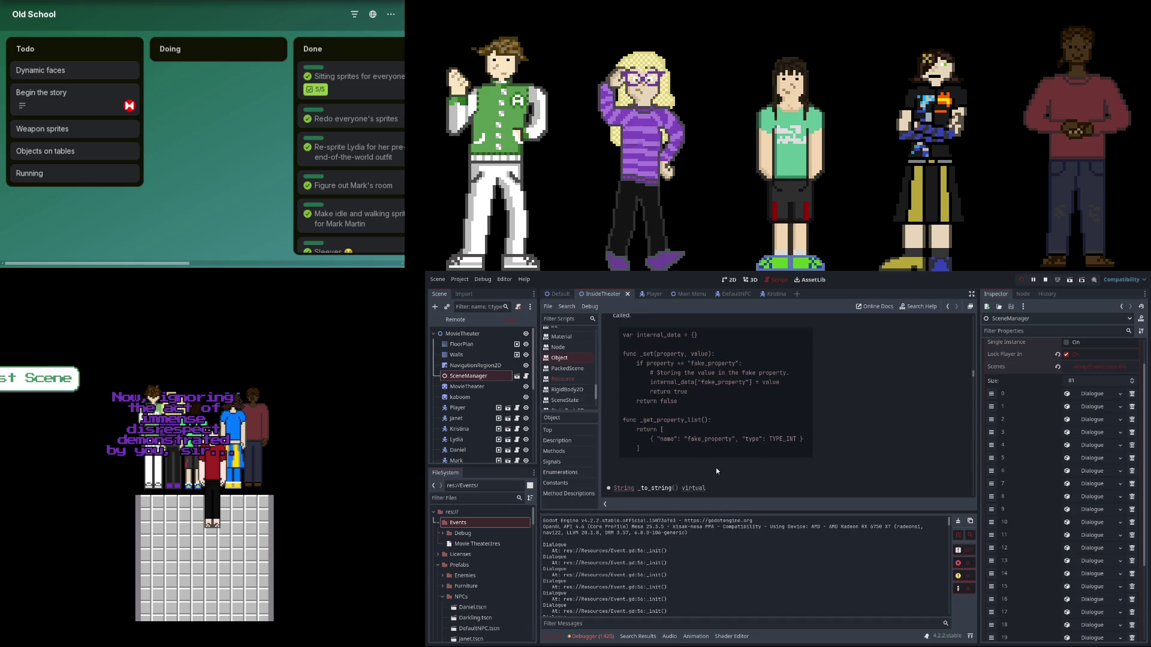
{"action": "scroll", "coordinate": [716, 468], "scroll_direction": "up", "scroll_amount": 5}
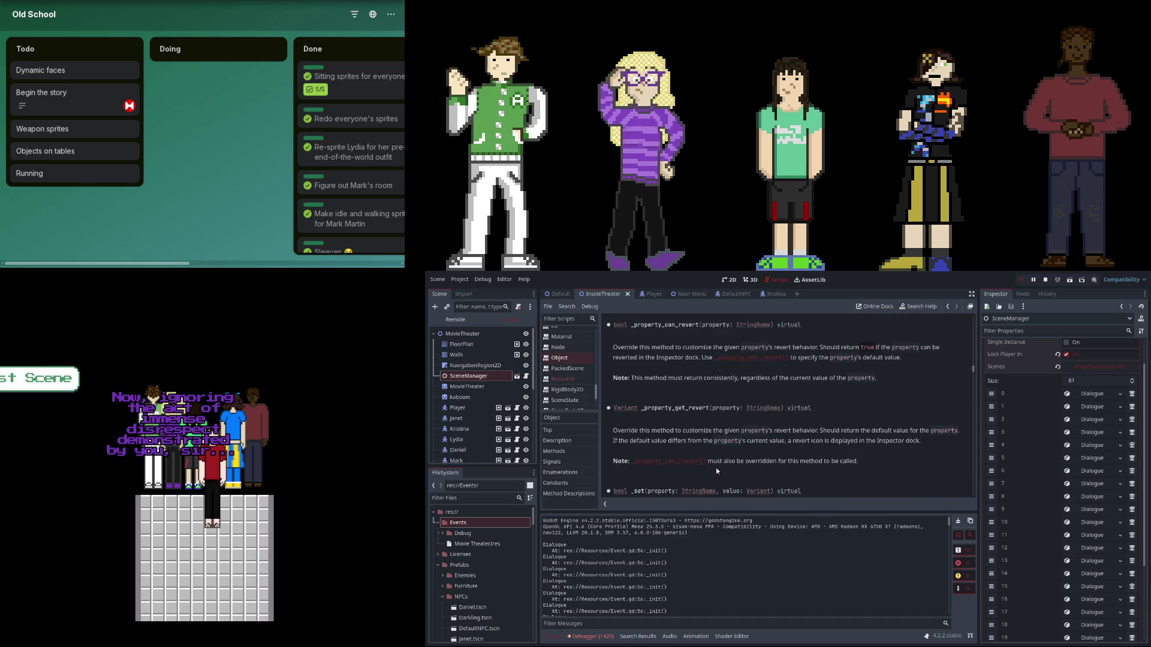
{"action": "scroll", "coordinate": [716, 468], "scroll_direction": "up", "scroll_amount": 4}
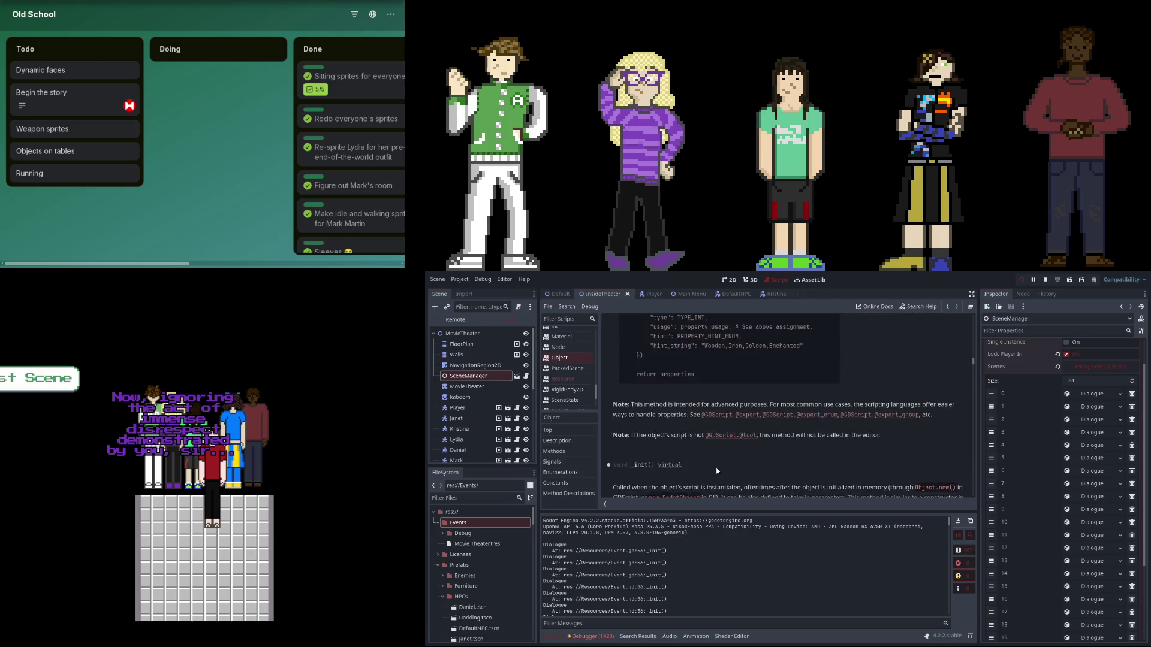
{"action": "scroll", "coordinate": [717, 472], "scroll_direction": "down", "scroll_amount": 8}
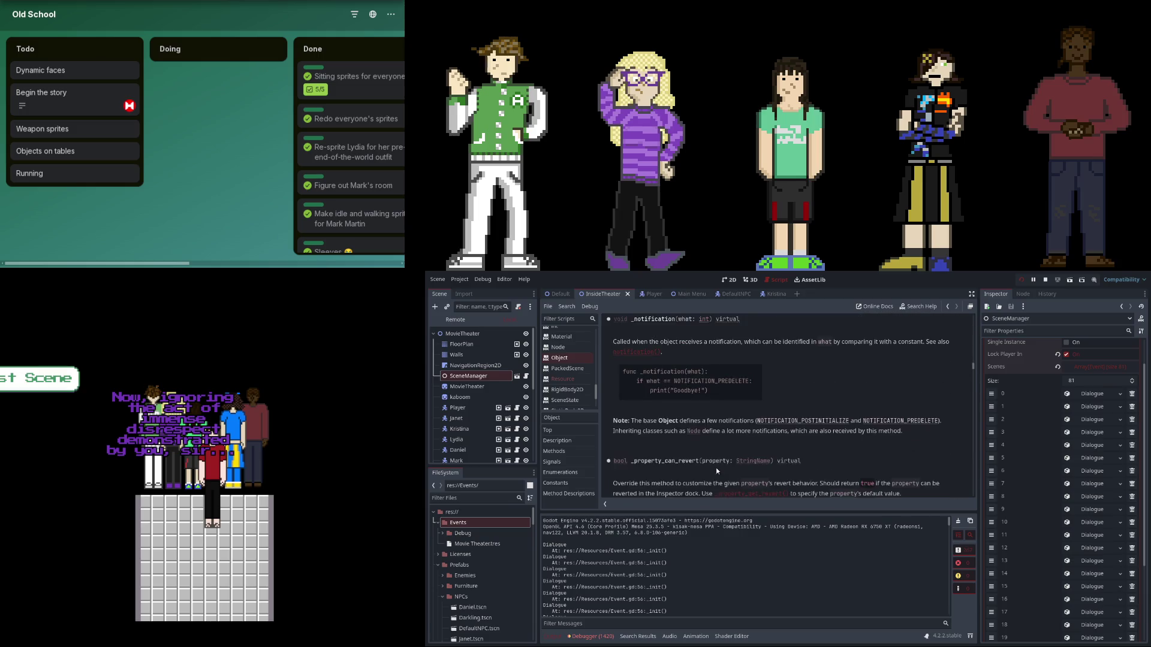
{"action": "scroll", "coordinate": [715, 467], "scroll_direction": "up", "scroll_amount": 8}
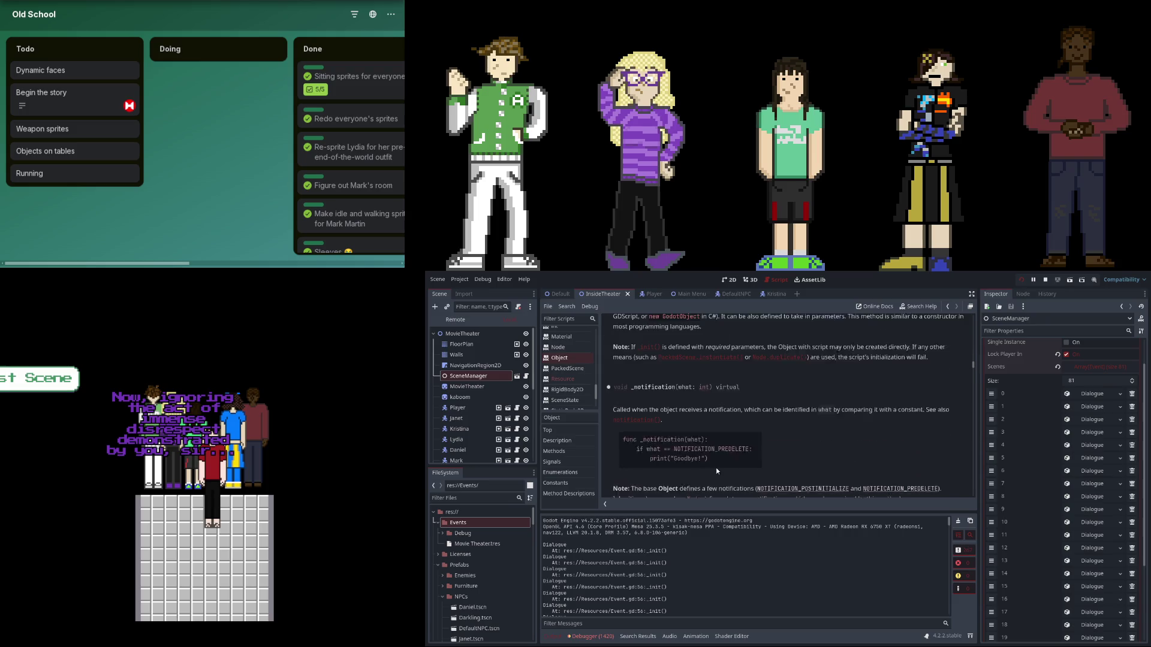
{"action": "left_click_drag", "start_coordinate": [973, 366], "coordinate": [976, 329]}
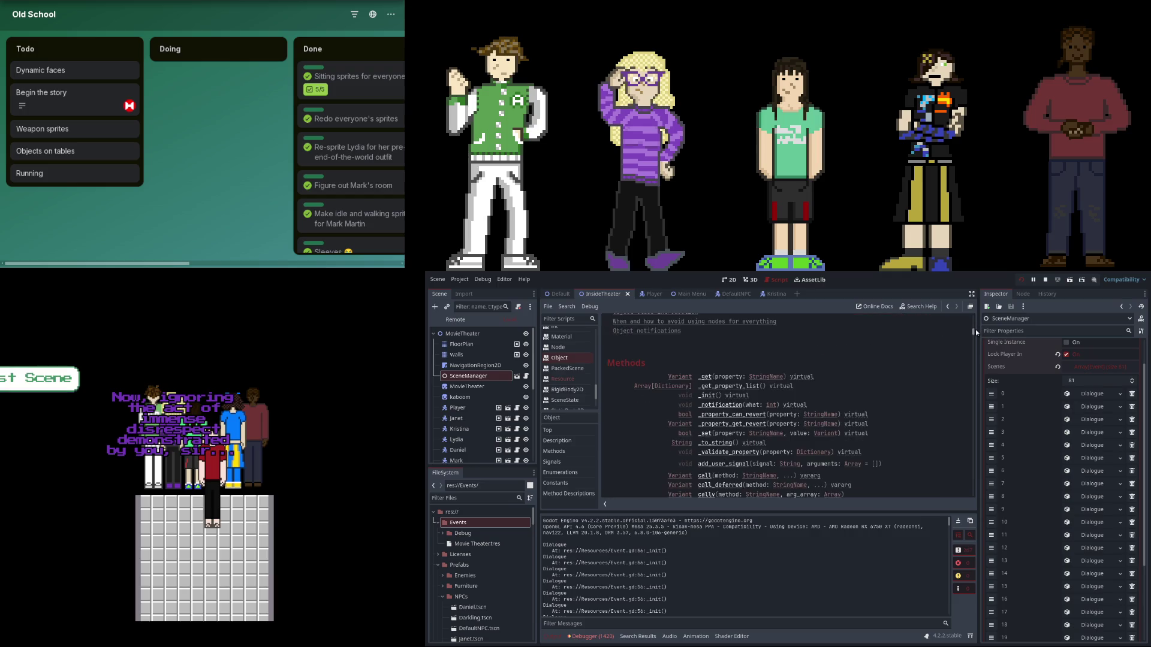
- Skim the Object methods docs, then return to Event.gd with its _init setting resource_name
{"action": "scroll", "coordinate": [729, 454], "scroll_direction": "down", "scroll_amount": 5}
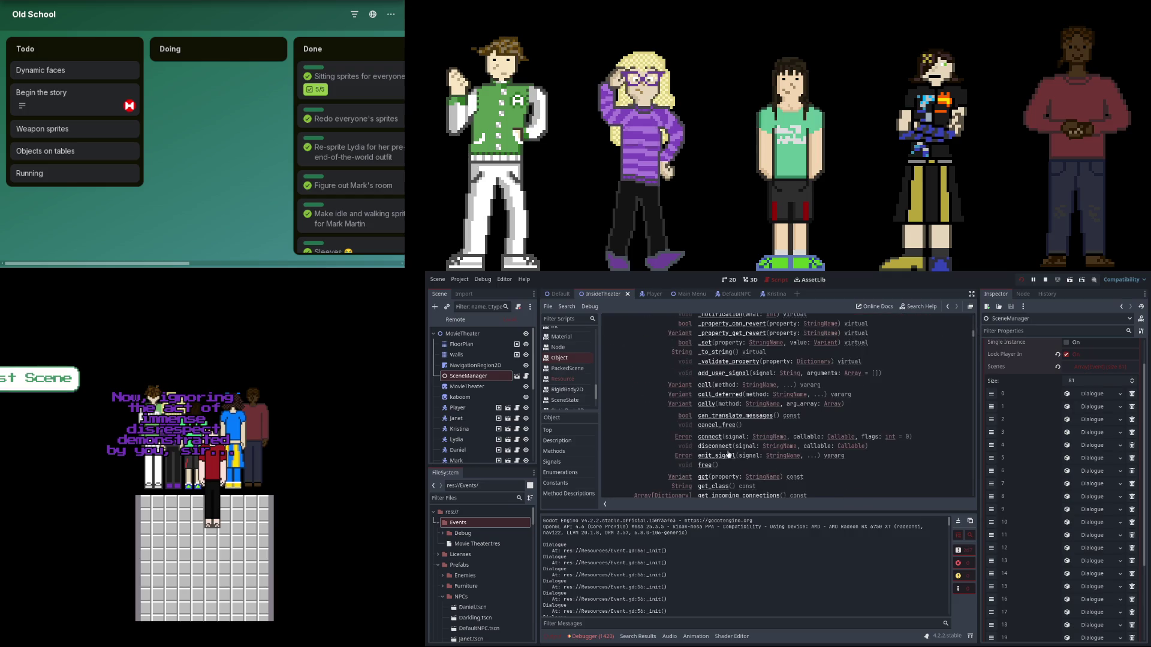
{"action": "scroll", "coordinate": [713, 422], "scroll_direction": "down", "scroll_amount": 7}
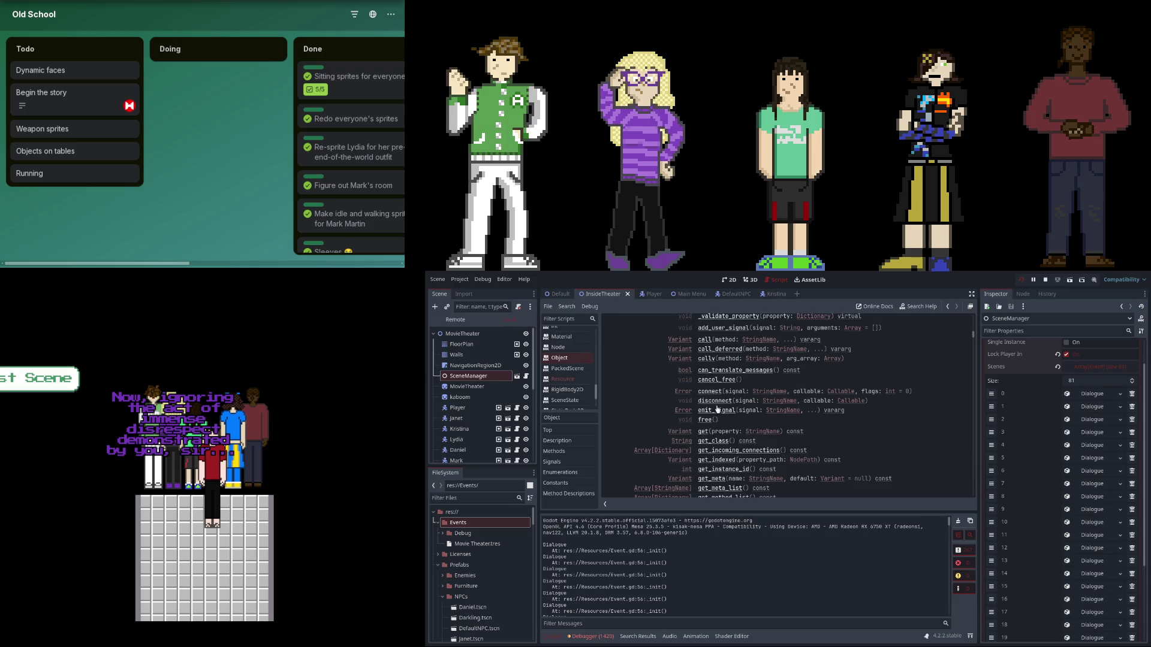
{"action": "scroll", "coordinate": [715, 422], "scroll_direction": "down", "scroll_amount": 7}
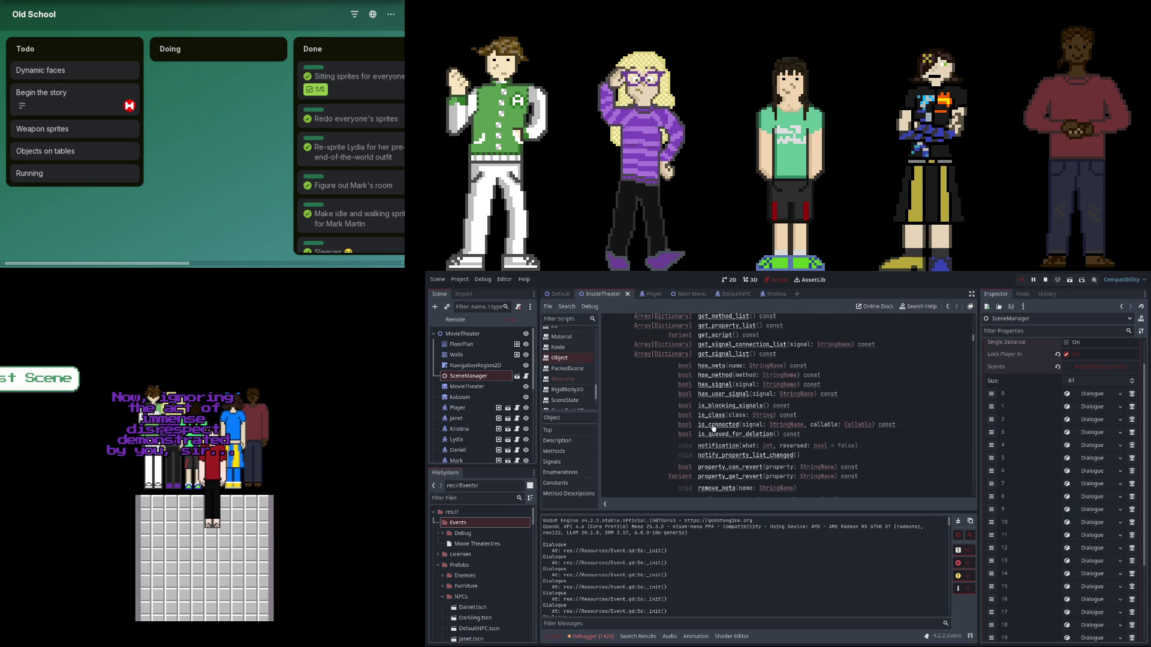
{"action": "scroll", "coordinate": [712, 433], "scroll_direction": "down", "scroll_amount": 3}
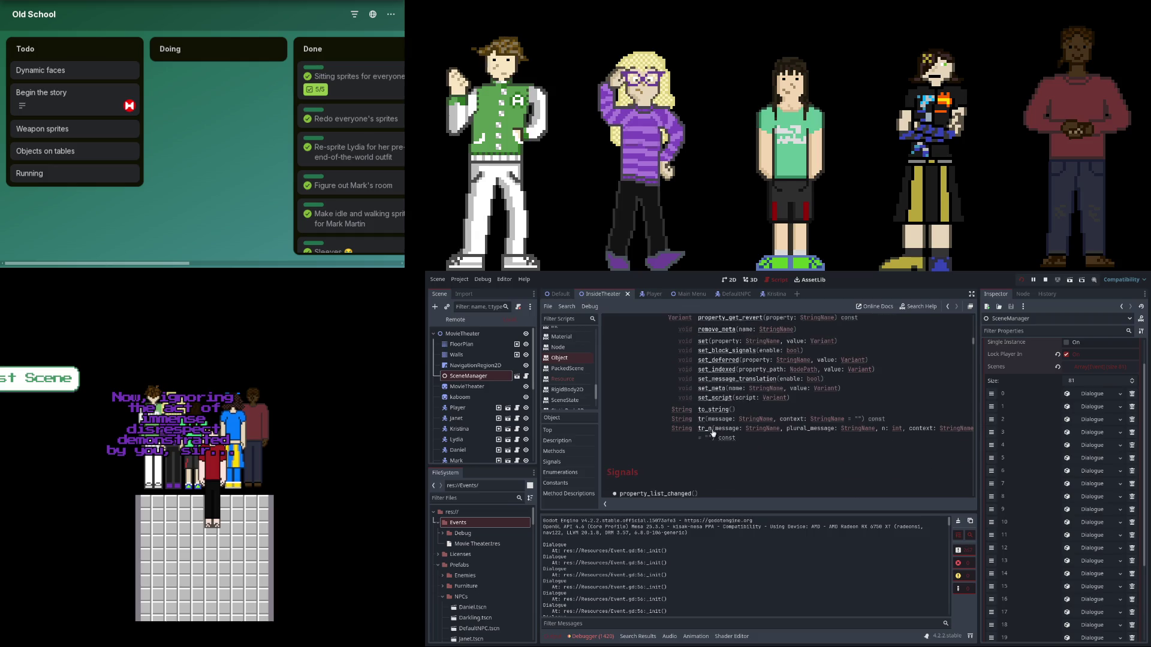
{"action": "scroll", "coordinate": [814, 450], "scroll_direction": "up", "scroll_amount": 3}
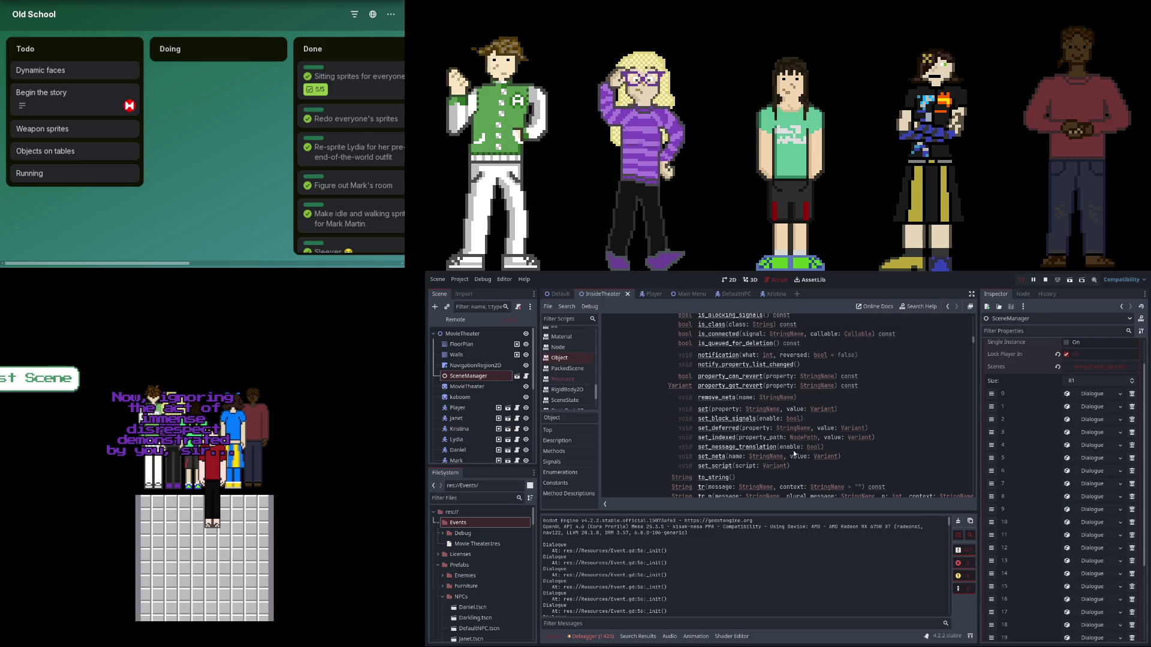
{"action": "scroll", "coordinate": [587, 376], "scroll_direction": "up", "scroll_amount": 3}
{"action": "scroll", "coordinate": [601, 347], "scroll_direction": "up", "scroll_amount": 4}
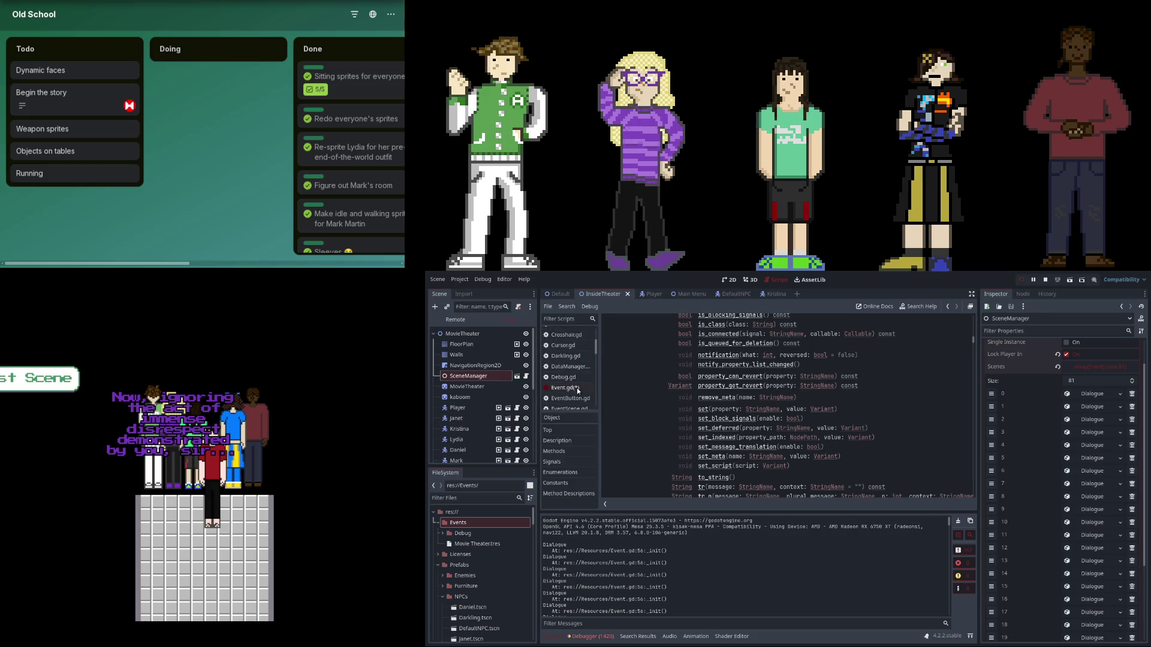
{"action": "scroll", "coordinate": [626, 393], "scroll_direction": "up", "scroll_amount": 5}
{"action": "scroll", "coordinate": [626, 394], "scroll_direction": "up", "scroll_amount": 2}
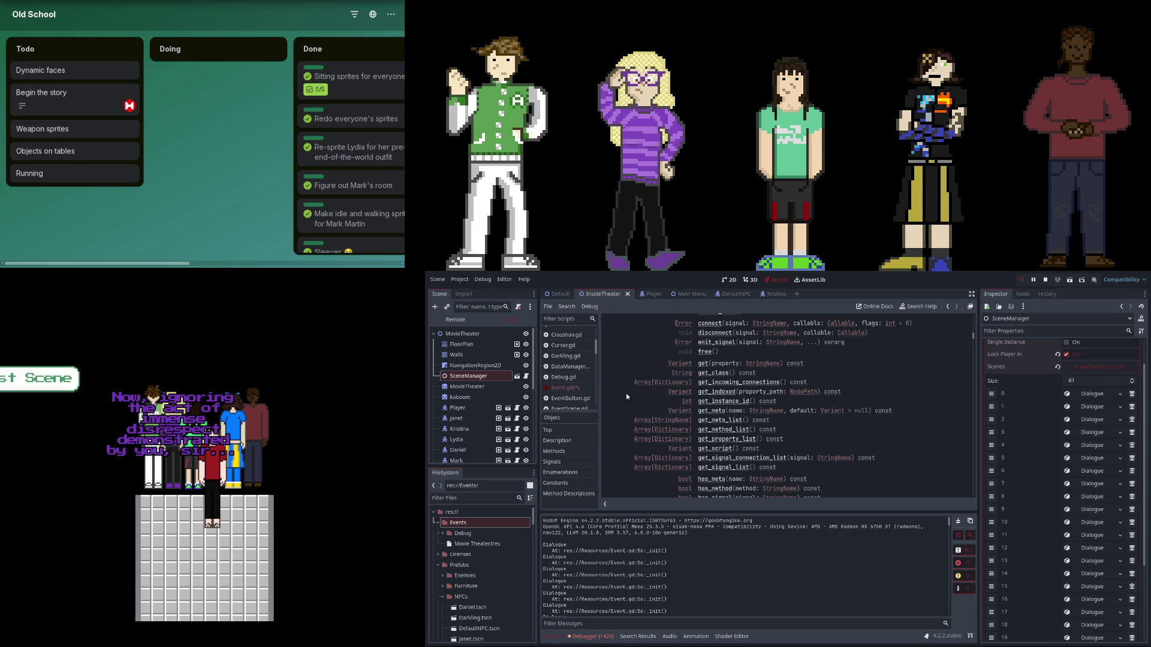
{"action": "scroll", "coordinate": [628, 404], "scroll_direction": "up", "scroll_amount": 2}
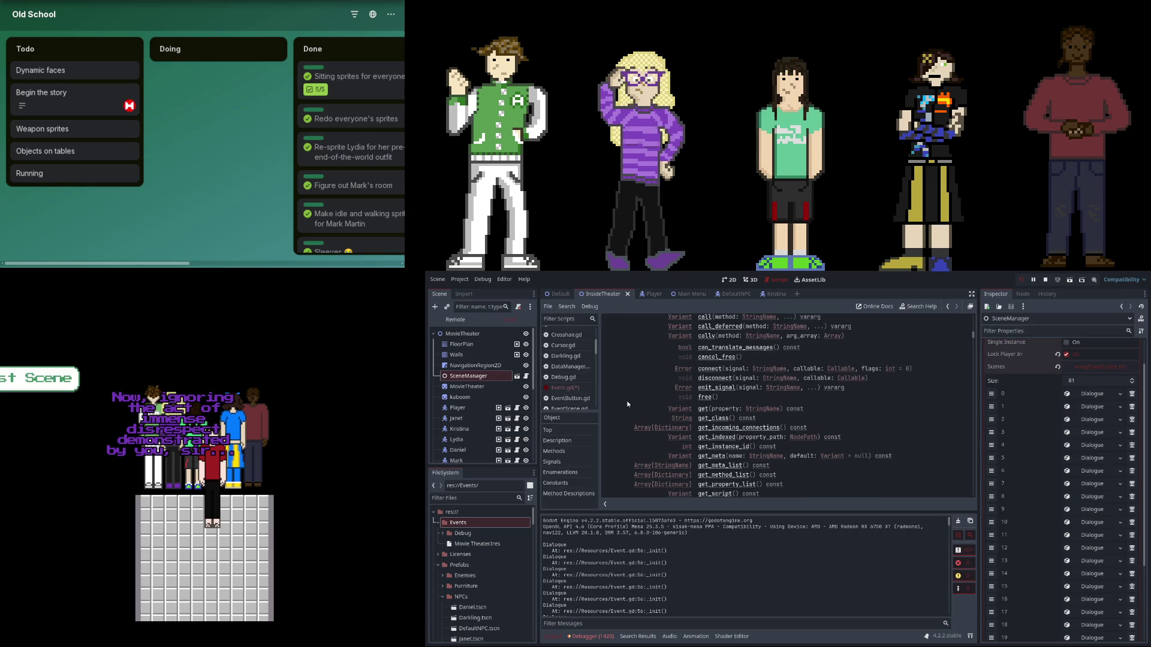
{"action": "scroll", "coordinate": [628, 404], "scroll_direction": "up", "scroll_amount": 2}
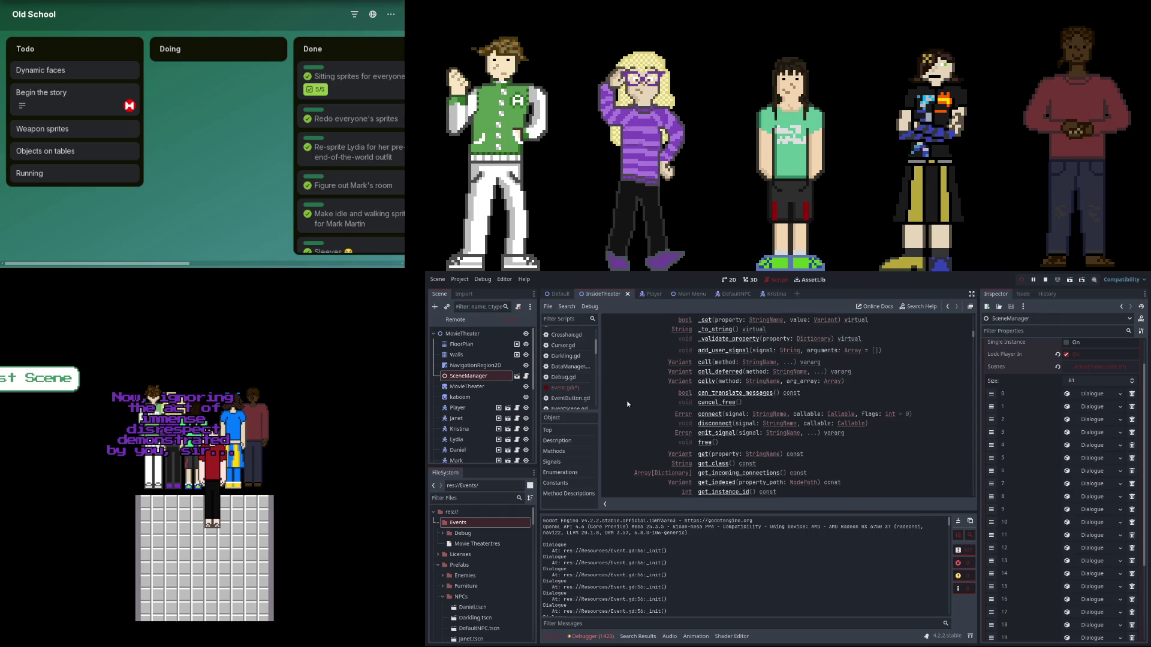
{"action": "left_click", "coordinate": [558, 390]}
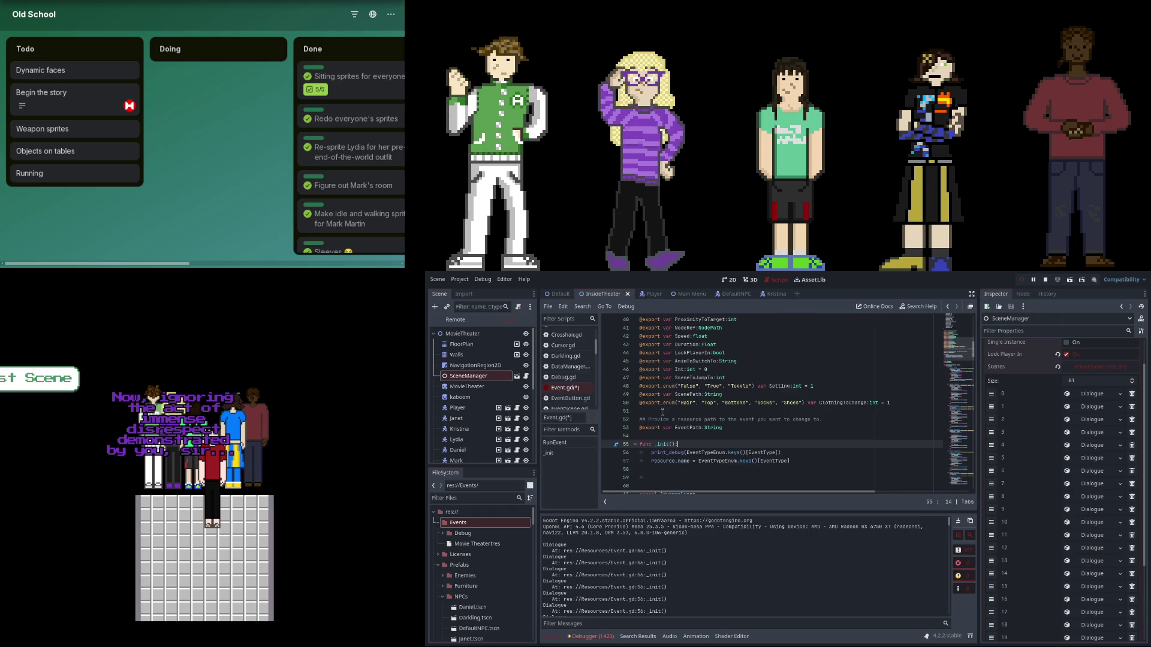
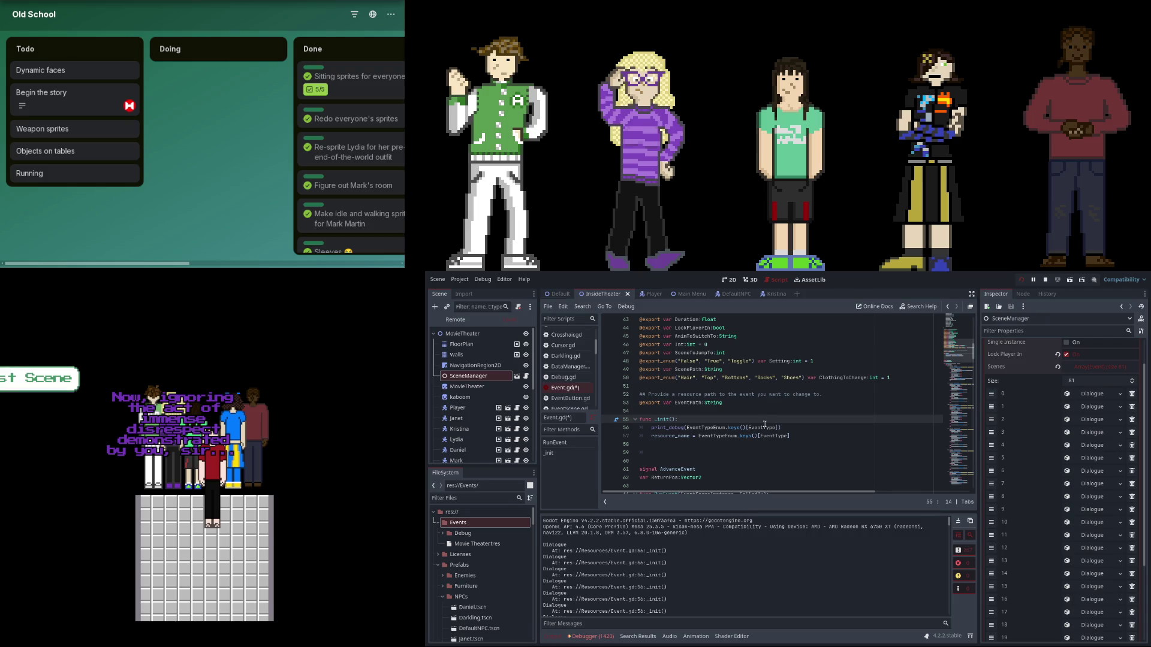
- On line 59, insert a _setup_local_to_scene override from the autocomplete suggestions
{"action": "left_click", "coordinate": [696, 453]}
{"action": "type", "text": "fi"}
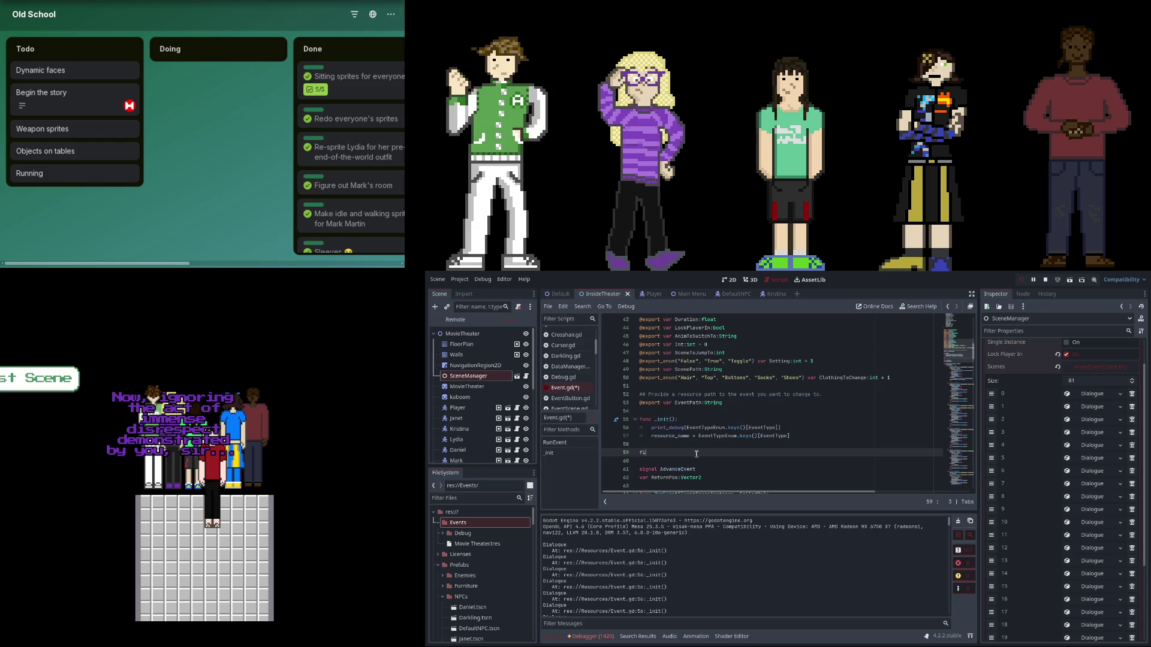
{"action": "key", "text": "BackSpace"}
{"action": "type", "text": "unc on_"}
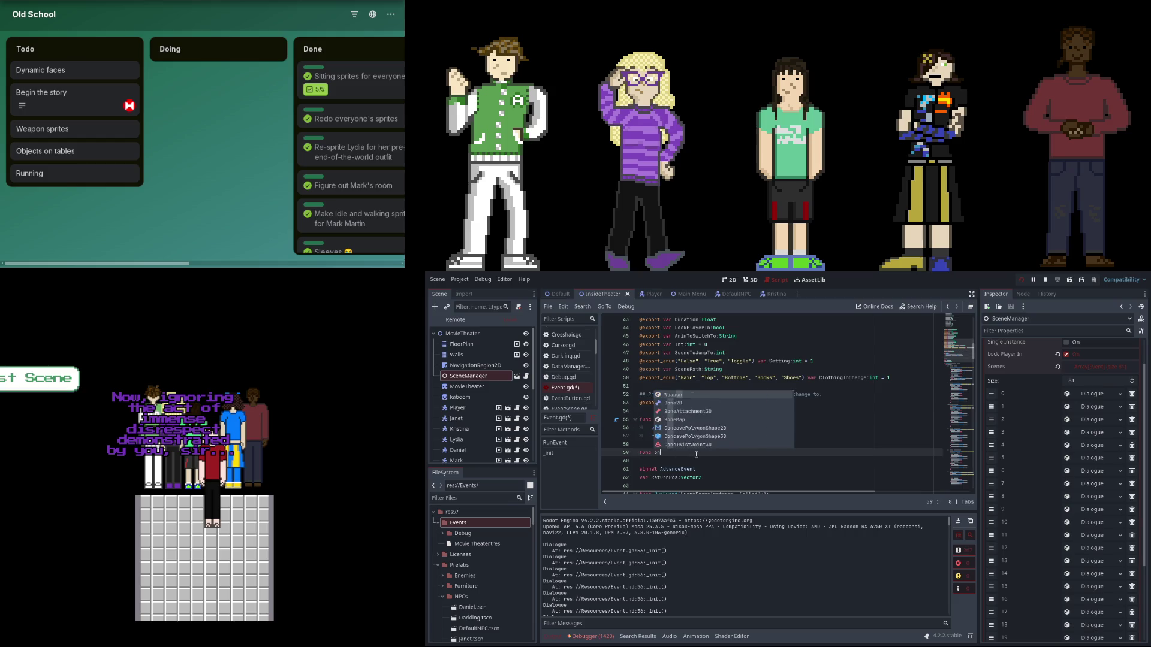
{"action": "key", "text": "BackSpace"}
{"action": "key", "text": "BackSpace"}
{"action": "key", "text": "BackSpace"}
{"action": "type", "text": "_"}
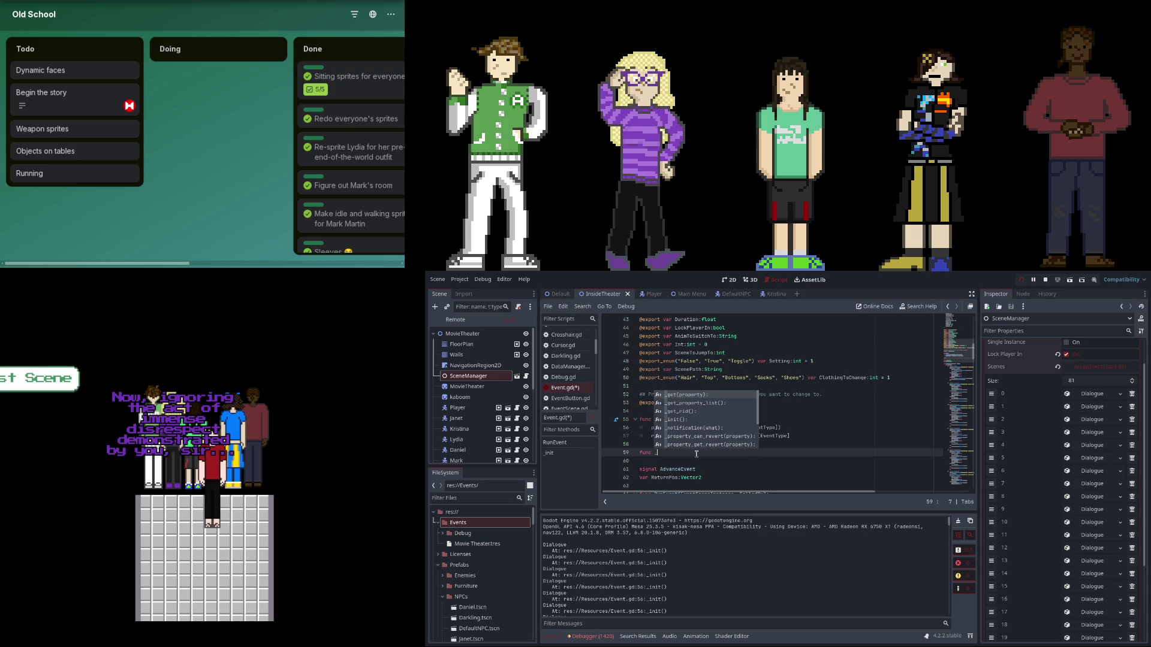
{"action": "key", "text": "Down"}
{"action": "key", "text": "Down"}
{"action": "key", "text": "Down"}
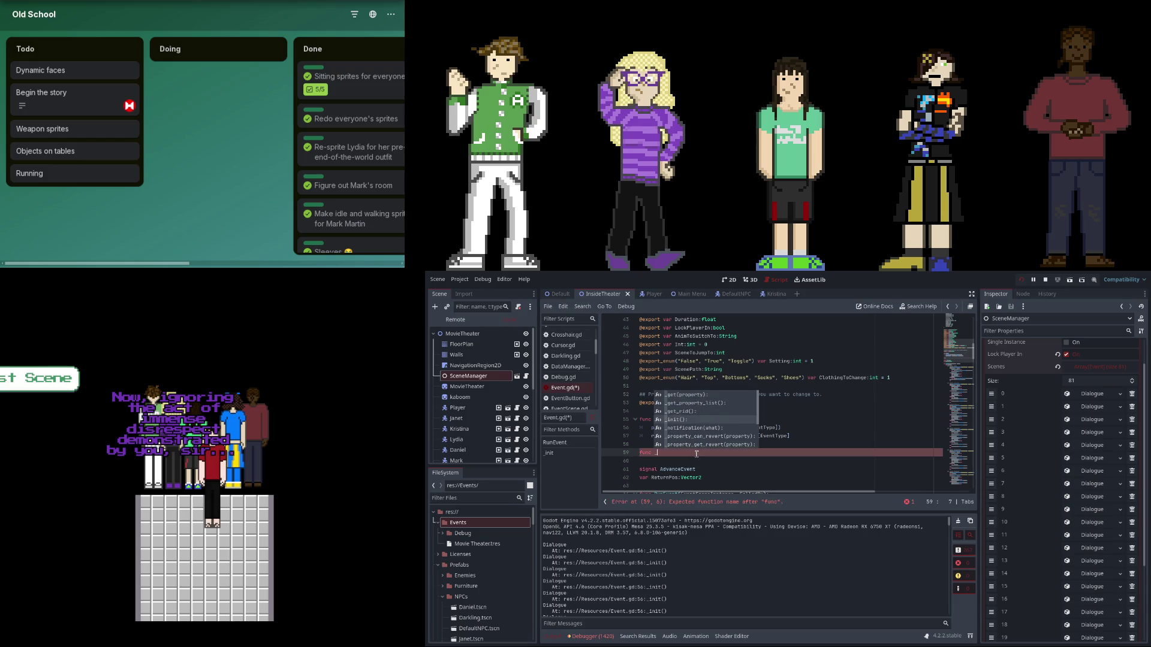
{"action": "key", "text": "Down"}
{"action": "key", "text": "Down"}
{"action": "key", "text": "Up"}
{"action": "key", "text": "Up"}
{"action": "key", "text": "Up"}
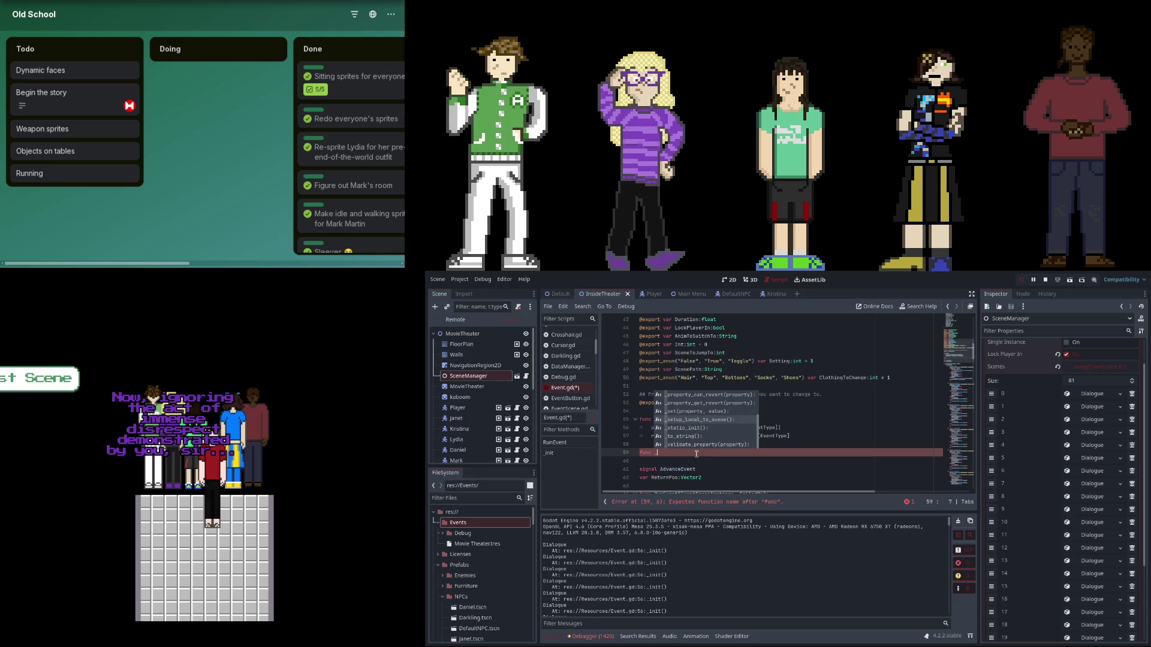
{"action": "key", "text": "Return"}
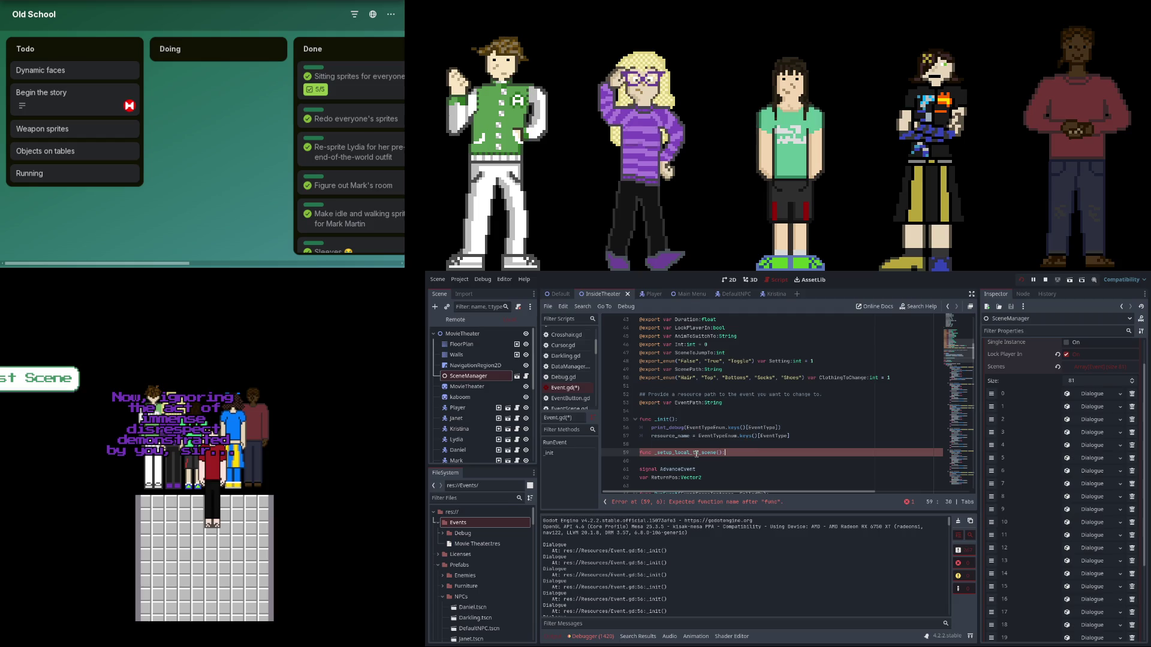
- Undo the new declaration and leftover blank lines, save Event.gd, and switch to Player.gd
{"action": "key", "text": "ctrl+z"}
{"action": "key", "text": "ctrl+z"}
{"action": "key", "text": "ctrl+z"}
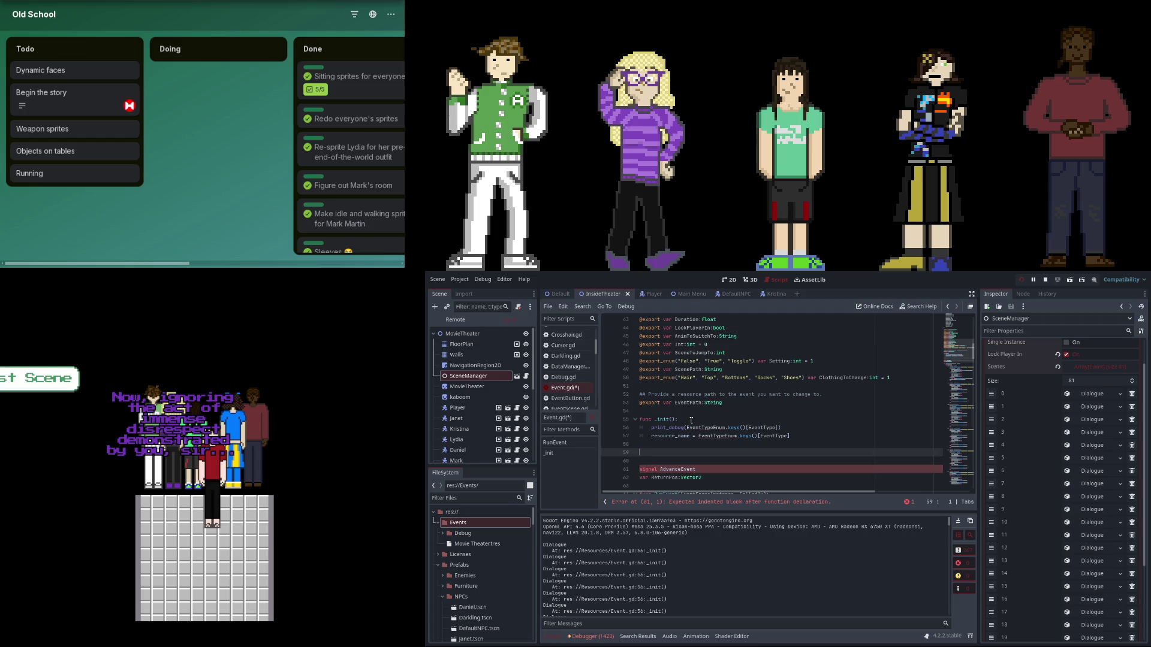
{"action": "key", "text": "ctrl+z"}
{"action": "key", "text": "ctrl+z"}
{"action": "key", "text": "ctrl+z"}
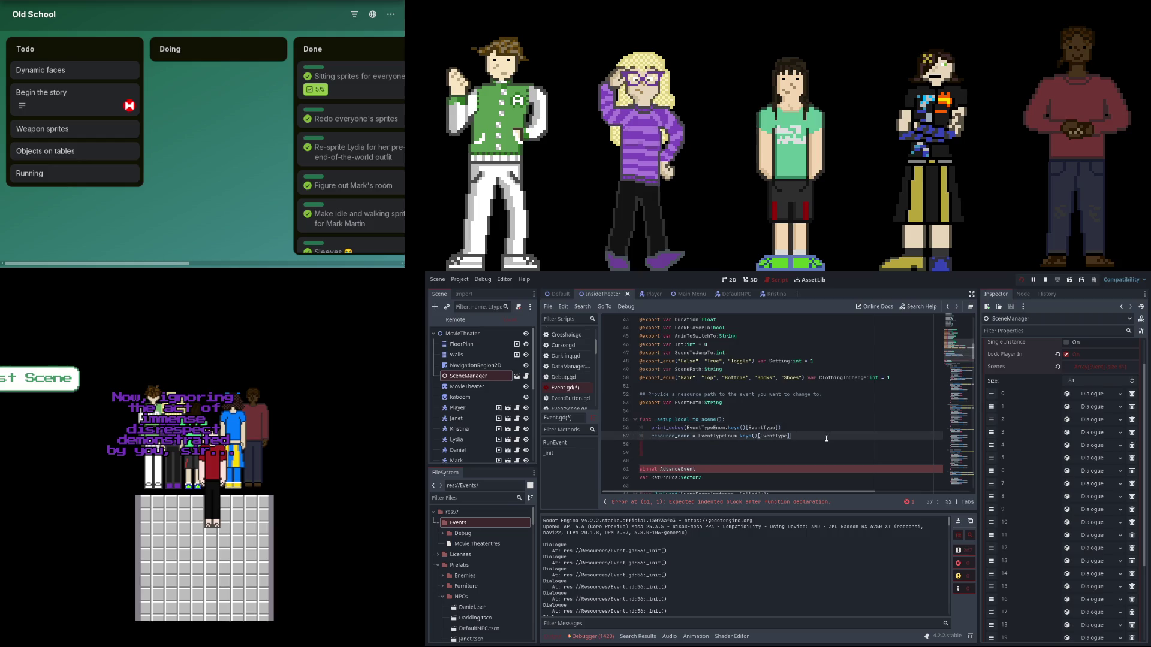
{"action": "key", "text": "ctrl+s"}
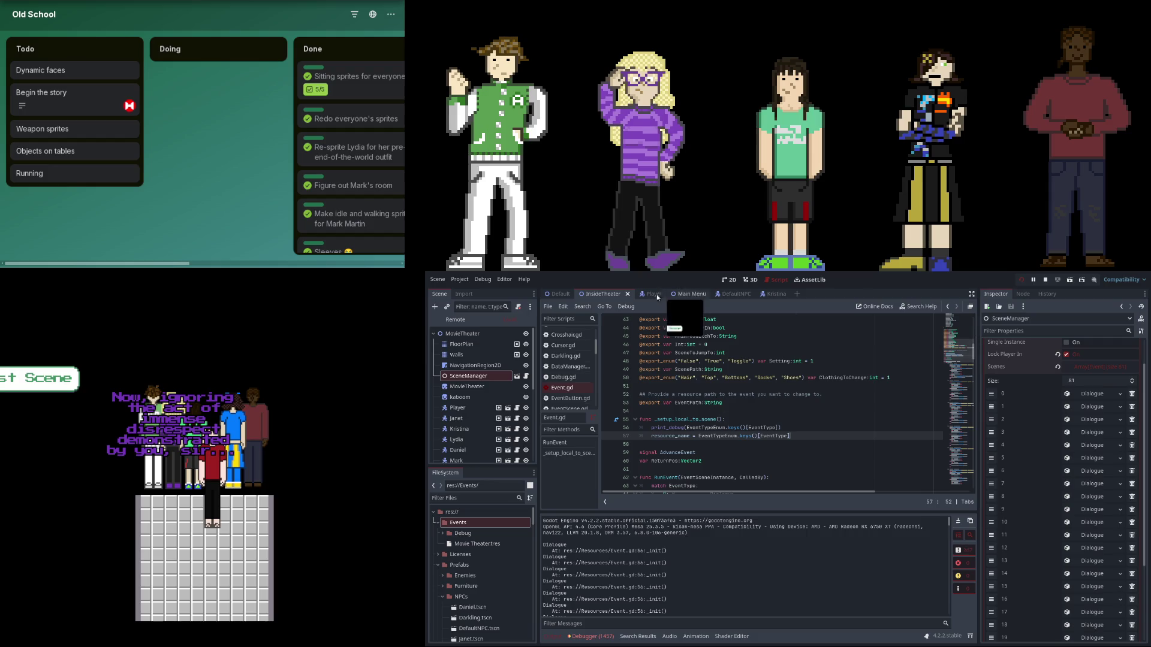
{"action": "key", "text": "alt+Left"}
{"action": "scroll", "coordinate": [1044, 435], "scroll_direction": "down", "scroll_amount": 4}
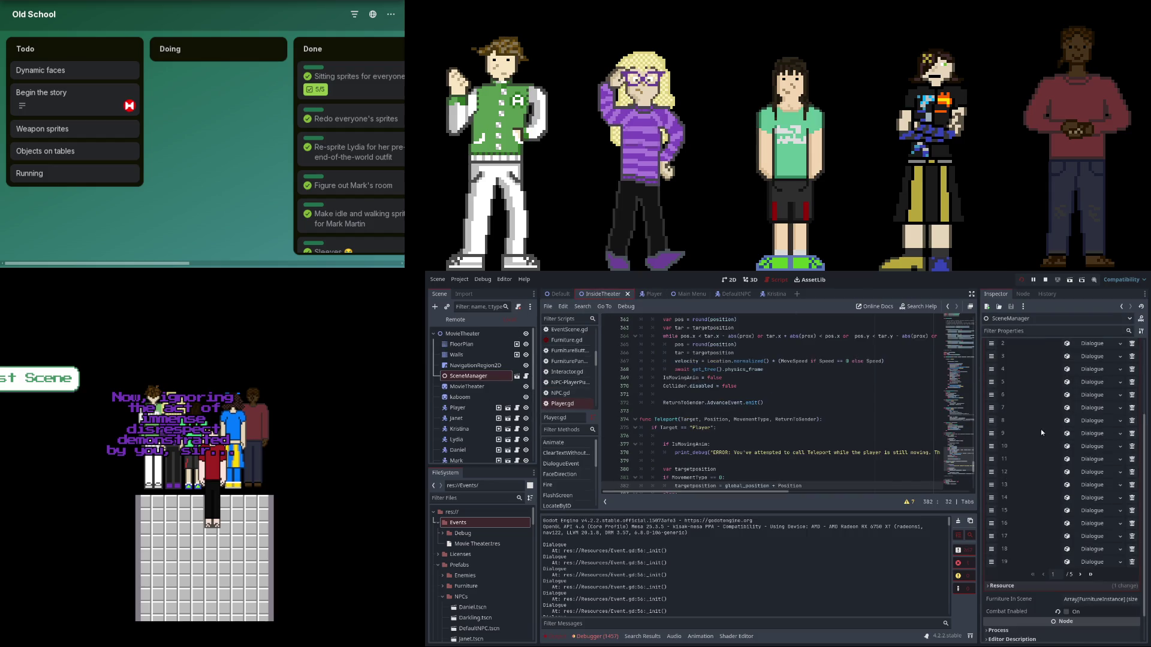
{"action": "scroll", "coordinate": [666, 390], "scroll_direction": "up", "scroll_amount": 5}
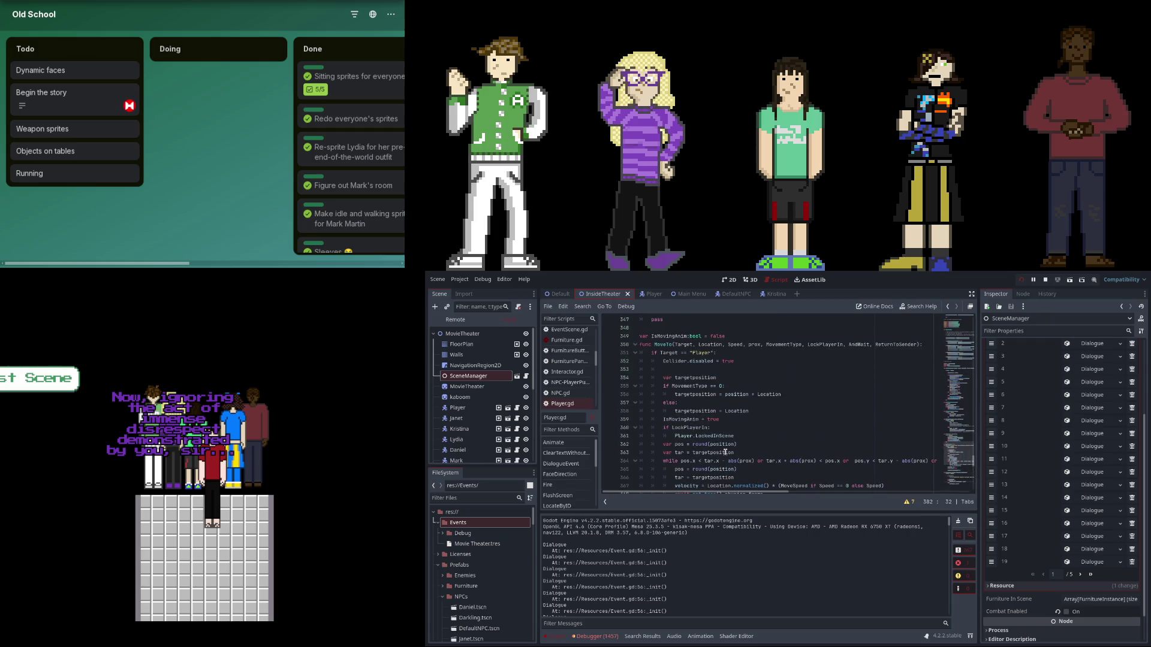
{"action": "scroll", "coordinate": [574, 365], "scroll_direction": "up", "scroll_amount": 2}
{"action": "scroll", "coordinate": [574, 365], "scroll_direction": "up", "scroll_amount": 2}
{"action": "left_click", "coordinate": [567, 369]}
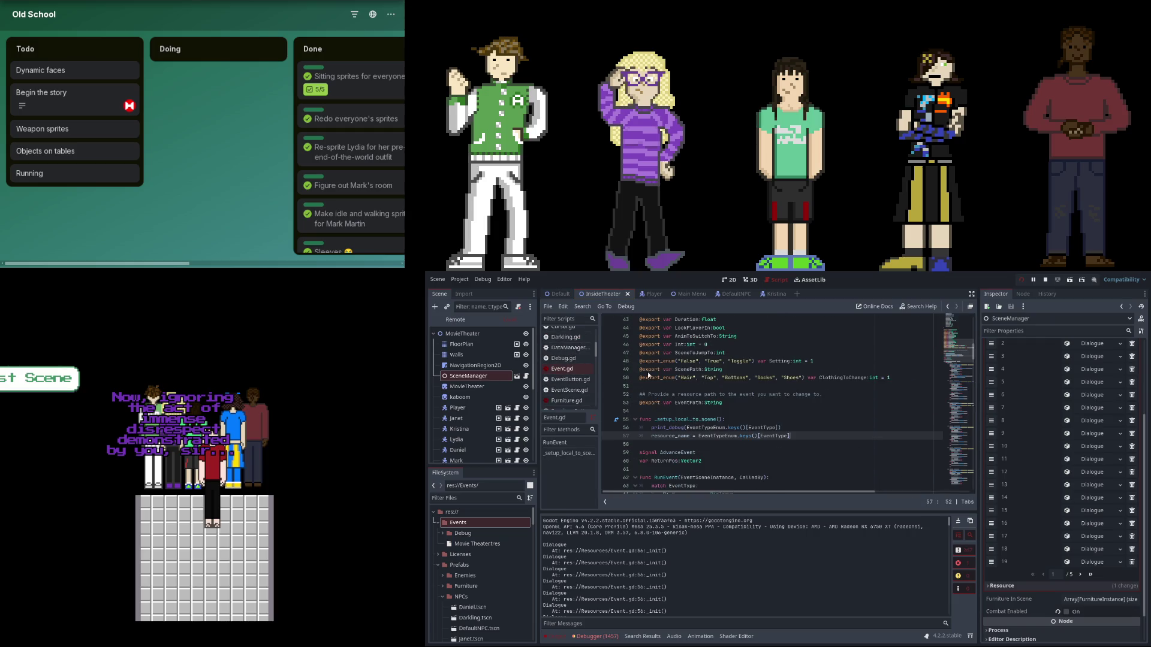
{"action": "left_click", "coordinate": [693, 420]}
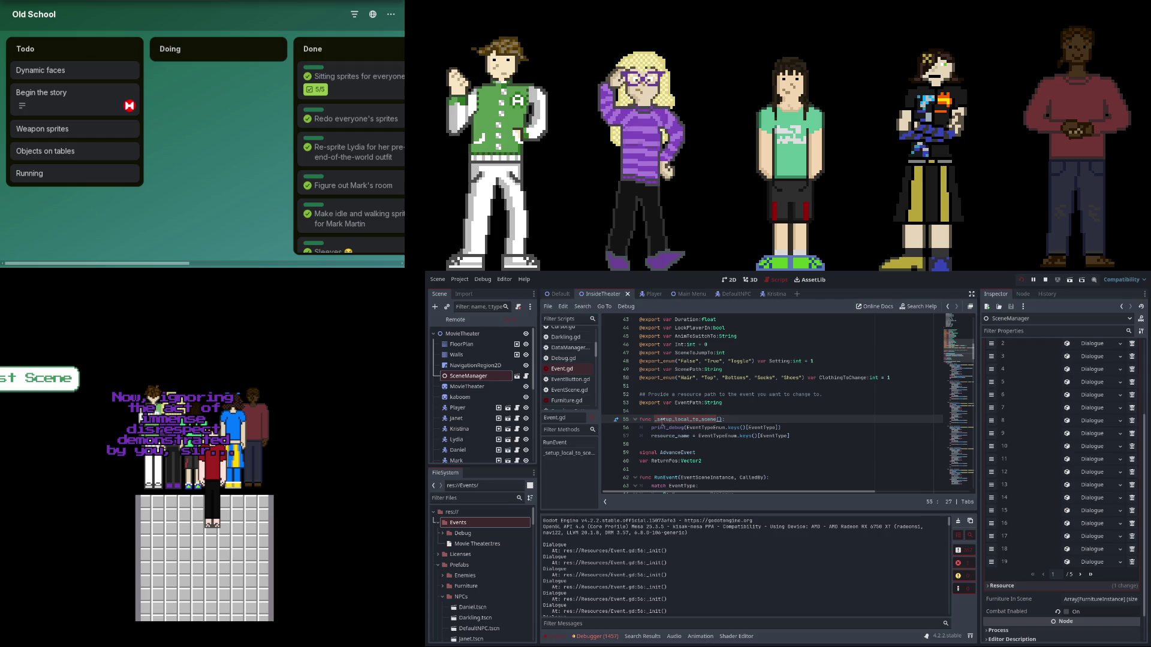
- Rename the Event.gd function to _emit_changed and save the script
{"action": "type", "text": "init"}
{"action": "key", "text": "Return"}
{"action": "type", "text": "changed"}
{"action": "key", "text": "ctrl+s"}
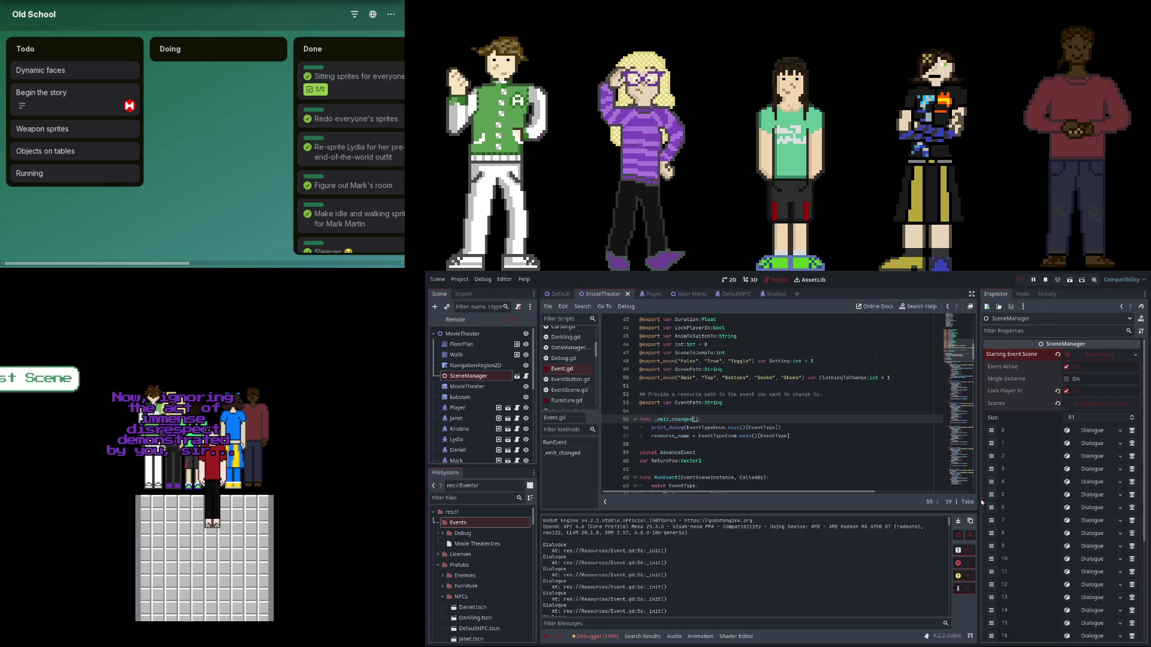
- Set a scene event's Event Type to Set Visibility, then run and stop the game
{"action": "left_click", "coordinate": [1084, 443]}
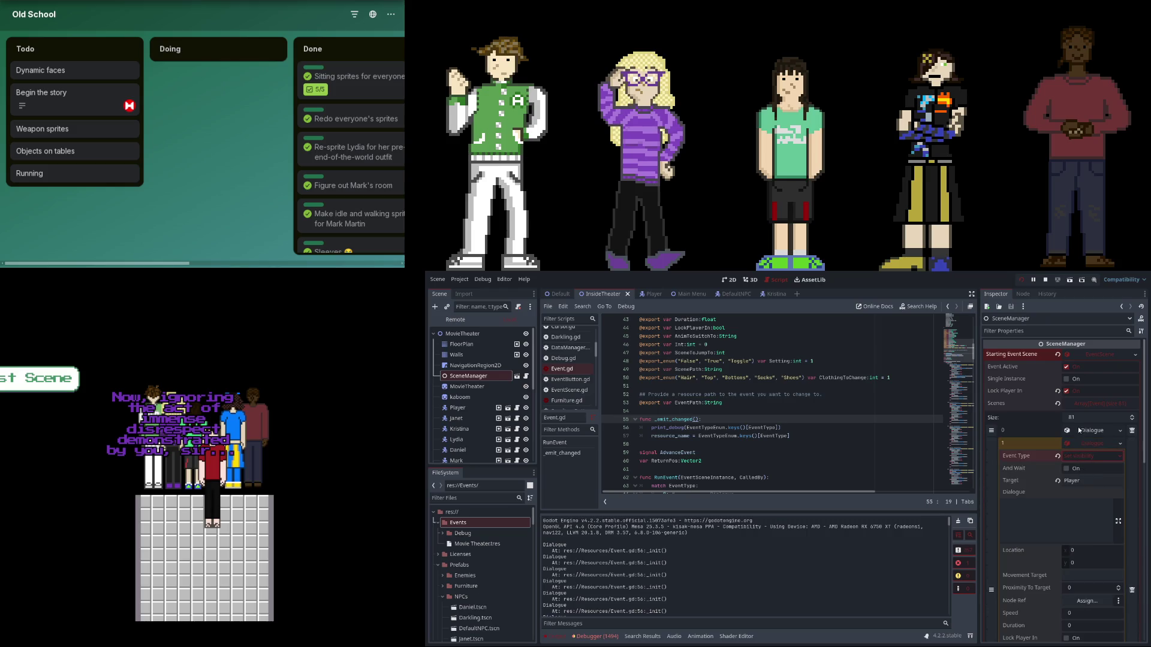
{"action": "left_click", "coordinate": [1092, 573]}
{"action": "left_click", "coordinate": [1023, 279]}
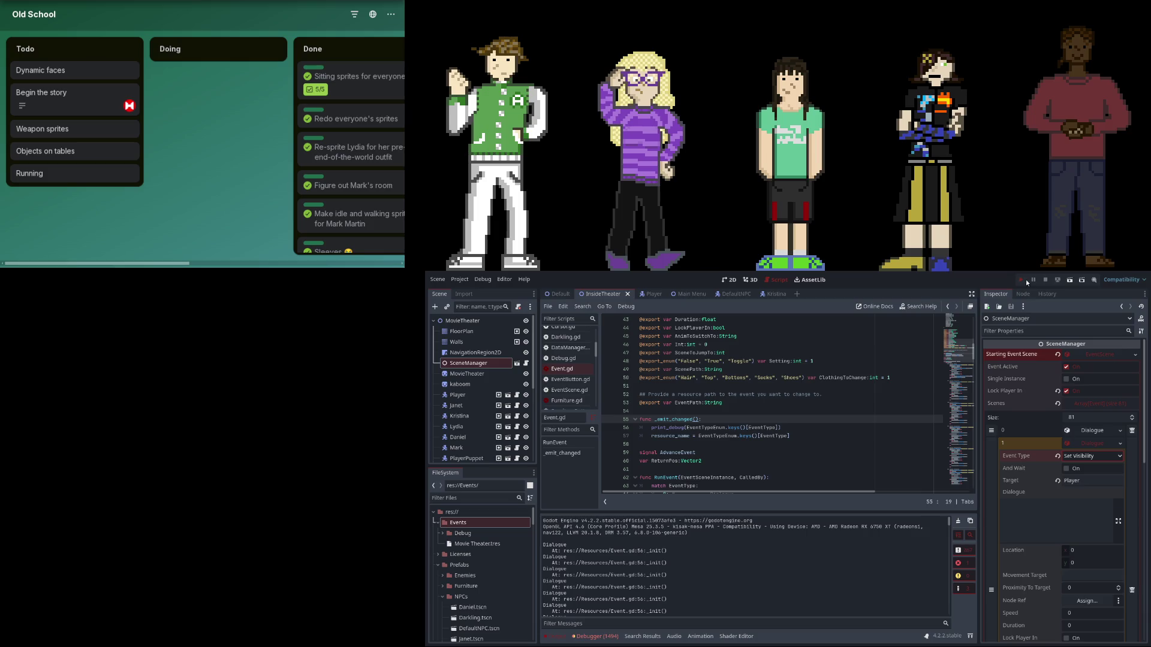
{"action": "left_click", "coordinate": [1046, 279]}
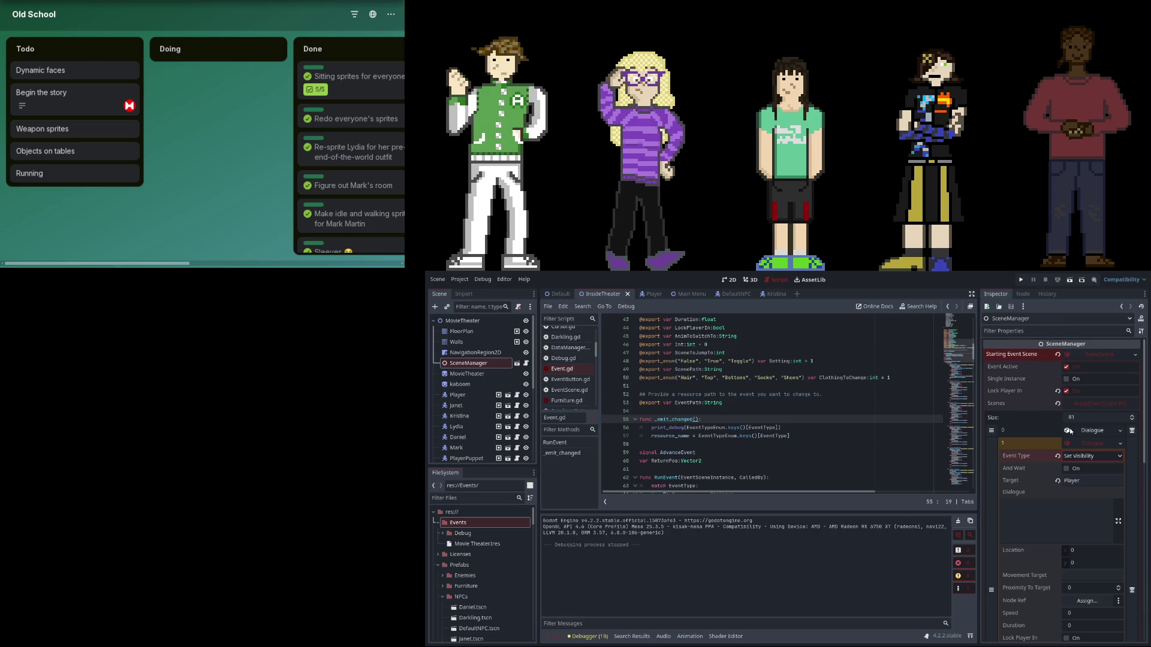
{"action": "left_click", "coordinate": [1080, 449]}
{"action": "scroll", "coordinate": [1073, 480], "scroll_direction": "down", "scroll_amount": 5}
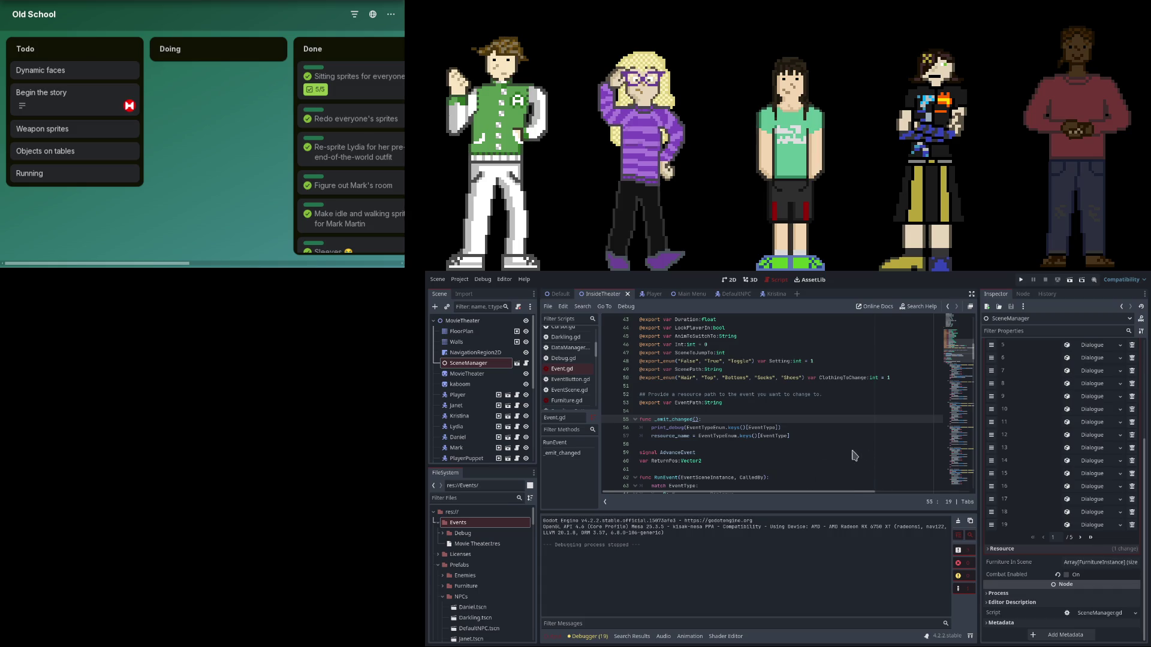
- Retype line 55's function name as _emit_changed, which triggers a native-method override error
{"action": "left_click", "coordinate": [655, 420]}
{"action": "double_click", "coordinate": [683, 419]}
{"action": "type", "text": "_e"}
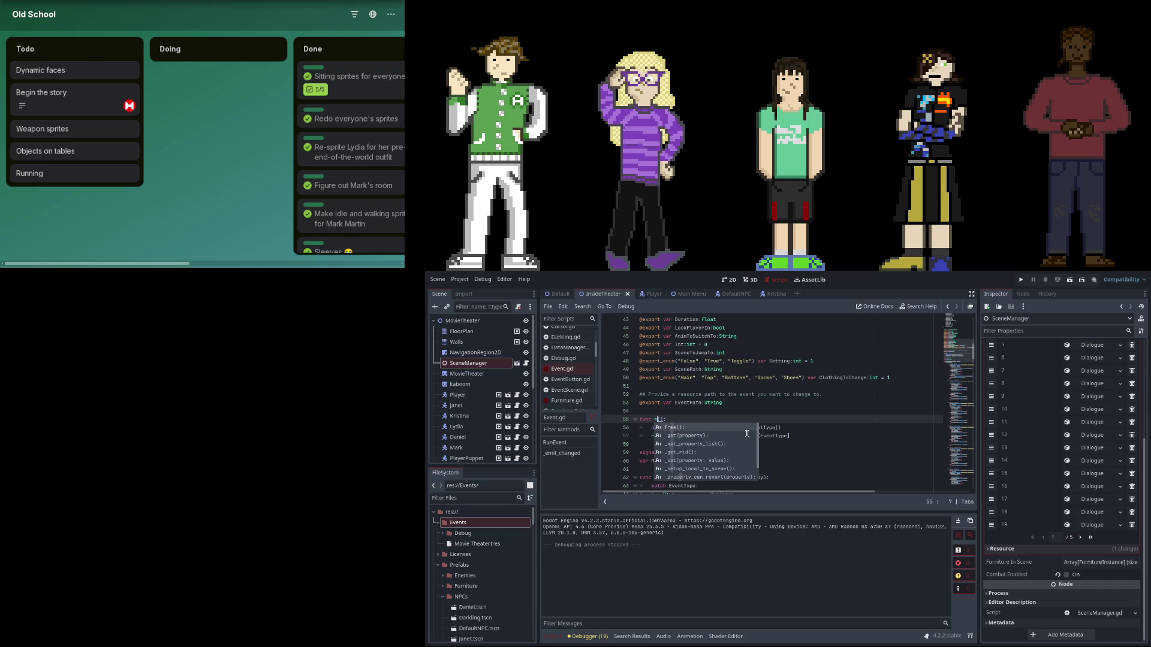
{"action": "type", "text": "mit_changed"}
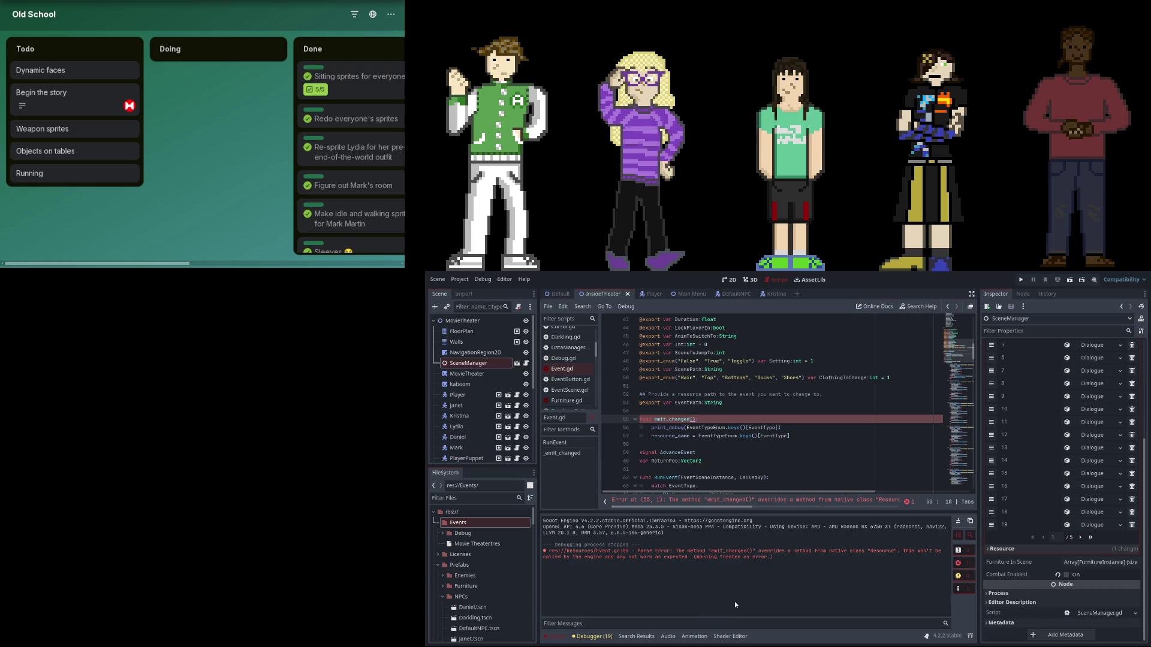
{"action": "mouse_move", "coordinate": [743, 506]}
{"action": "left_mouse_down"}
{"action": "mouse_move", "coordinate": [893, 540]}
{"action": "mouse_move", "coordinate": [615, 516]}
{"action": "mouse_move", "coordinate": [844, 547]}
{"action": "mouse_move", "coordinate": [656, 539]}
{"action": "left_mouse_up"}
{"action": "key", "text": "BackSpace"}
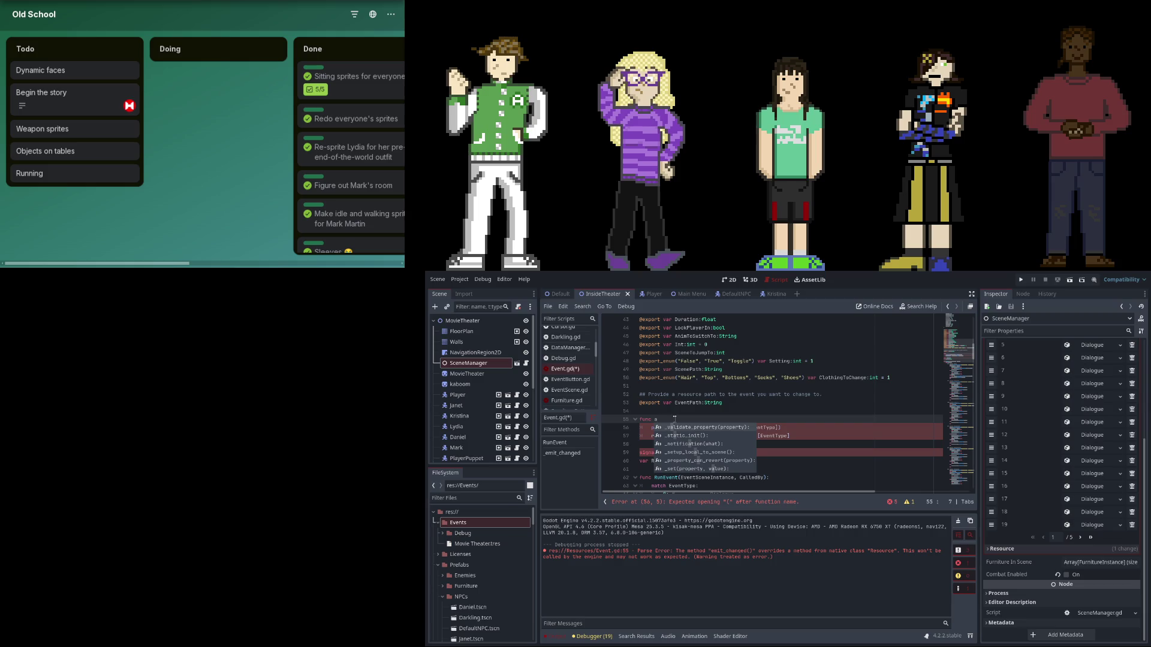
- Try letters after func on line 55 to browse the overridable function suggestions
{"action": "key", "text": "BackSpace"}
{"action": "type", "text": "h"}
{"action": "key", "text": "BackSpace"}
{"action": "type", "text": "c"}
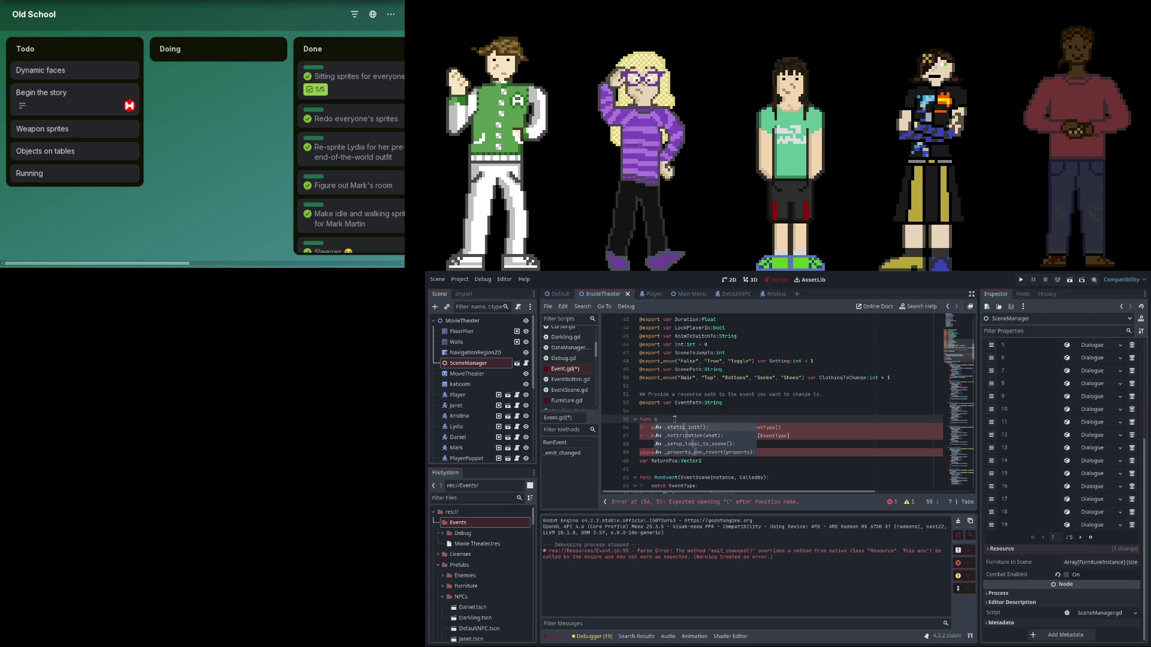
{"action": "key", "text": "BackSpace"}
{"action": "type", "text": "d"}
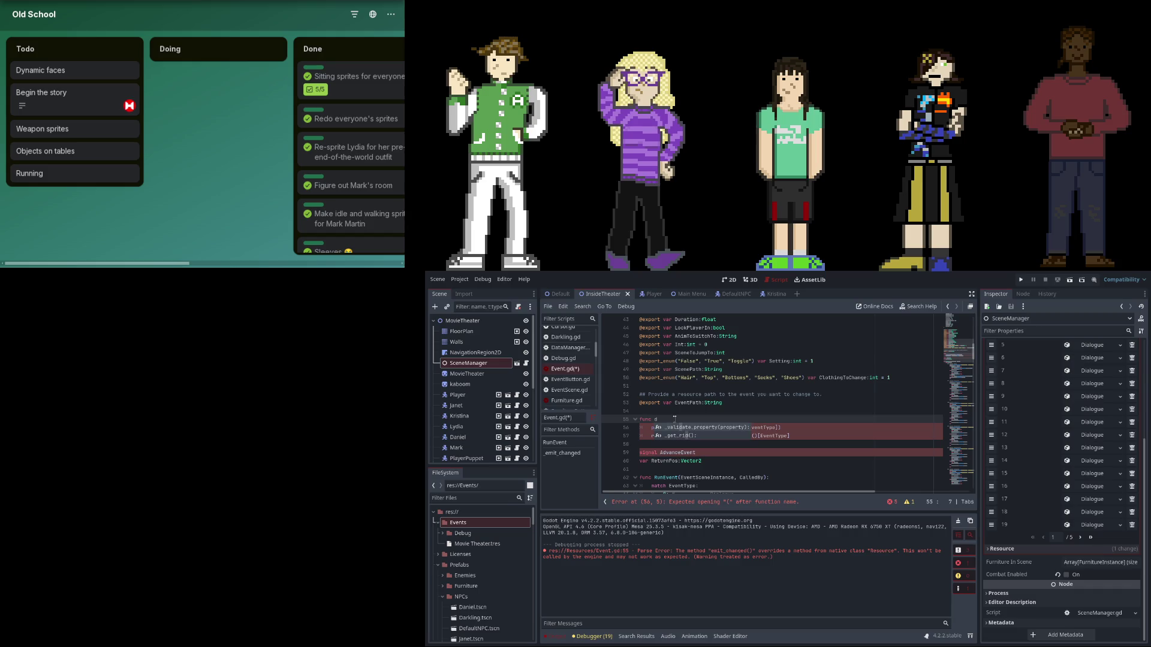
{"action": "key", "text": "BackSpace"}
{"action": "type", "text": "a"}
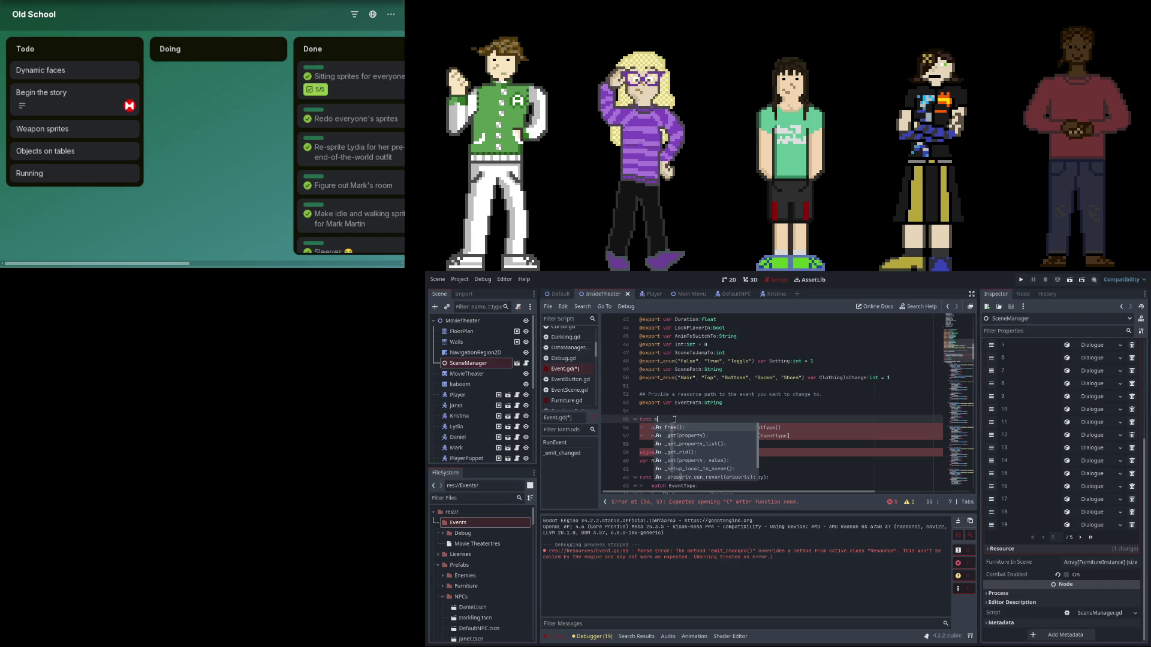
{"action": "key", "text": "BackSpace"}
{"action": "type", "text": "e"}
{"action": "key", "text": "BackSpace"}
{"action": "type", "text": "a"}
{"action": "key", "text": "BackSpace"}
{"action": "type", "text": "f"}
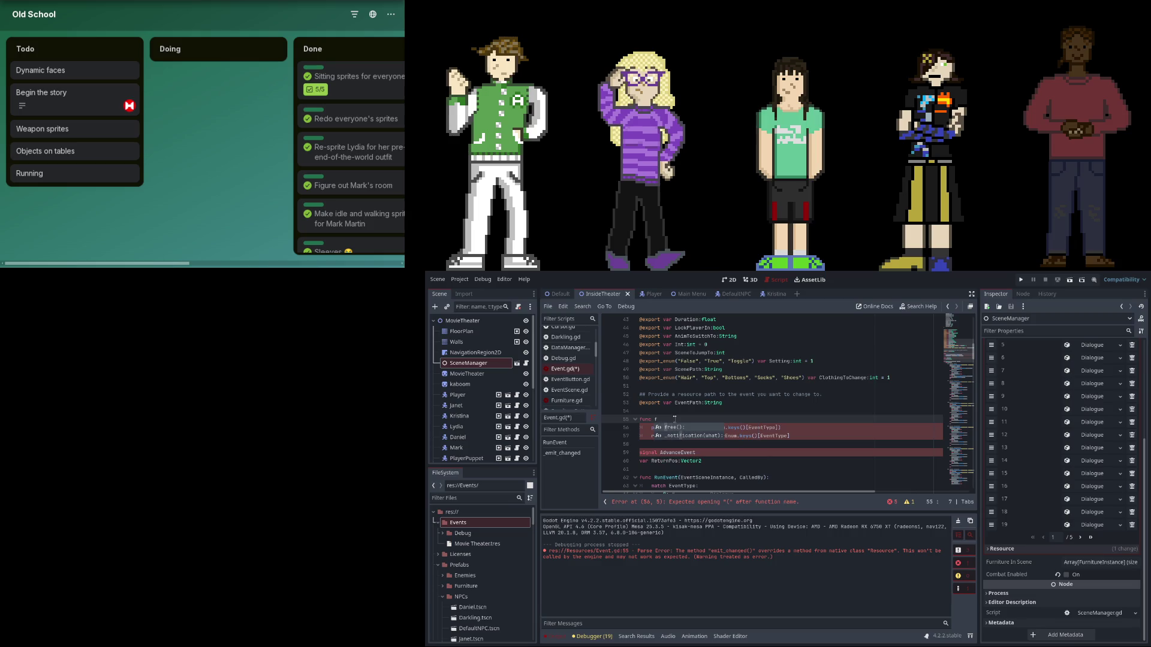
{"action": "key", "text": "BackSpace"}
{"action": "type", "text": "g"}
{"action": "key", "text": "BackSpace"}
{"action": "type", "text": "i"}
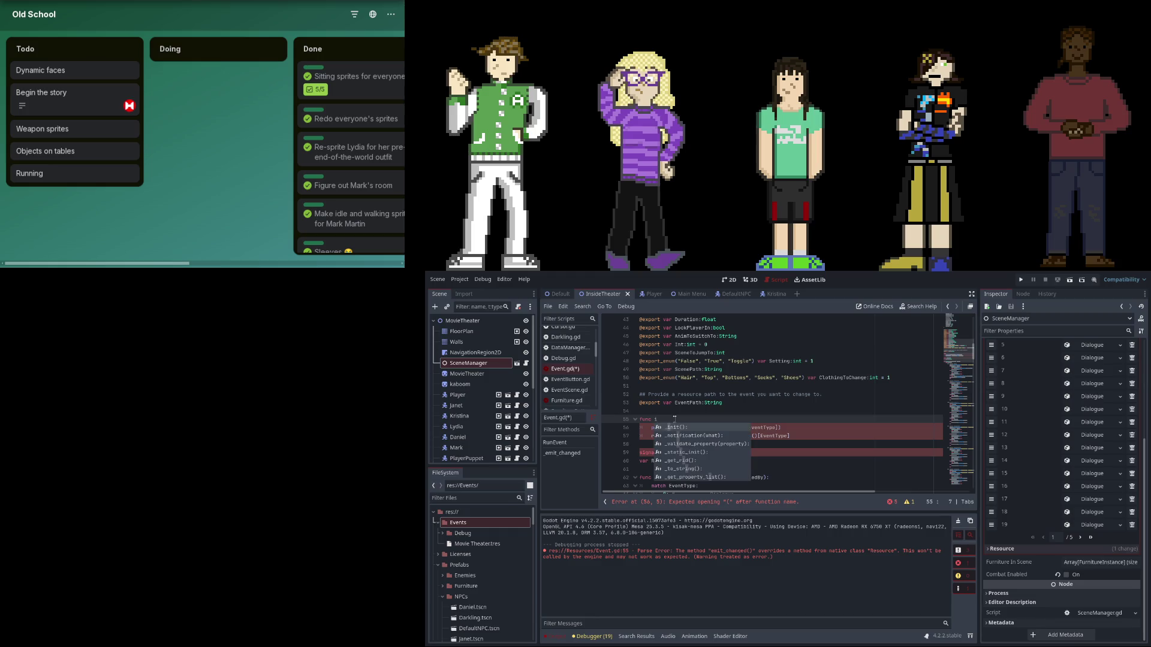
{"action": "key", "text": "BackSpace"}
{"action": "type", "text": "b"}
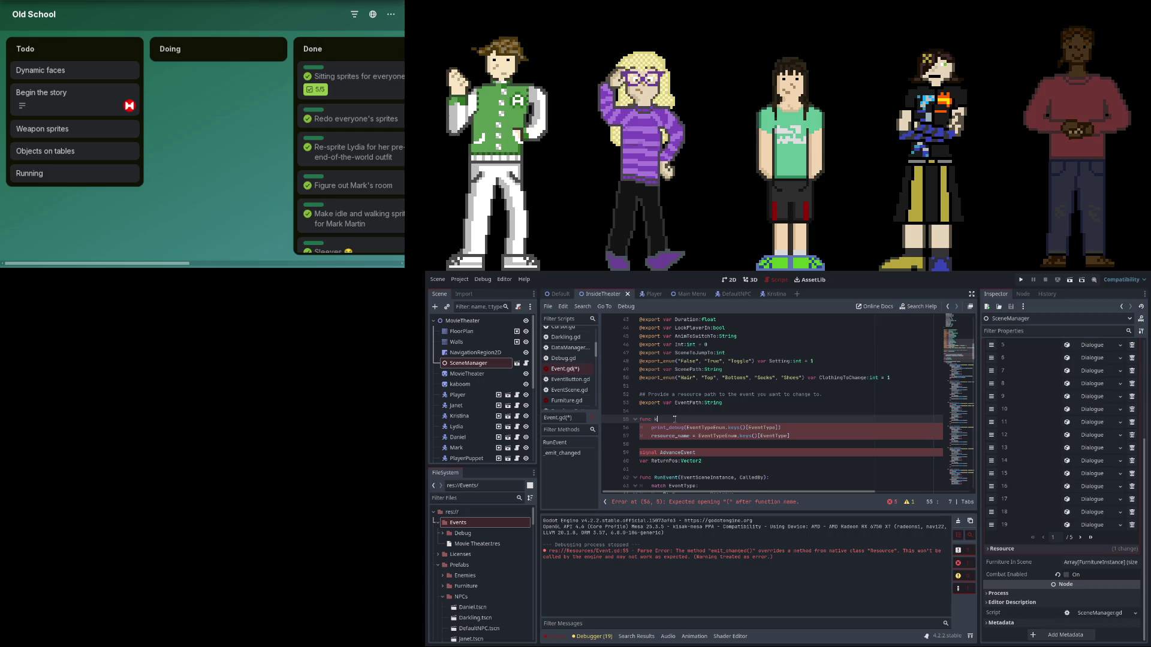
{"action": "key", "text": "BackSpace"}
{"action": "type", "text": "l"}
{"action": "key", "text": "BackSpace"}
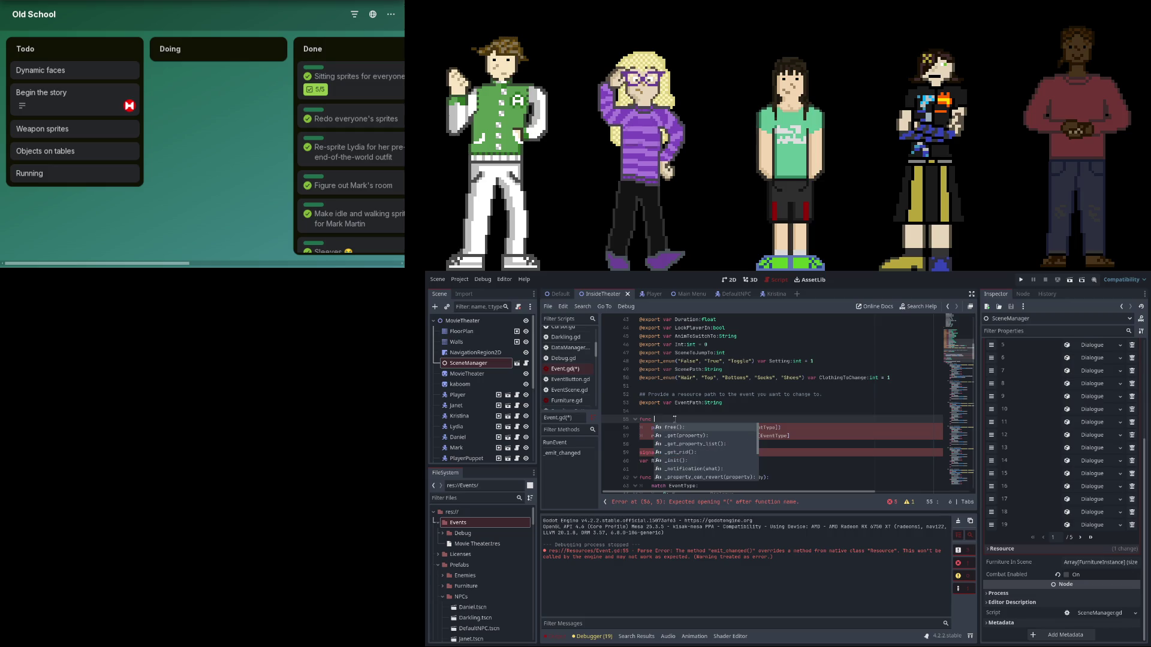
{"action": "type", "text": "e"}
{"action": "key", "text": "BackSpace"}
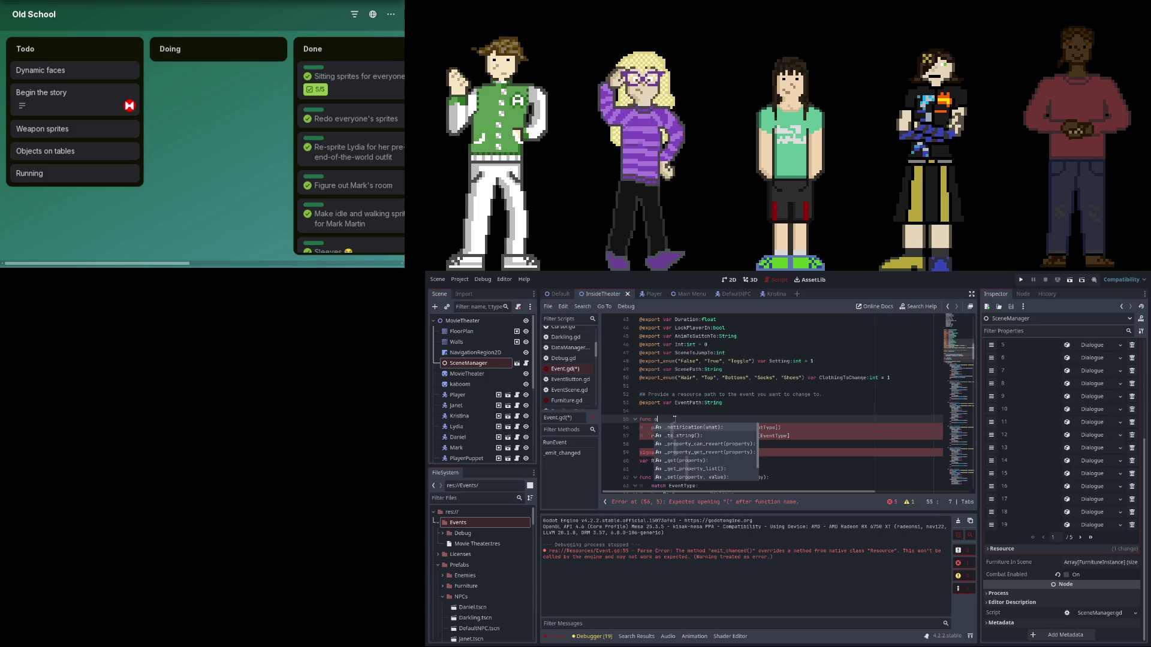
{"action": "type", "text": "s"}
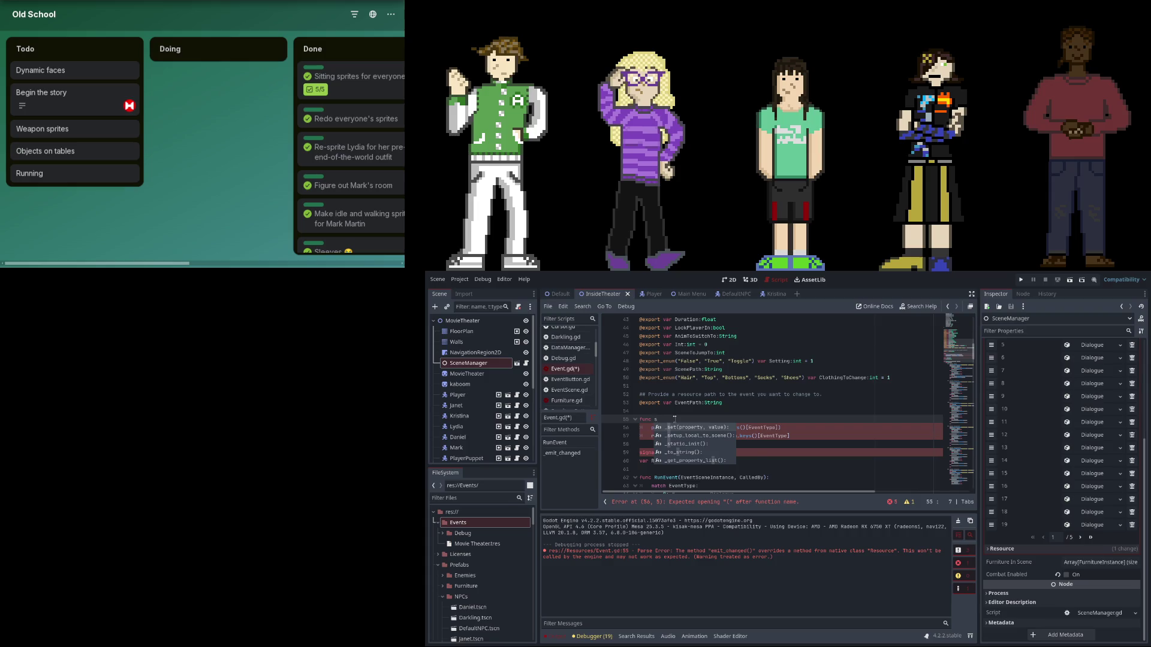
{"action": "key", "text": "BackSpace"}
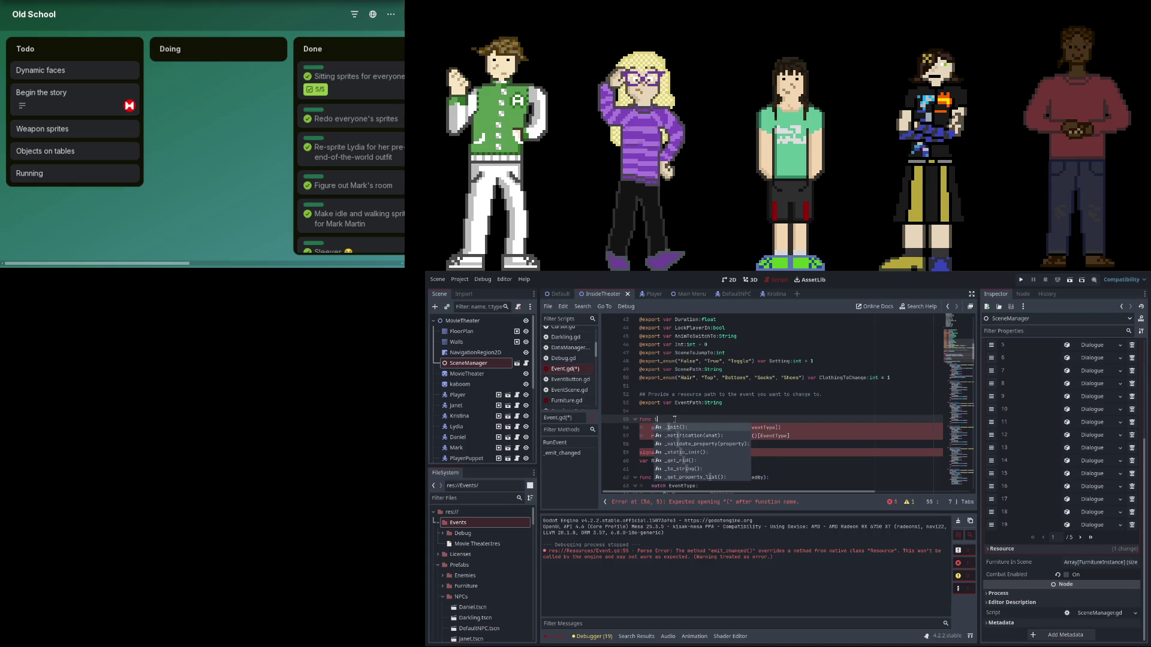
{"action": "type", "text": "s"}
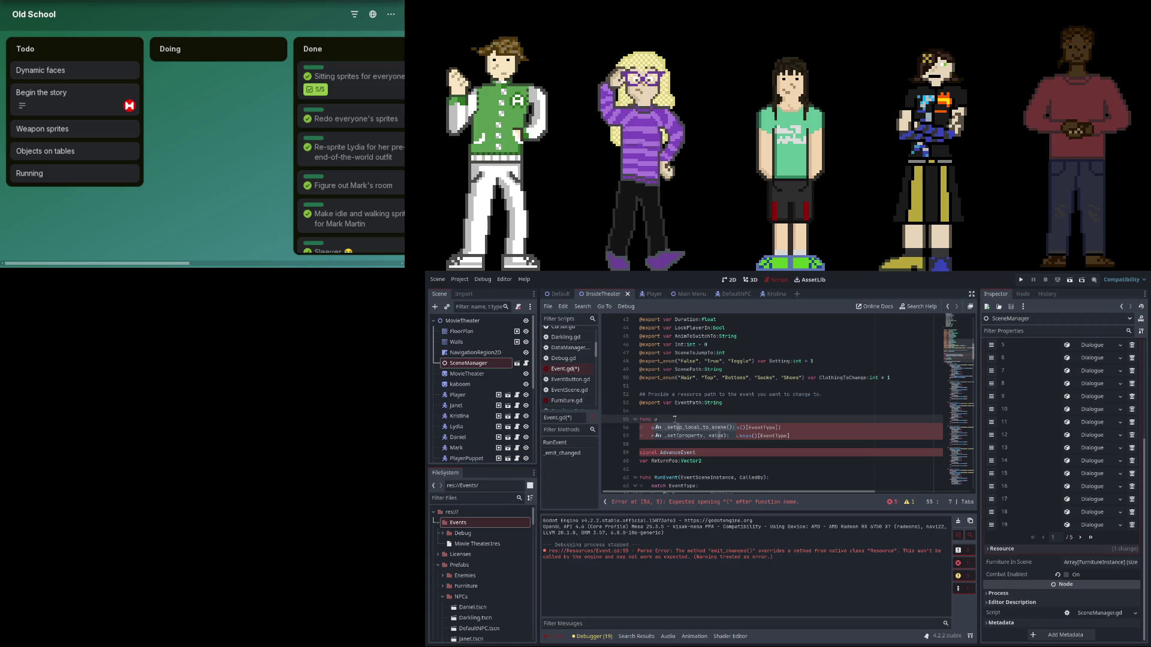
{"action": "key", "text": "BackSpace"}
- Insert the _notification(what) override and rename its parameter to _what
{"action": "key", "text": "Down"}
{"action": "key", "text": "Down"}
{"action": "key", "text": "Down"}
{"action": "key", "text": "Return"}
{"action": "left_click", "coordinate": [698, 419]}
{"action": "type", "text": "_what):"}
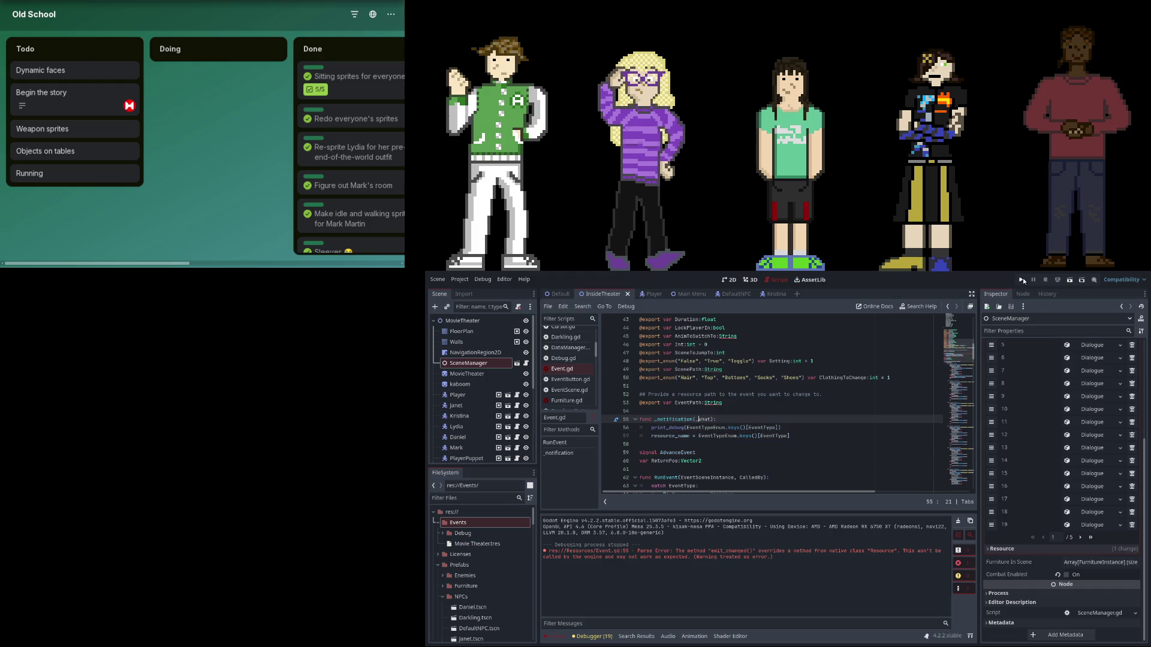
{"action": "scroll", "coordinate": [1067, 455], "scroll_direction": "up", "scroll_amount": 5}
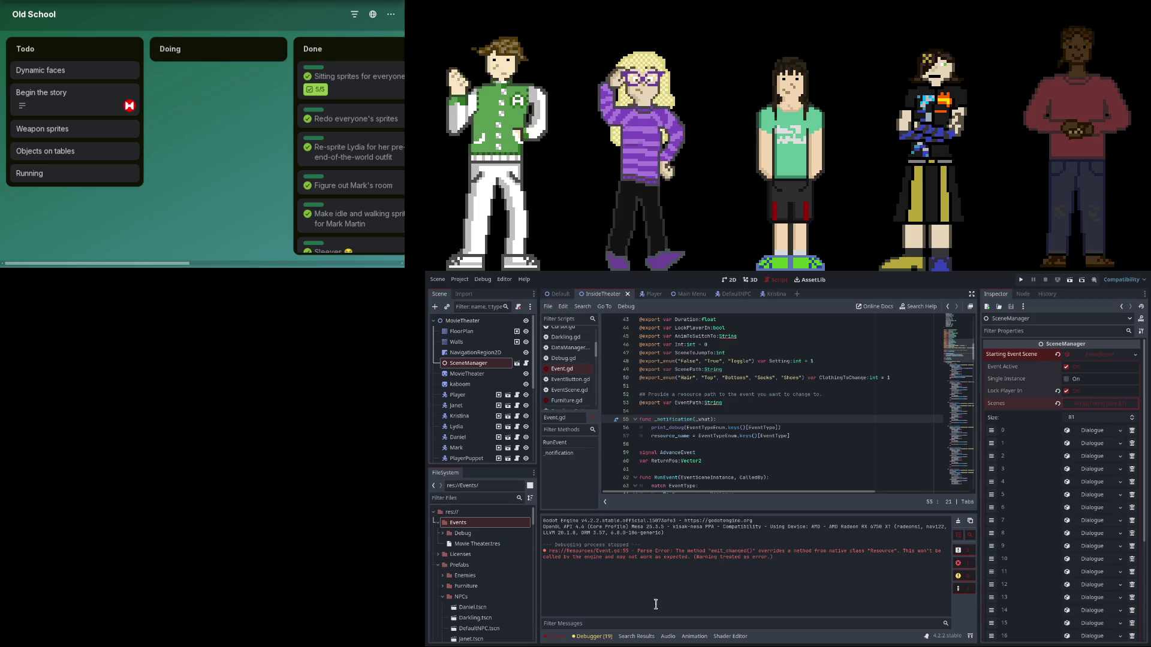
{"action": "double_click", "coordinate": [689, 419]}
- Replace line 55's function with a _set(property, value) override and save Event.gd
{"action": "key", "text": "Delete"}
{"action": "key", "text": "Delete"}
{"action": "key", "text": "Delete"}
{"action": "type", "text": "han"}
{"action": "key", "text": "BackSpace"}
{"action": "type", "text": "a"}
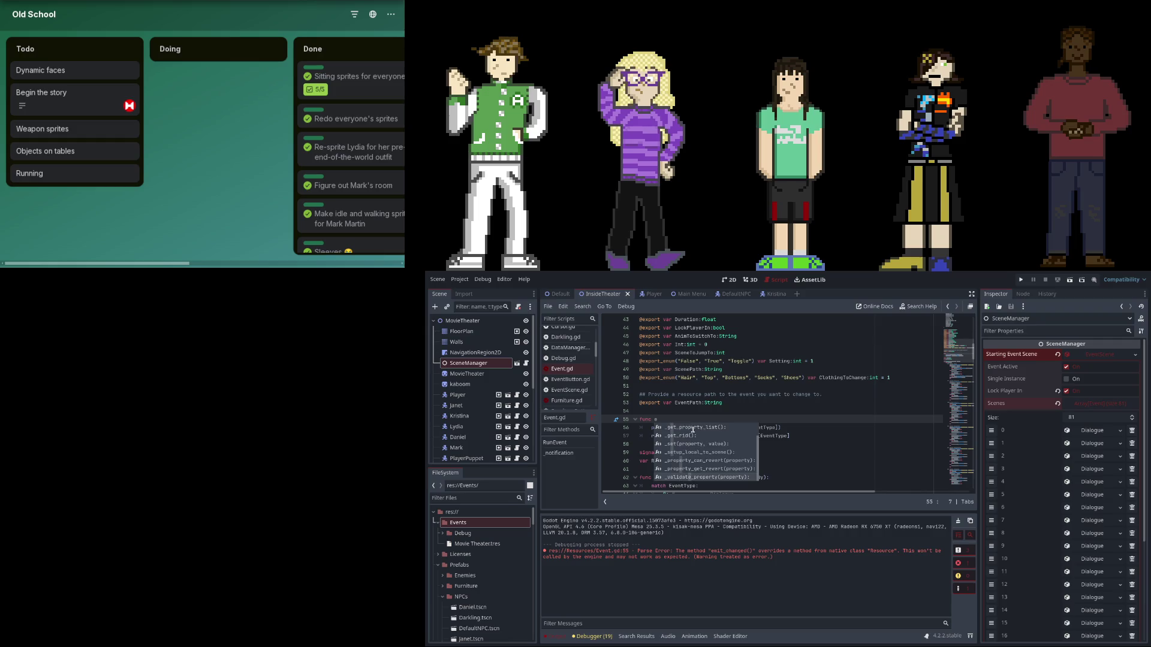
{"action": "scroll", "coordinate": [693, 430], "scroll_direction": "down", "scroll_amount": 4}
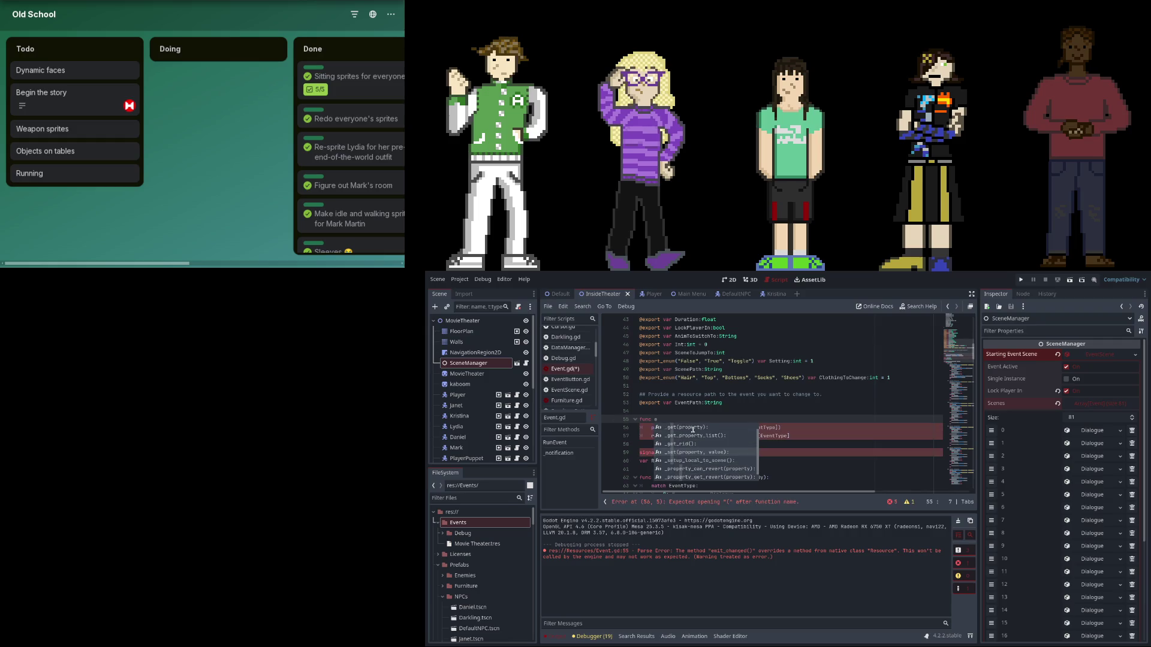
{"action": "key", "text": "Return"}
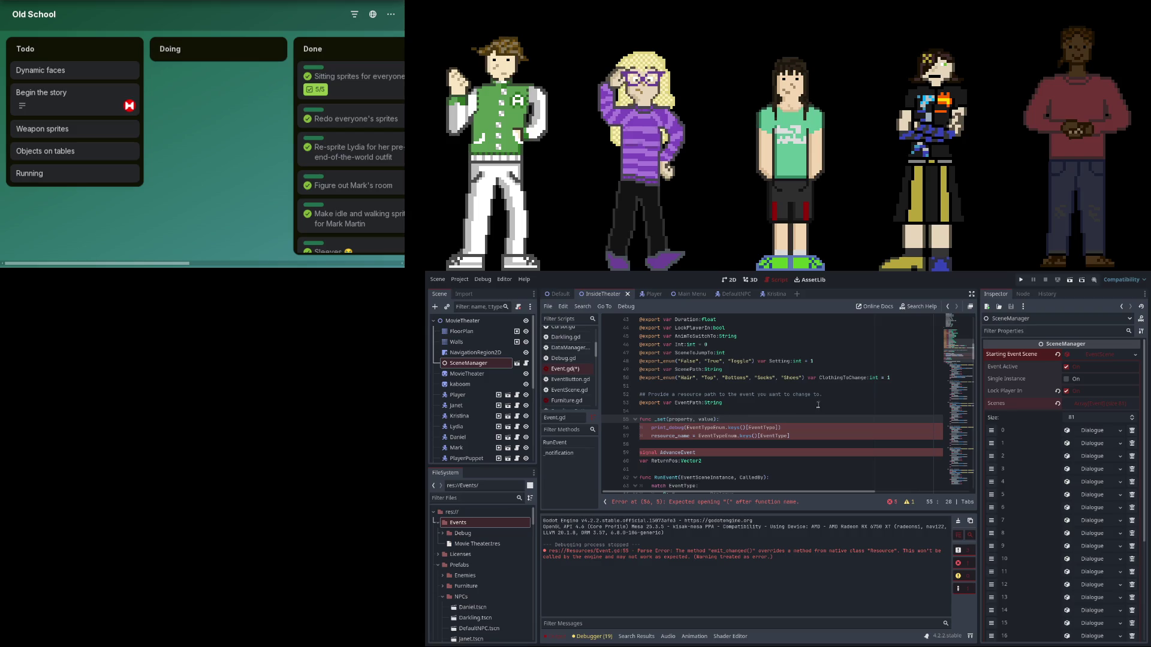
{"action": "key", "text": "ctrl+s"}
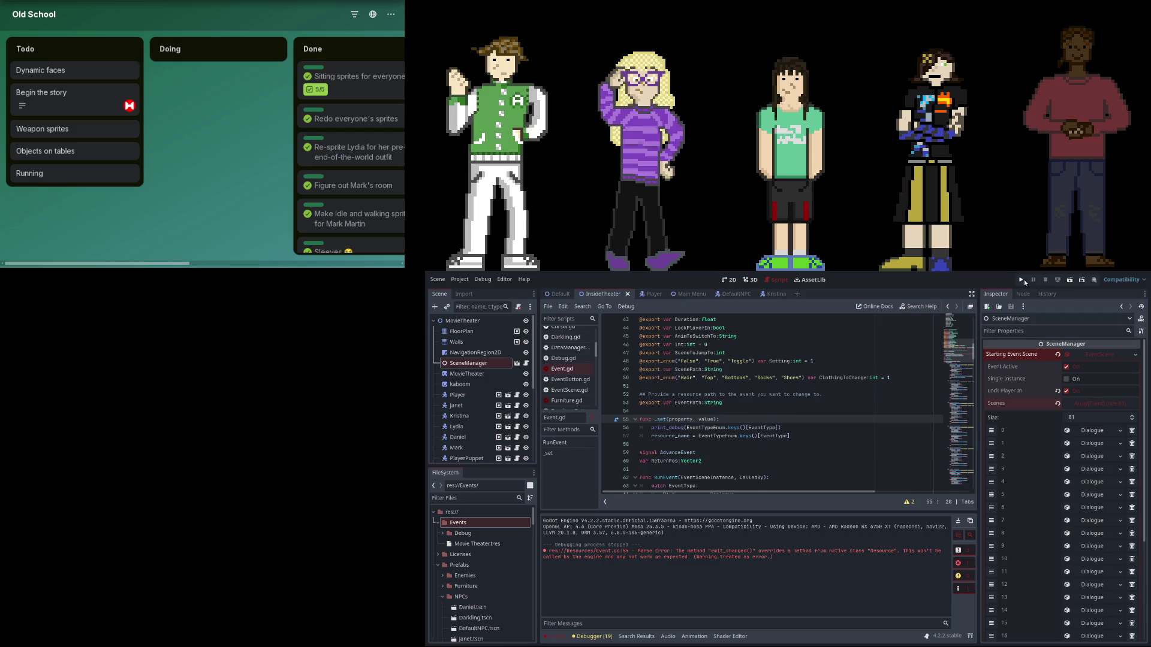
- Enable And Wait on Scenes element 1's Dialogue event and save InsideTheater
{"action": "left_click", "coordinate": [1081, 443]}
{"action": "left_click", "coordinate": [1077, 469]}
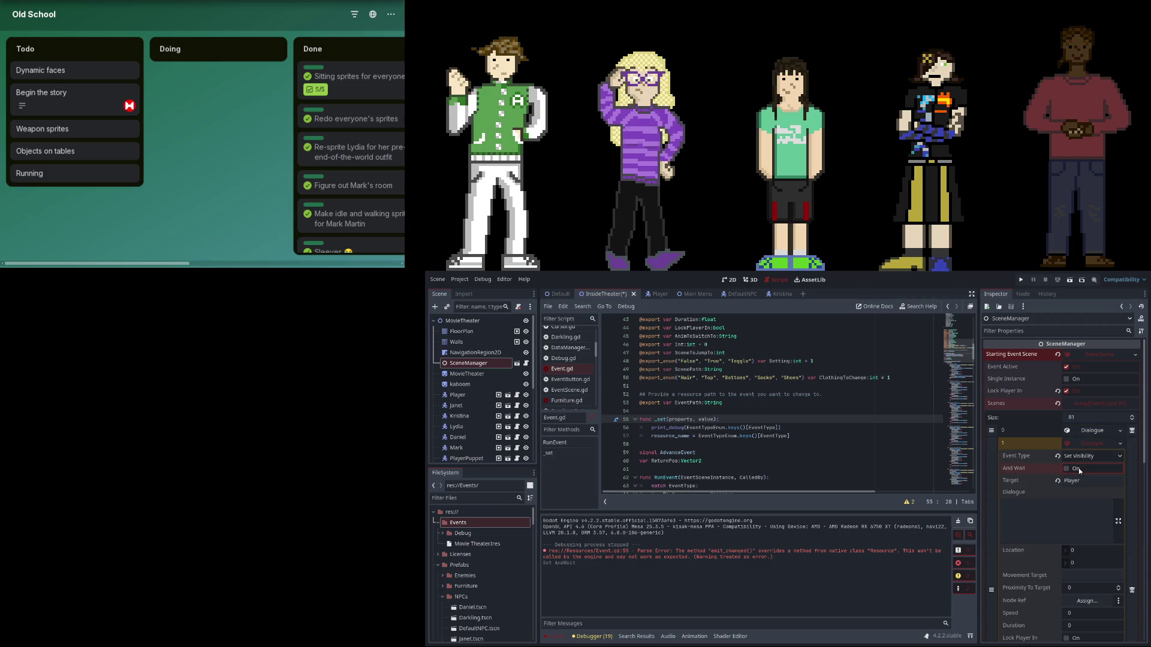
{"action": "left_click", "coordinate": [1085, 446]}
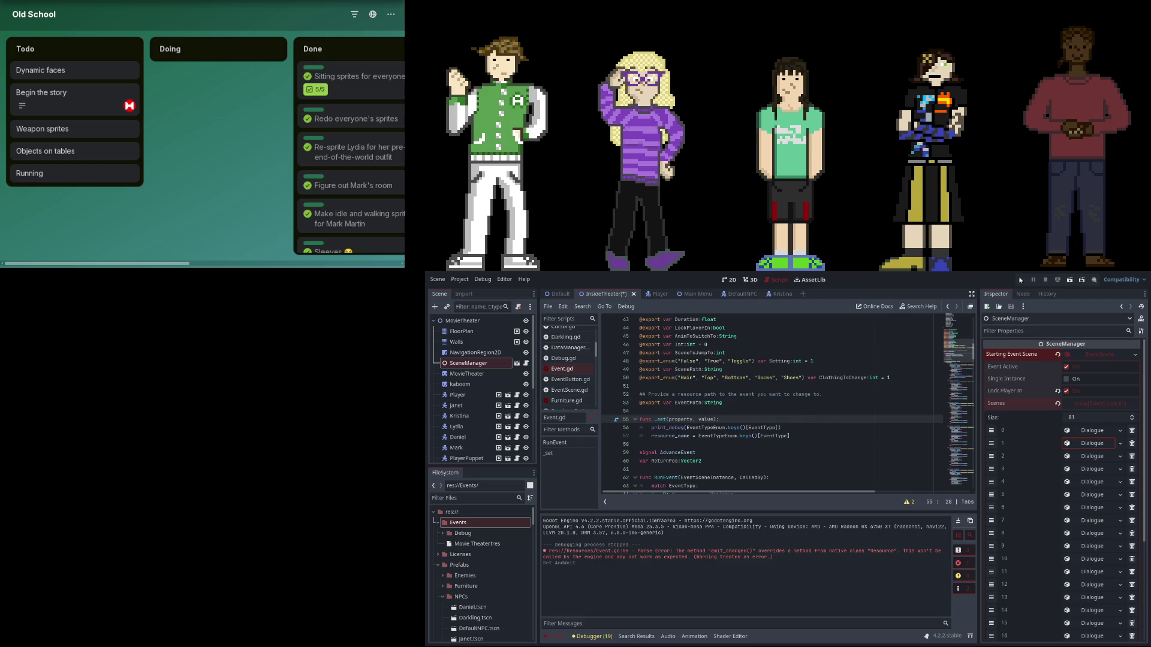
{"action": "key", "text": "ctrl+s"}
- Run the project with F5 and choose Load Game from the title menu
{"action": "key", "text": "F5"}
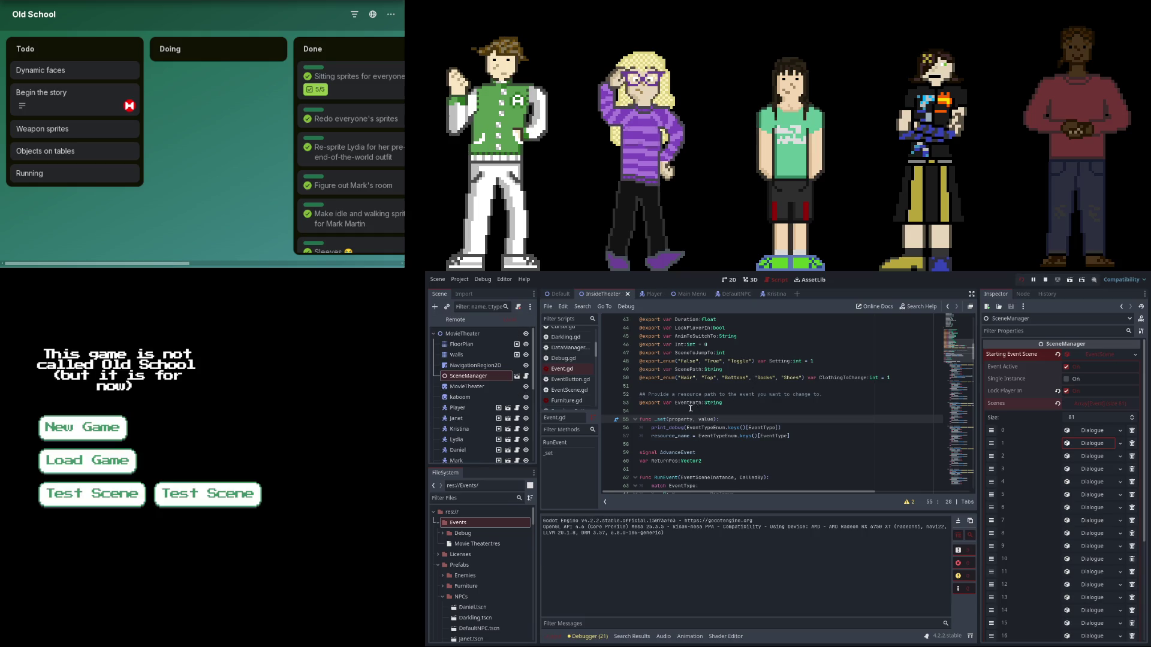
{"action": "left_click", "coordinate": [87, 462]}
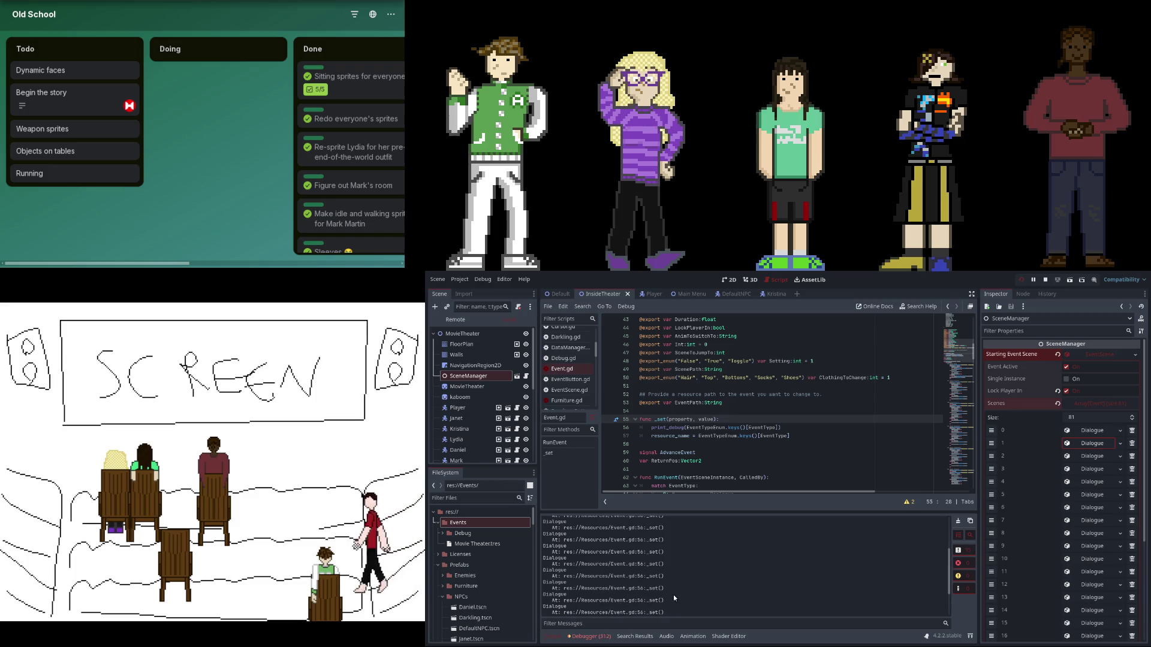
{"action": "scroll", "coordinate": [674, 597], "scroll_direction": "up", "scroll_amount": 10}
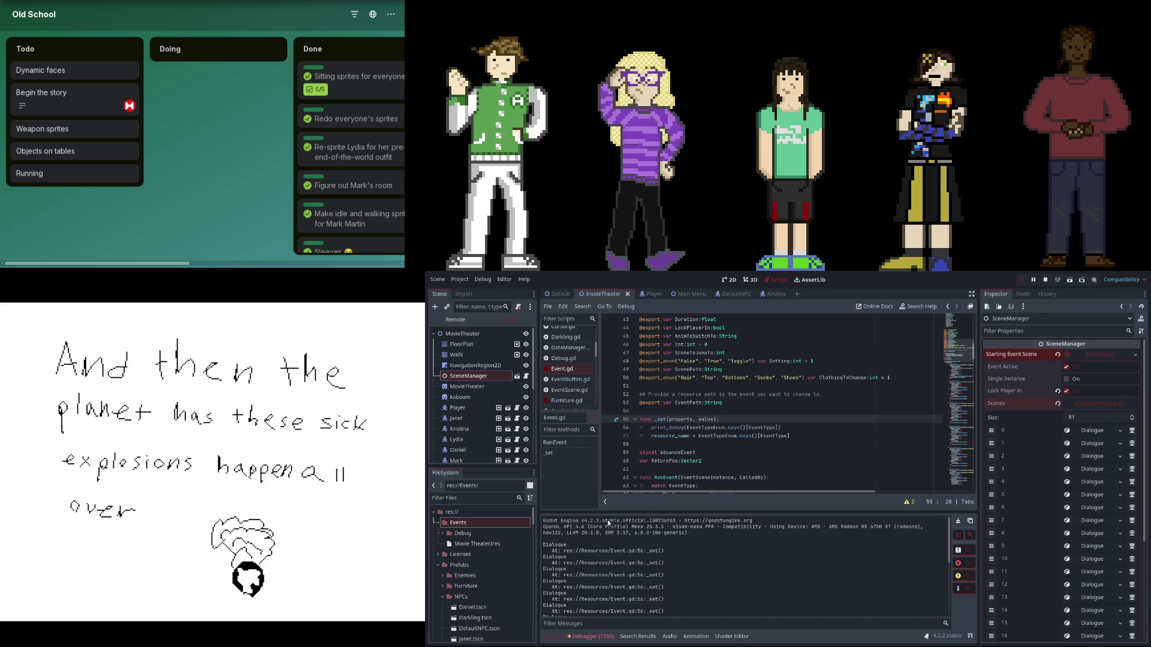
{"action": "scroll", "coordinate": [764, 432], "scroll_direction": "up", "scroll_amount": 5}
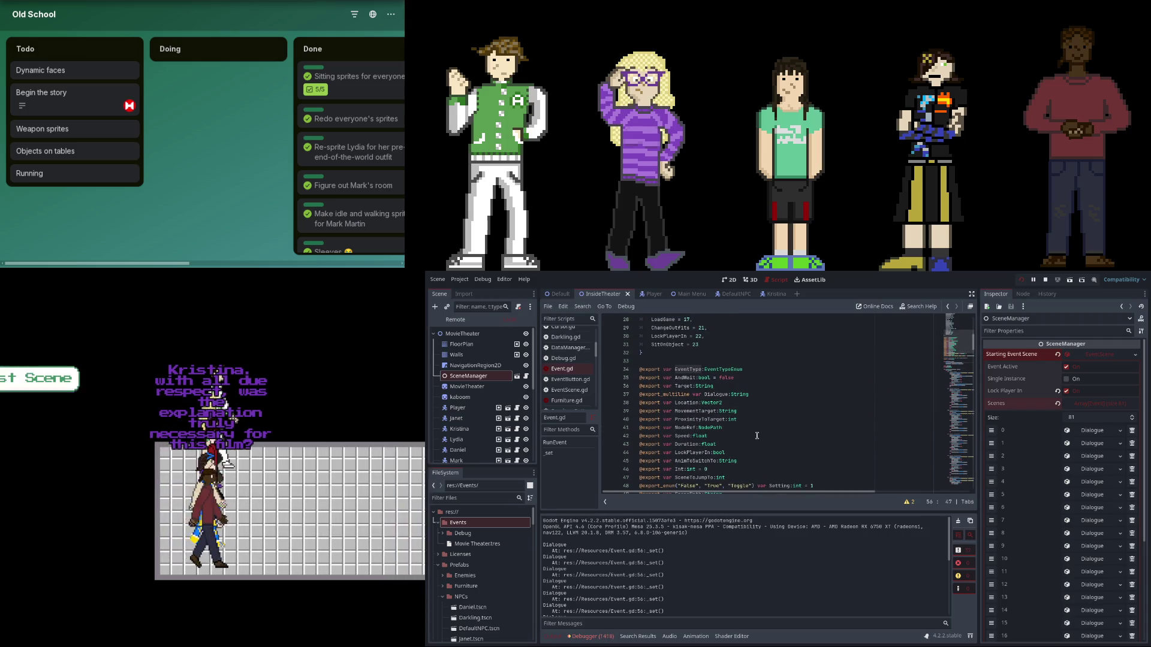
- Expand Scenes element 0's Change Outfits event and select the _set function on lines 55–57
{"action": "scroll", "coordinate": [757, 436], "scroll_direction": "down", "scroll_amount": 3}
{"action": "type", "text": "."}
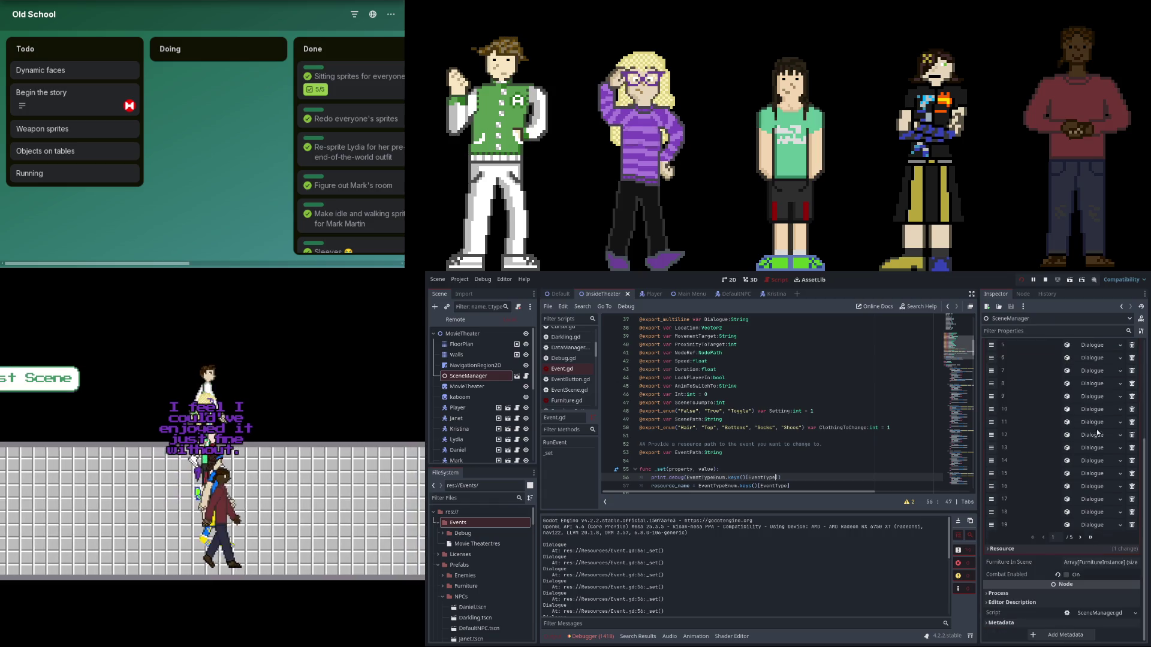
{"action": "left_click", "coordinate": [1087, 433]}
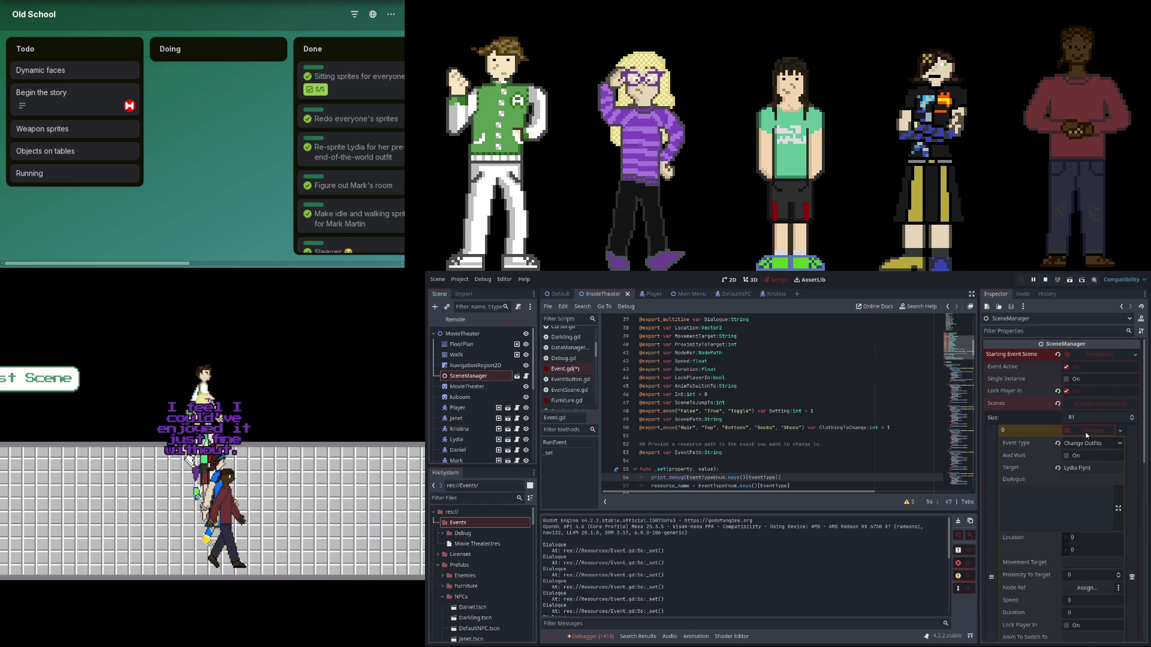
{"action": "scroll", "coordinate": [798, 411], "scroll_direction": "down", "scroll_amount": 8}
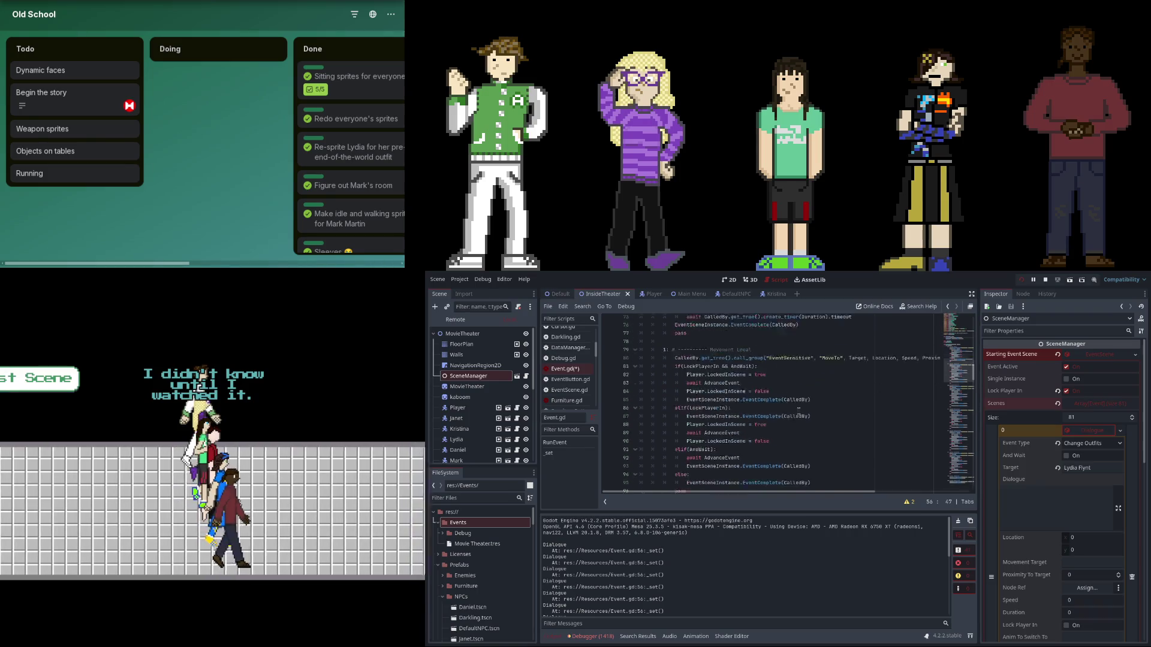
{"action": "scroll", "coordinate": [799, 411], "scroll_direction": "up", "scroll_amount": 5}
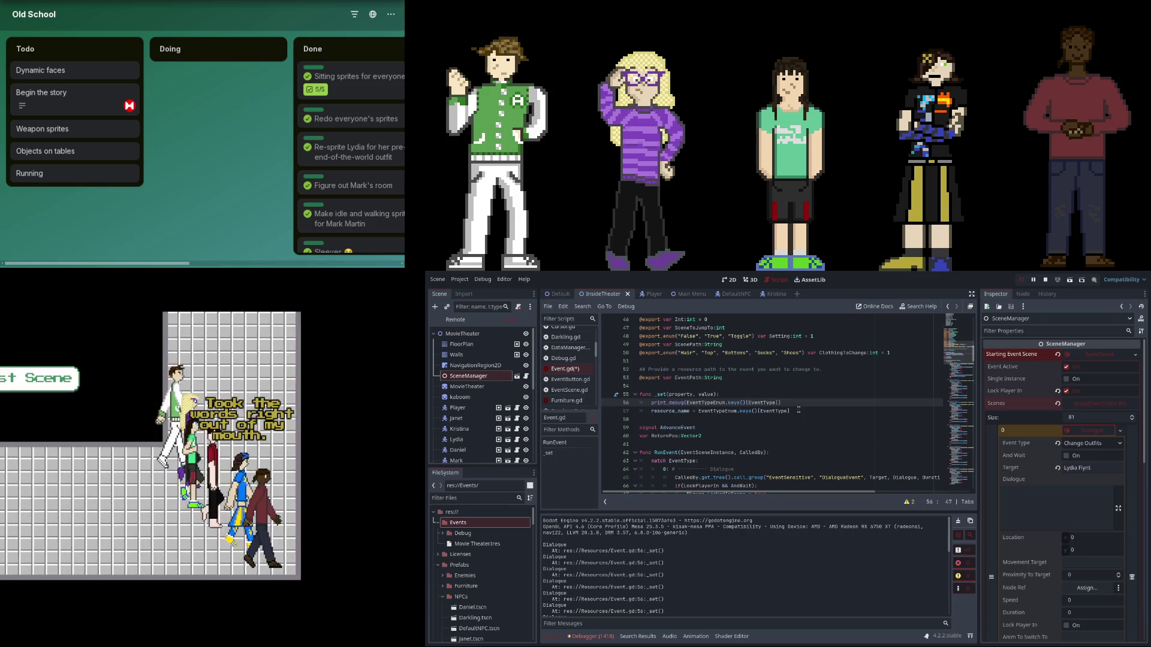
{"action": "mouse_move", "coordinate": [798, 410]}
{"action": "left_mouse_down"}
{"action": "mouse_move", "coordinate": [638, 396]}
{"action": "mouse_move", "coordinate": [683, 405]}
{"action": "left_mouse_up"}
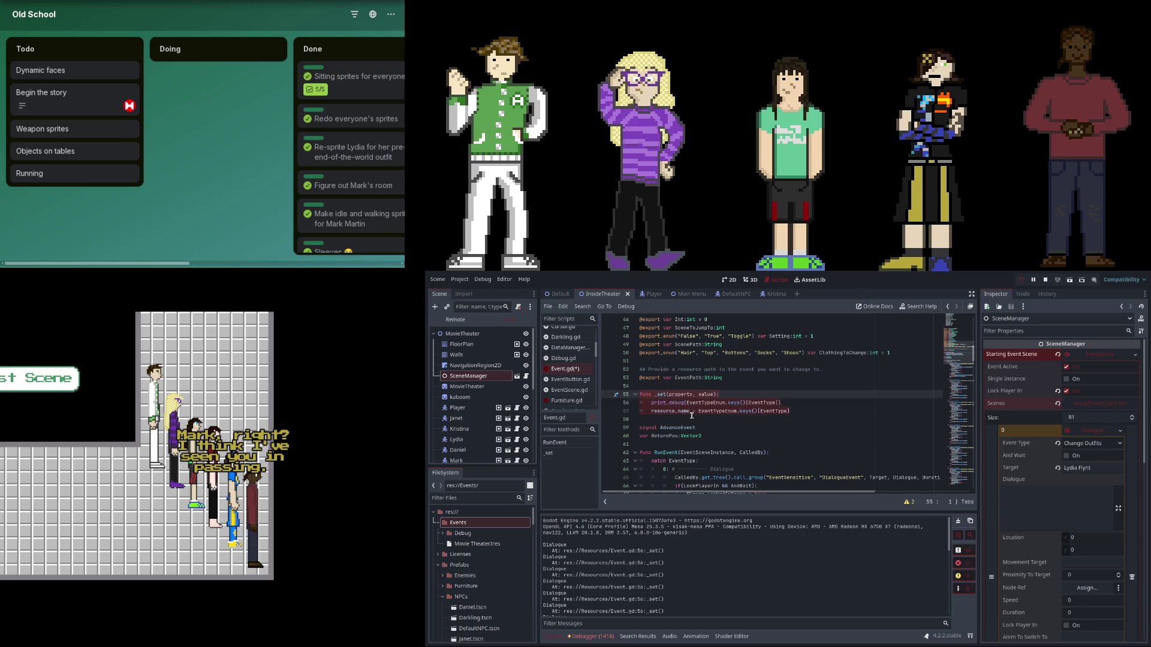